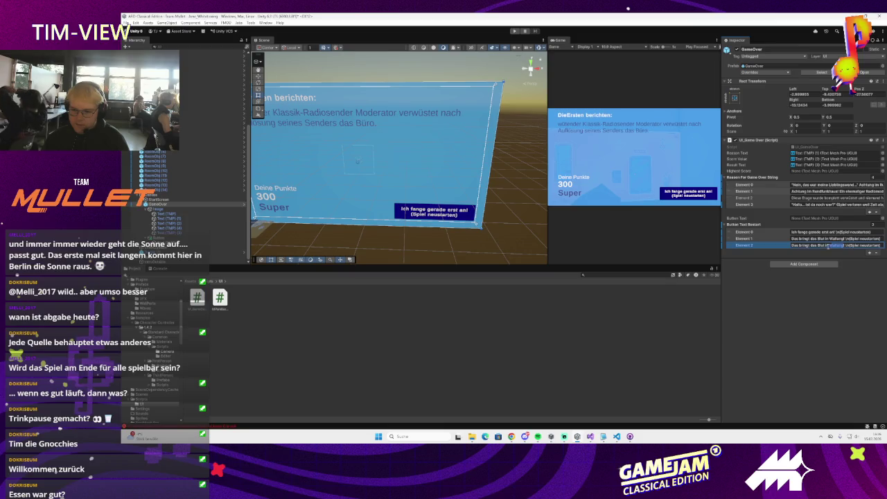
Step: Change Button Text Restart Element 2 to 'Ist mein Punkt schon angekommen?' above '(Spiel neustarten)'
double_click(795, 245)
key(BackSpace)
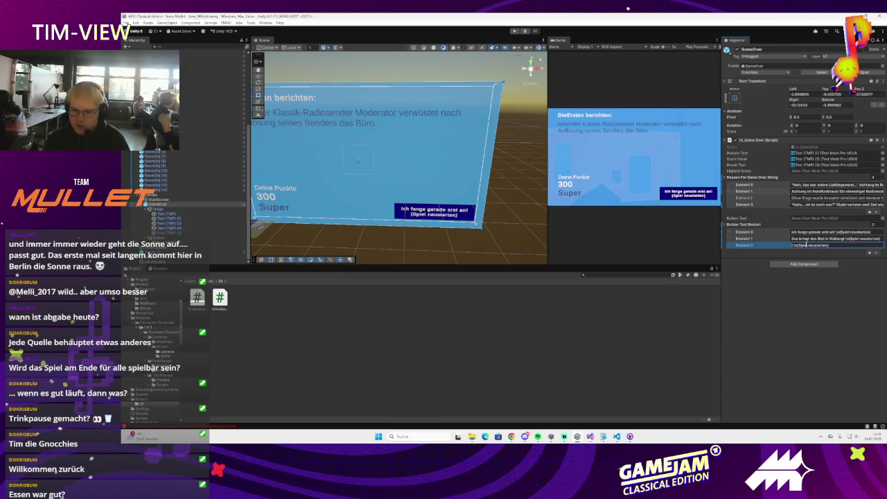
text(Ha)
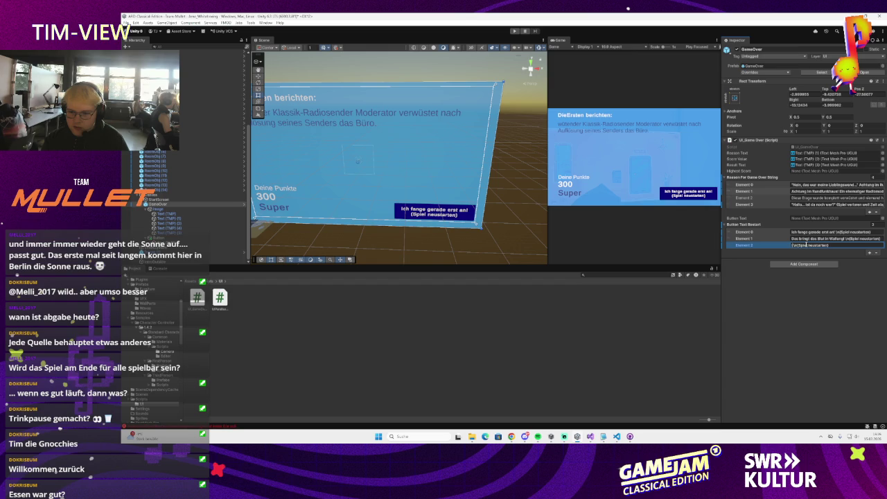
text(Punkt angekommen?)
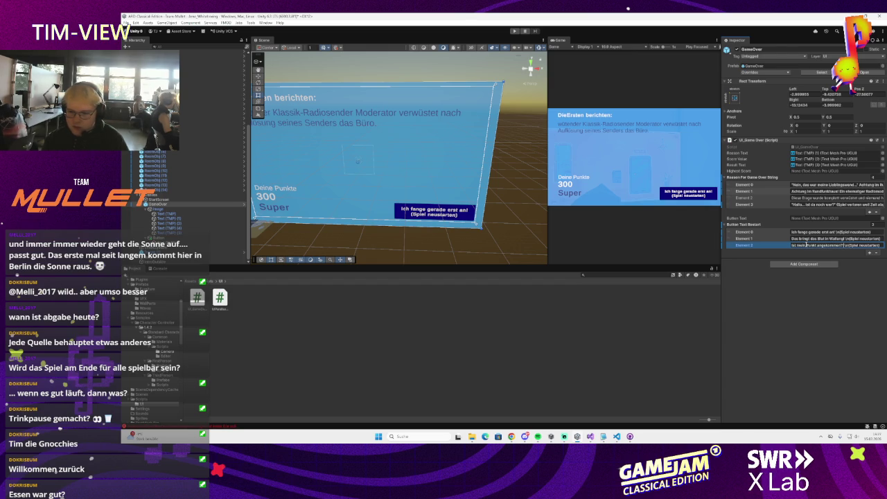
text(?)
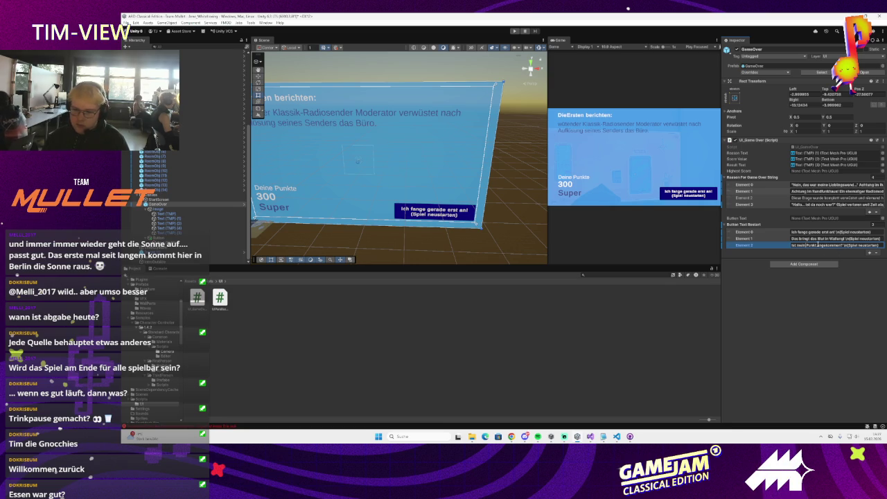
click(818, 246)
text(schon)
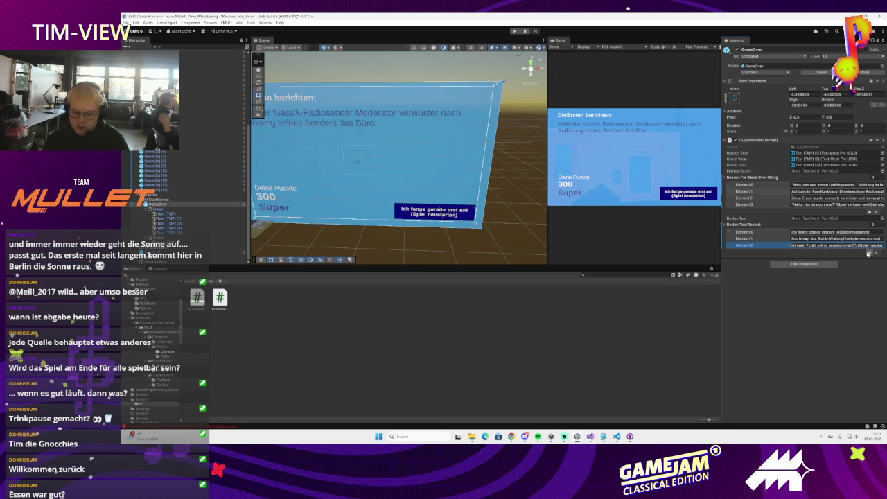
click(859, 284)
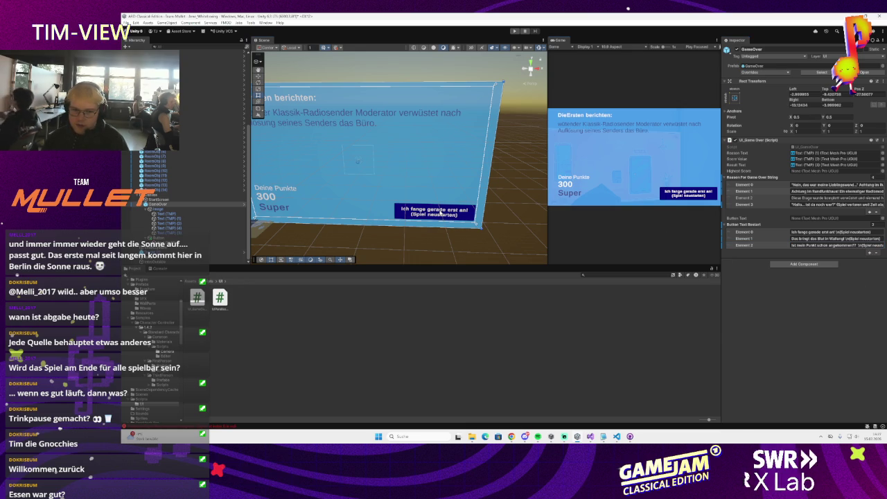
click(481, 228)
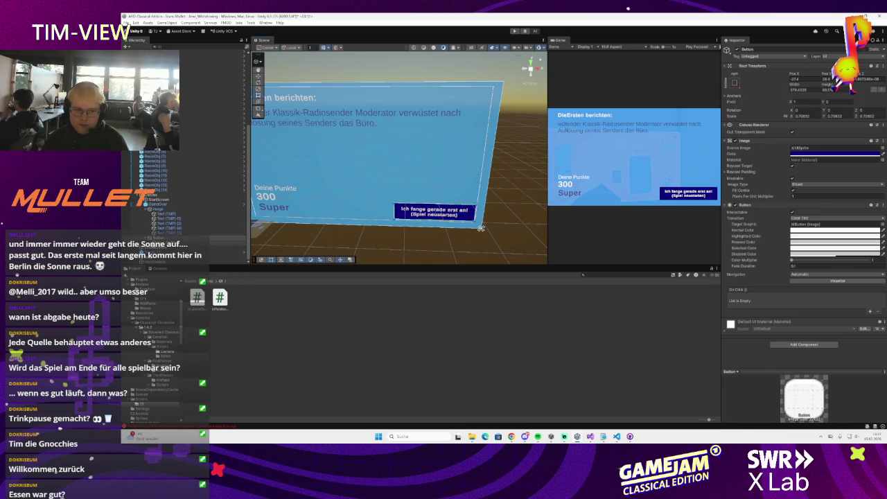
Step: Turn on Auto Size for the restart button's Text (TMP) label and enlarge its rect slightly
click(435, 212)
click(792, 224)
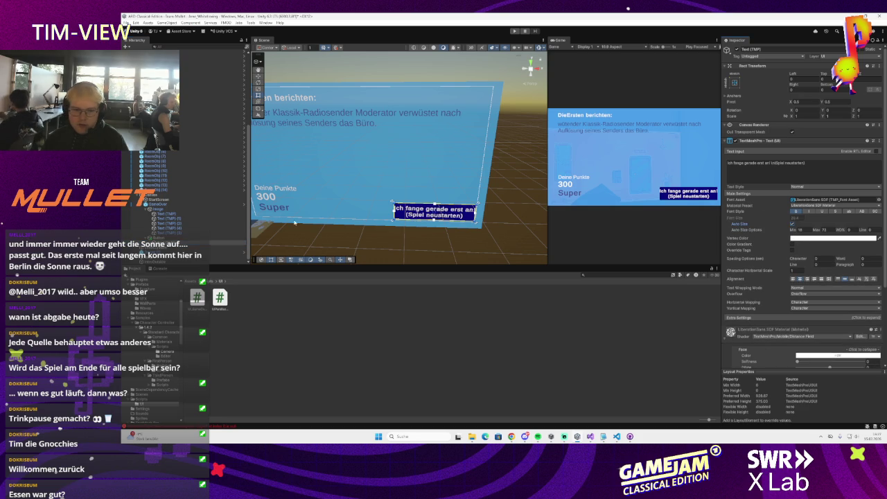
scroll(394, 198, up, 5)
scroll(393, 199, up, 1)
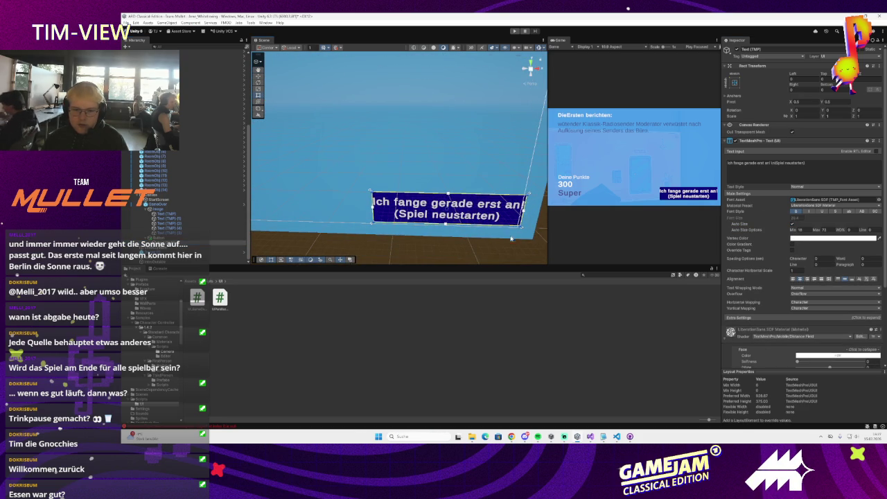
drag(521, 229, 521, 225)
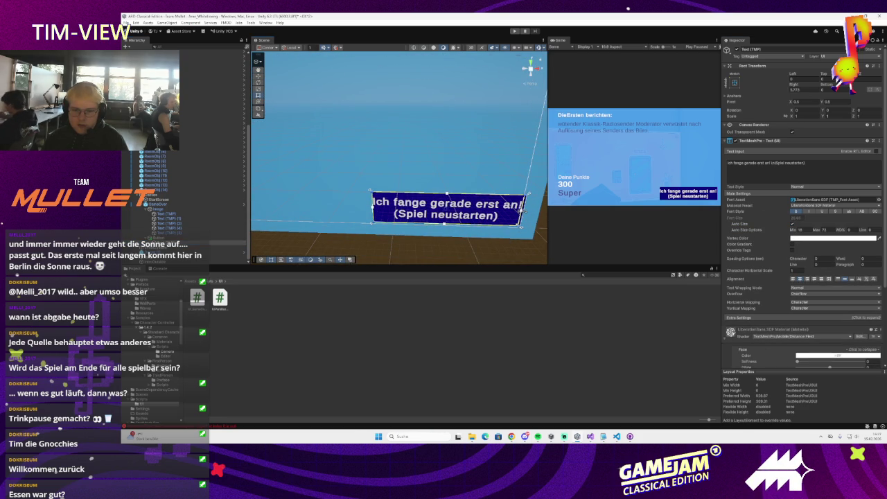
drag(371, 207, 374, 206)
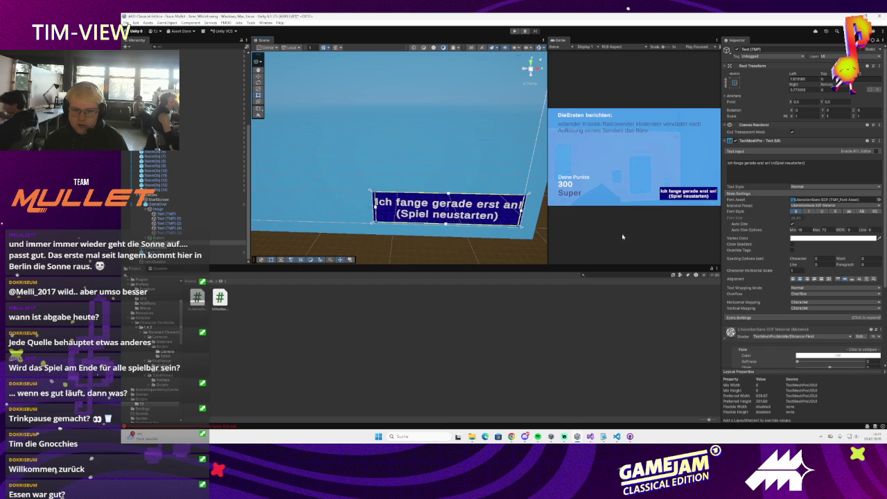
Step: Set the label's auto-size Max to 24, then review the GameOver prefab's Overrides
double_click(824, 229)
text(24)
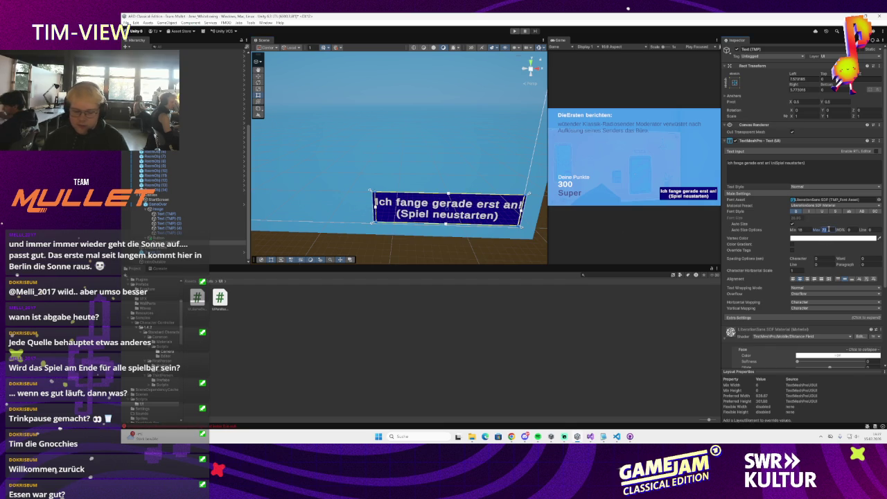
key(Return)
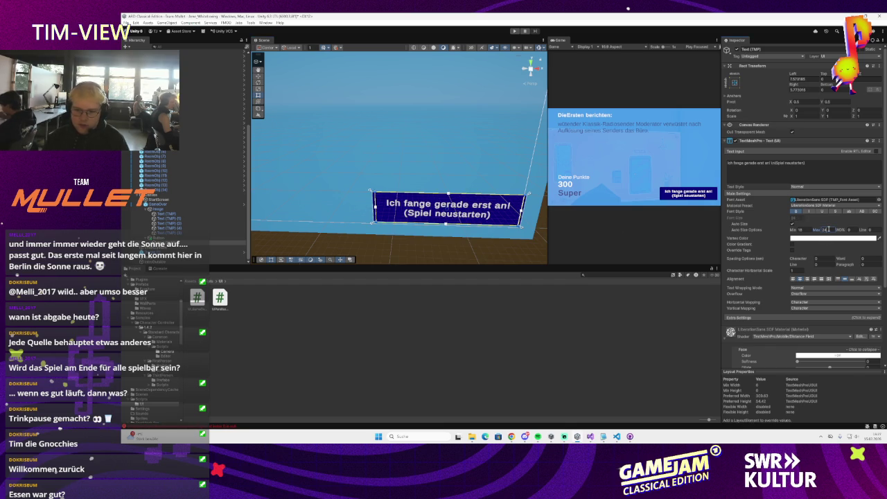
double_click(800, 229)
click(625, 298)
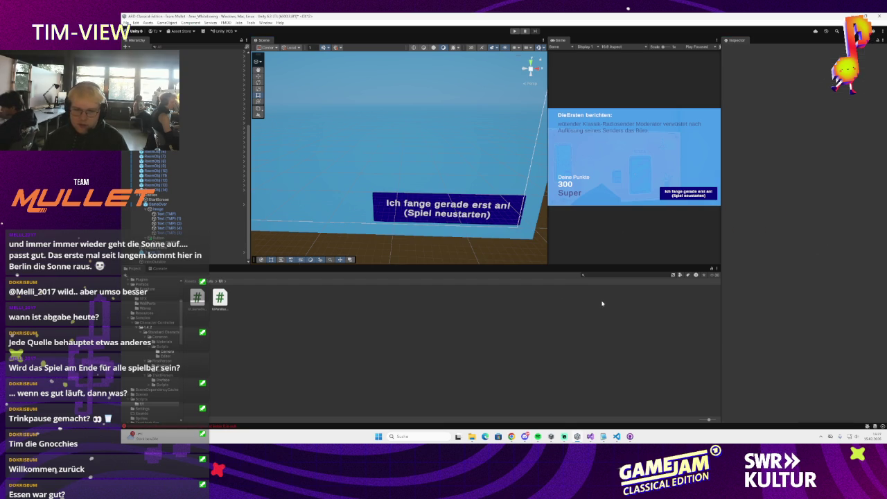
click(531, 239)
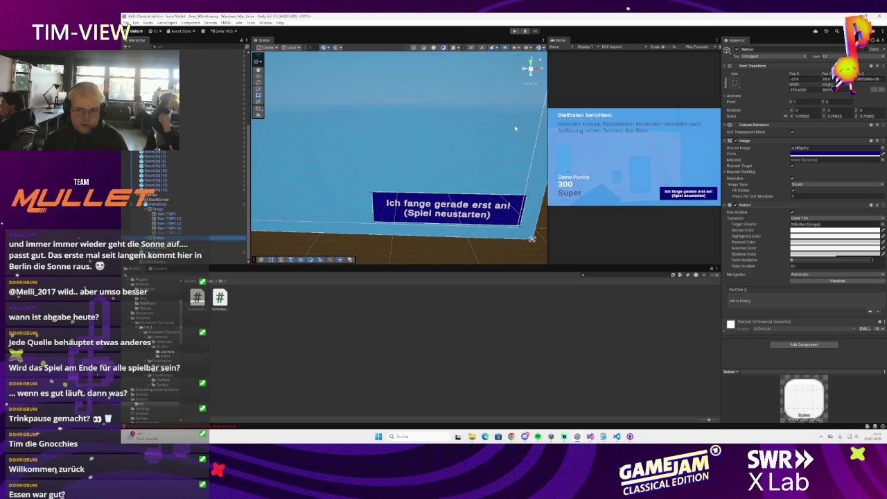
click(200, 201)
click(756, 72)
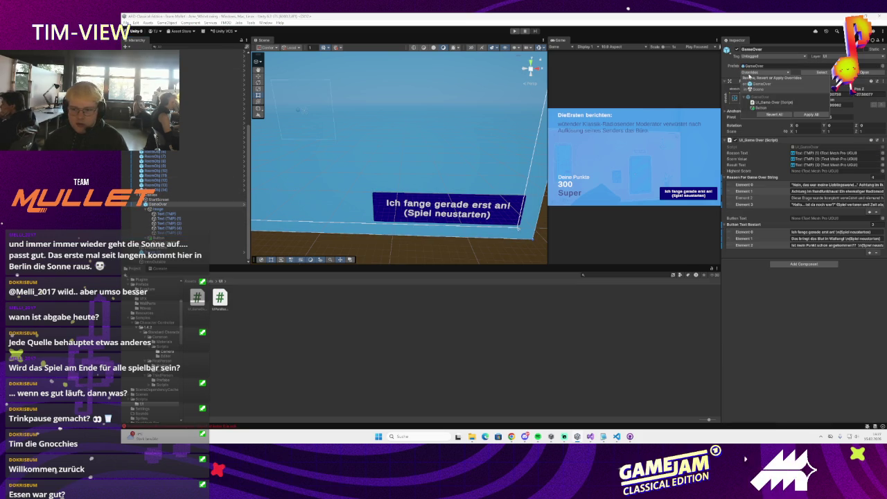
Step: Assign the button's Text (TMP) to UI_Game Over's Button Text slot, then open the Samples folder
mouse_move(166, 243)
mouse_down()
mouse_move(734, 231)
mouse_move(824, 218)
mouse_up()
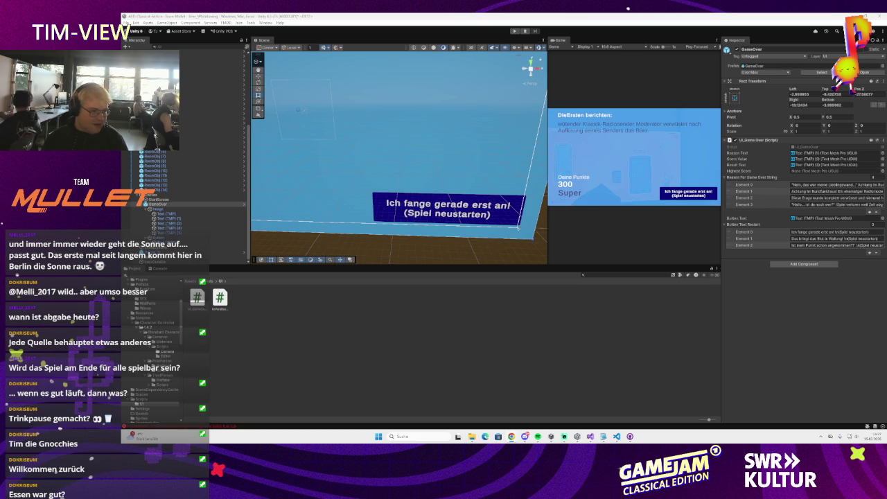
scroll(303, 183, down, 2)
click(390, 166)
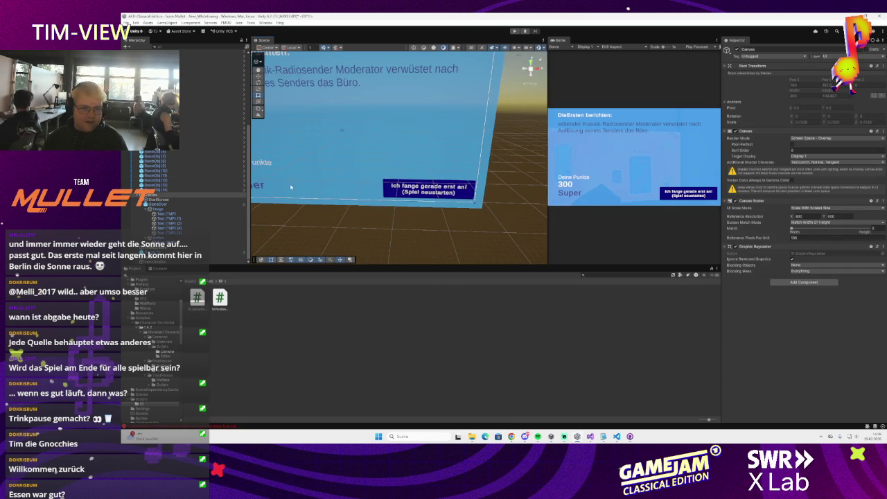
scroll(291, 187, up, 3)
click(159, 208)
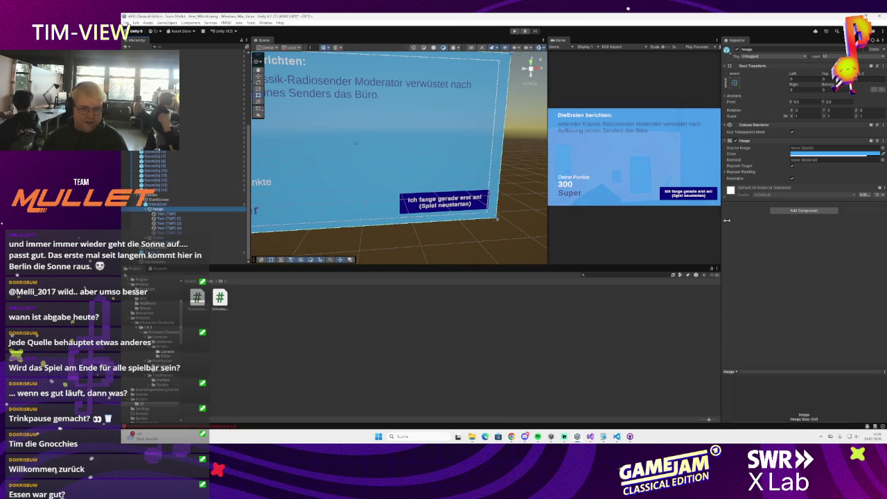
click(154, 318)
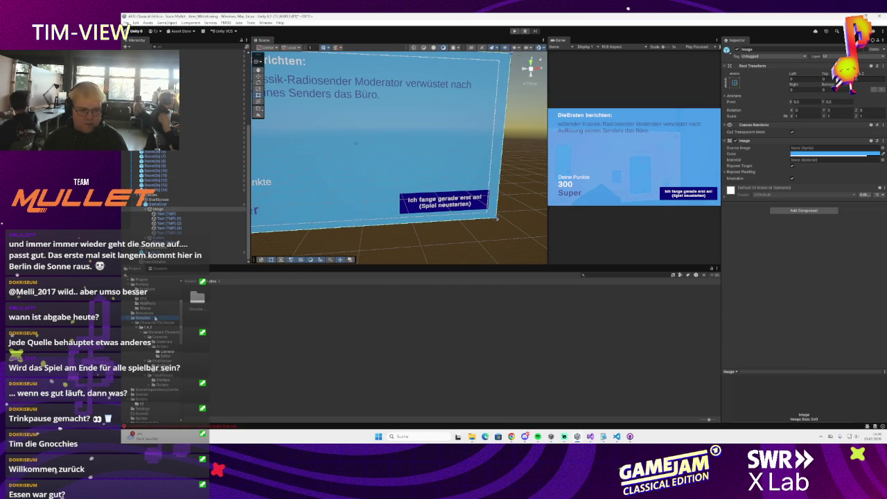
Step: Browse Samples > Character Controller > 1.4.2, then open the Assets Sprites folder
scroll(144, 323, up, 2)
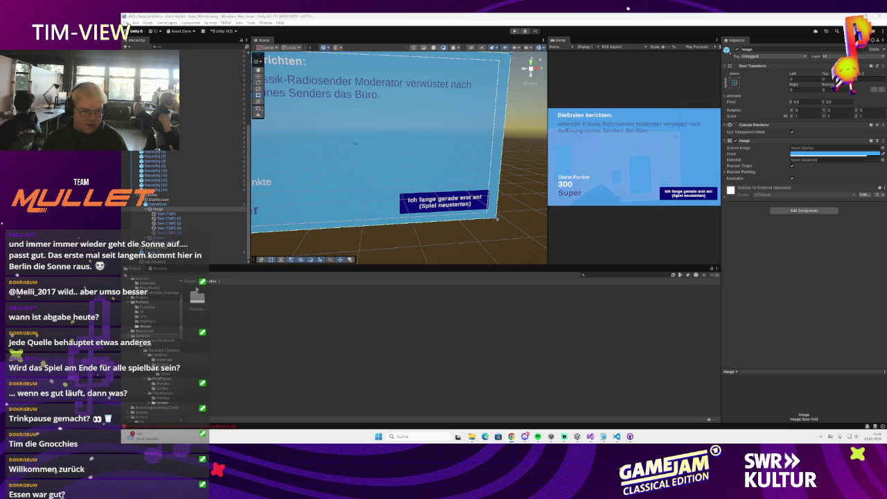
double_click(196, 298)
double_click(197, 298)
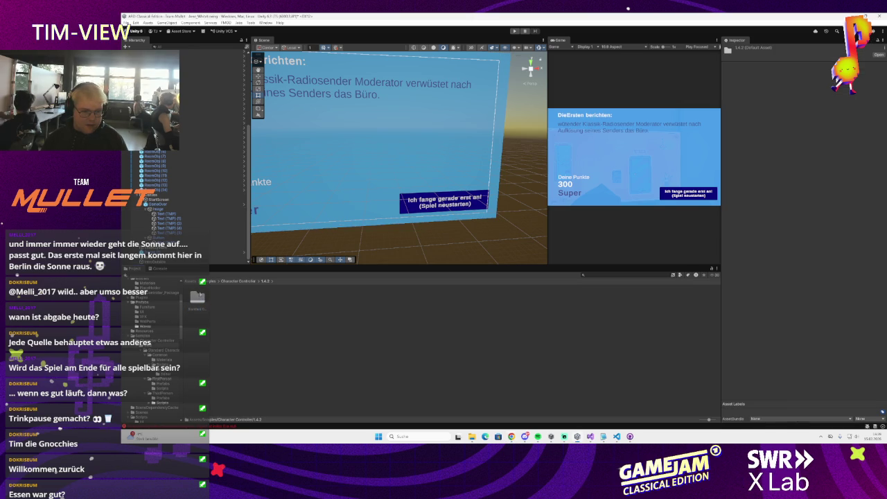
click(191, 281)
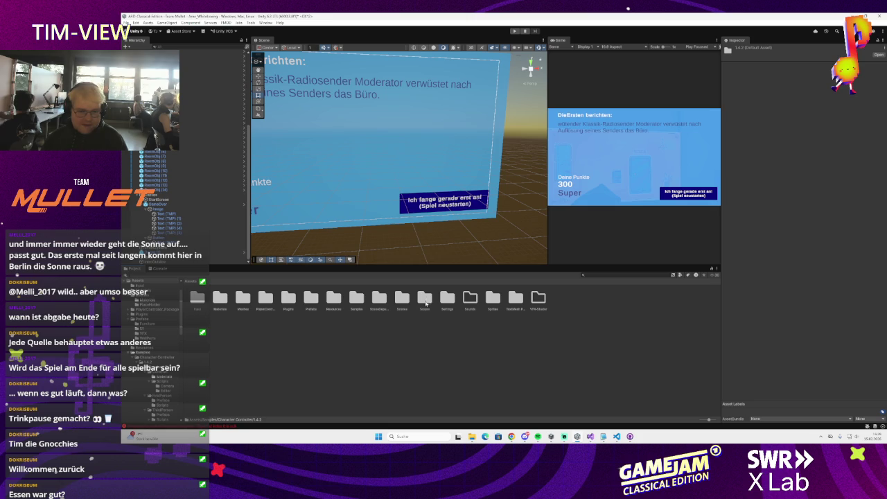
double_click(493, 298)
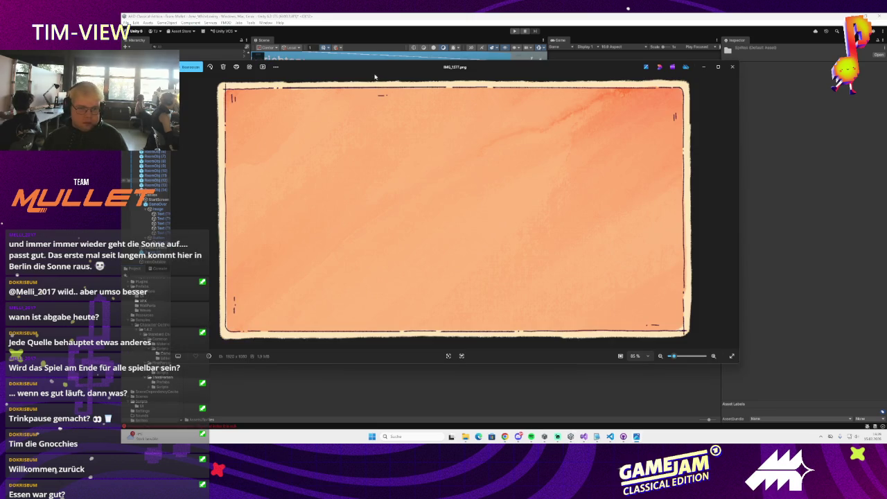
mouse_move(374, 77)
mouse_down()
mouse_move(546, 119)
mouse_move(476, 85)
mouse_move(488, 83)
mouse_up()
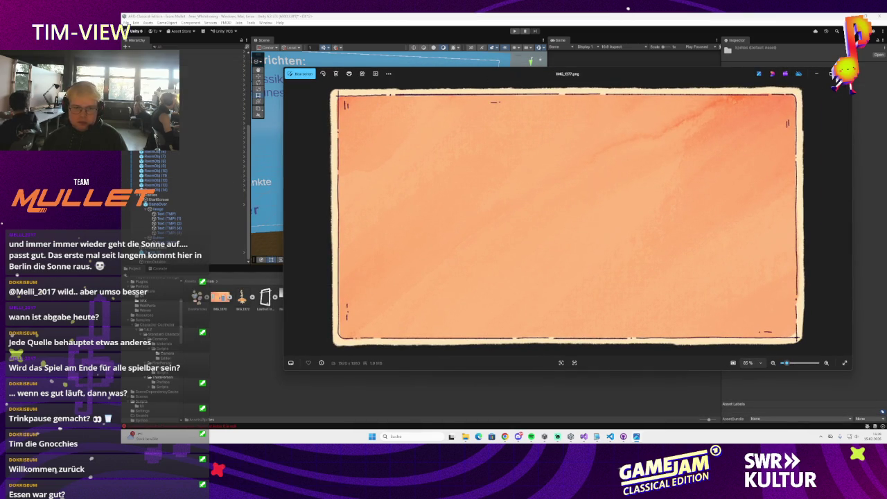
Step: Dismiss the Photos options menu and close the image viewer to return to Unity
click(388, 74)
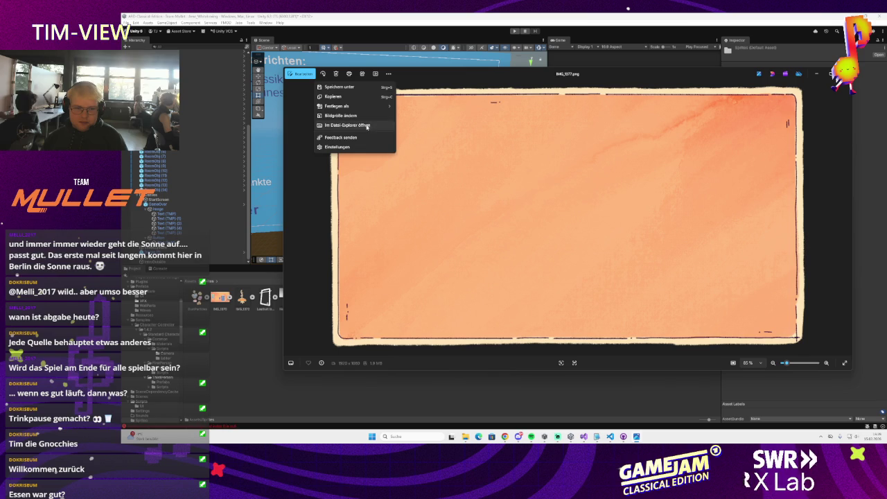
key(Escape)
key(alt+F4)
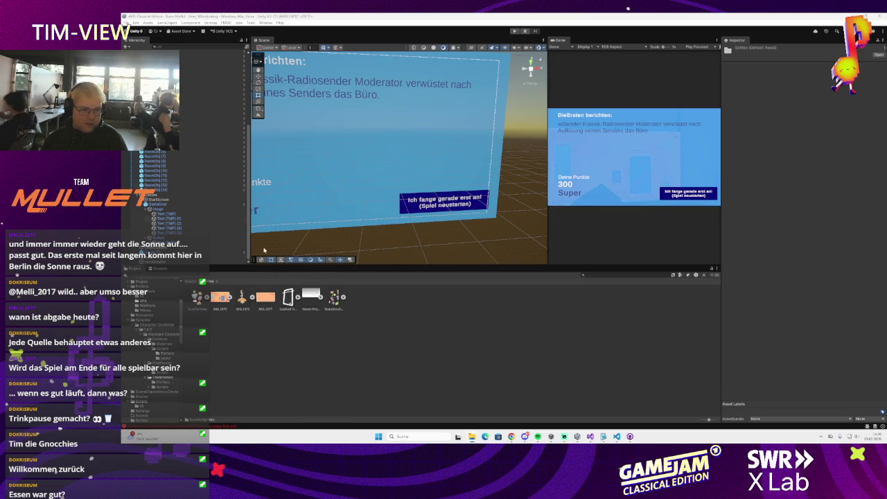
Step: Set the Game Over panel's background Image colour to white
click(307, 176)
key(f)
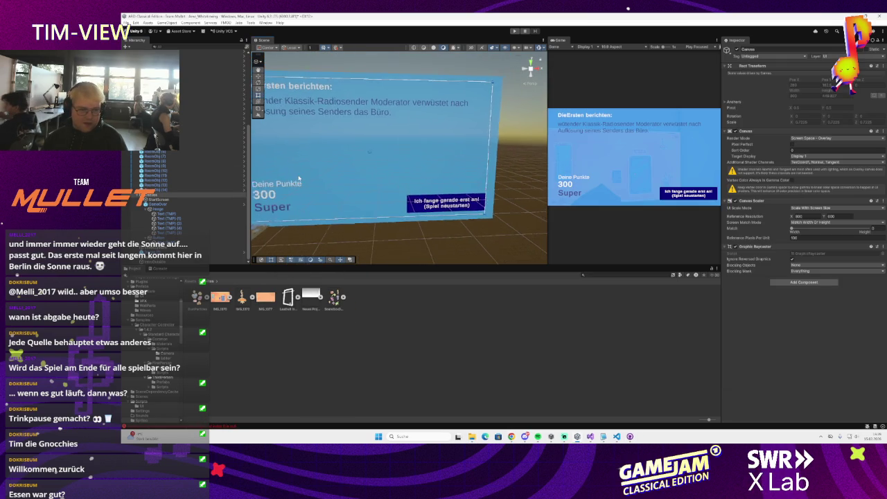
click(413, 239)
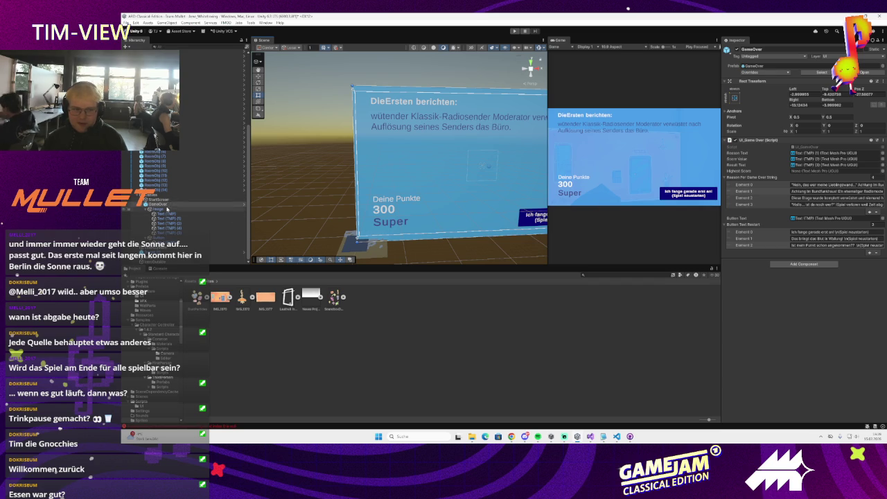
click(447, 203)
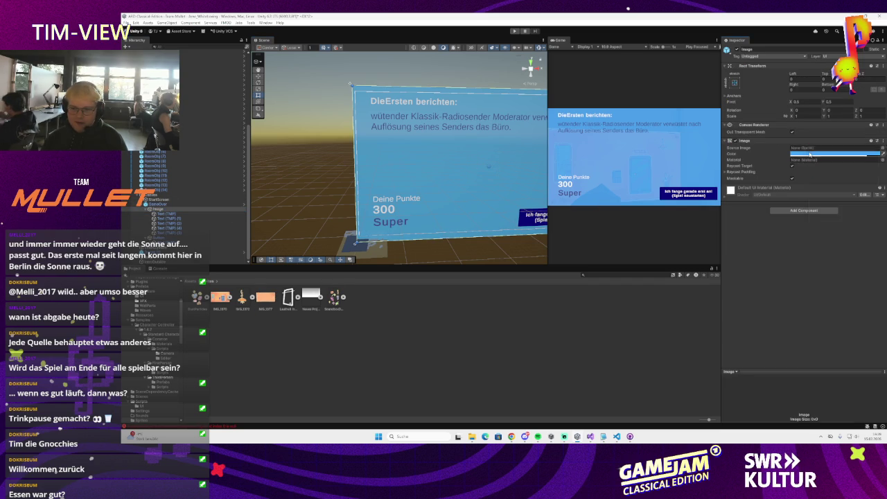
click(824, 153)
drag(833, 196, 823, 182)
click(874, 147)
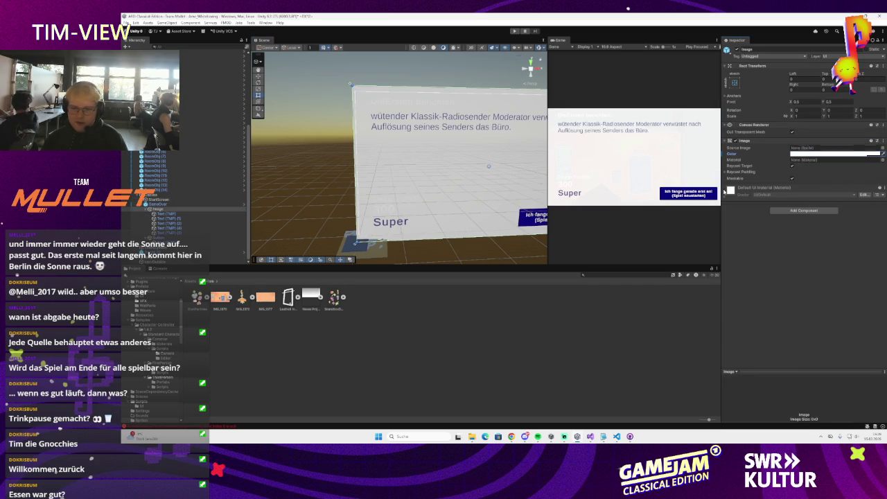
Step: Import IMG_1377 as a Sprite (2D and UI) with Single sprite mode, keeping Repeat wrap mode
click(265, 298)
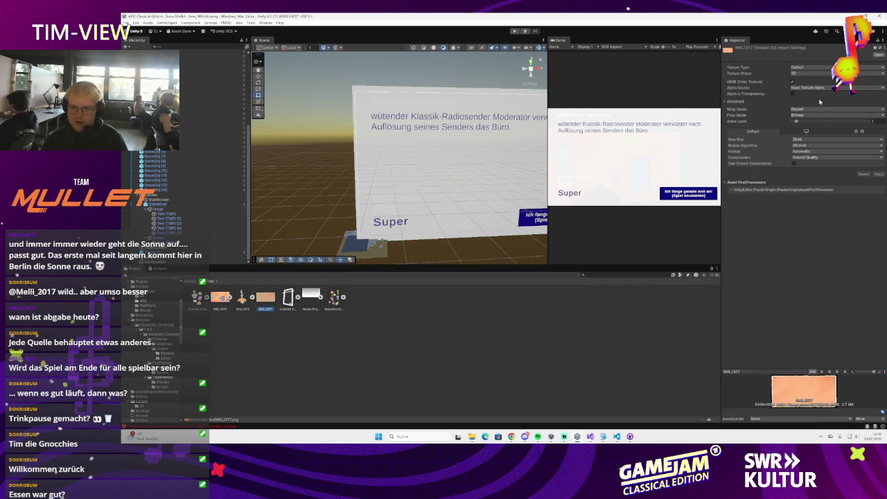
click(822, 109)
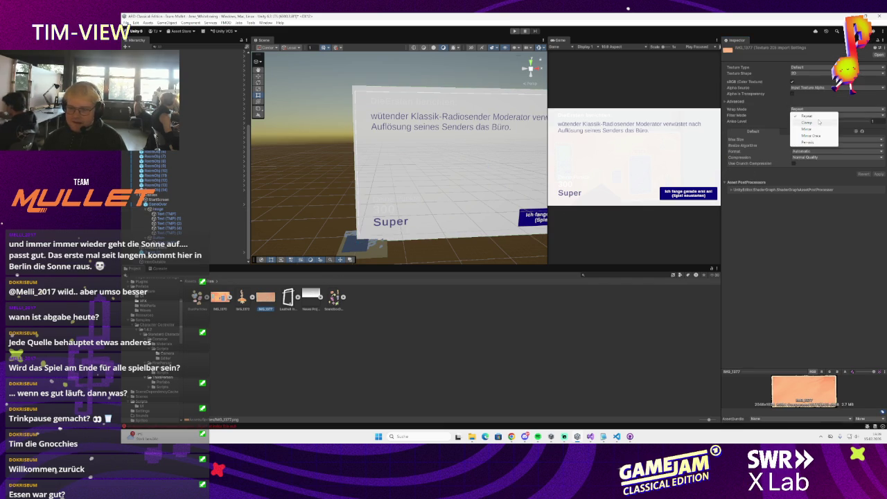
click(803, 100)
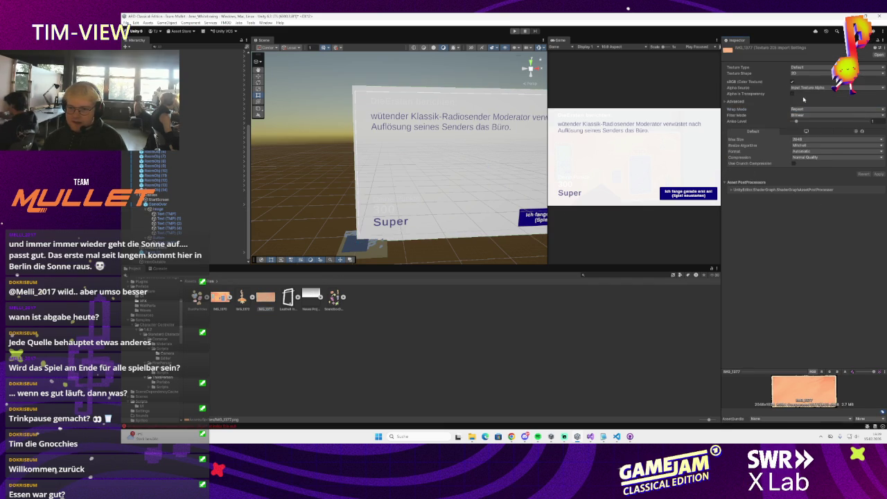
click(806, 69)
click(817, 88)
click(821, 68)
click(807, 93)
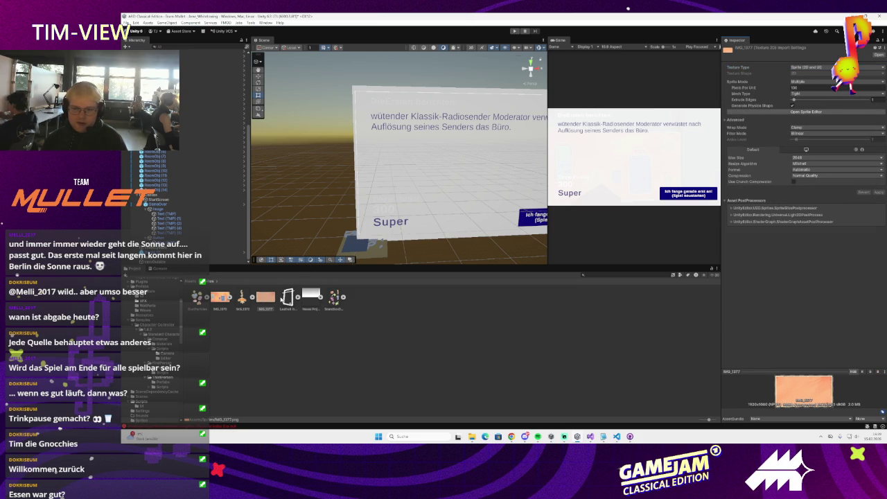
click(804, 81)
click(804, 88)
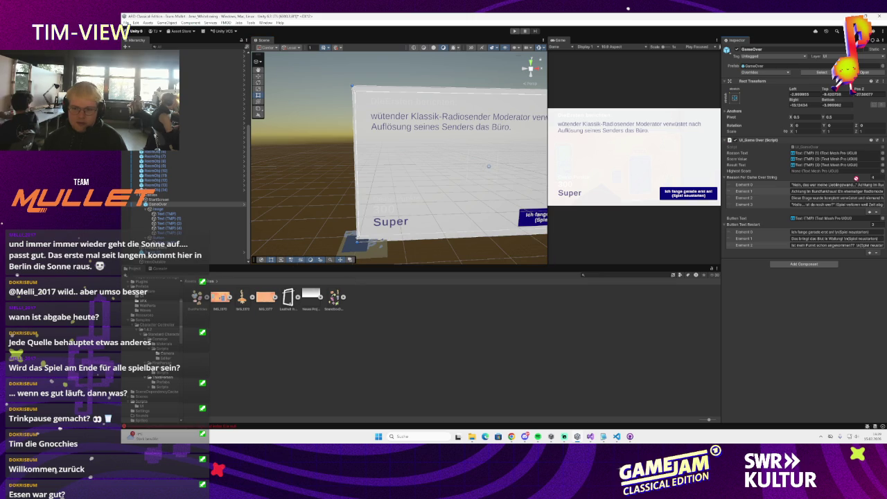
Step: Add an Image under GameOver using the orange sprite, stretched to fill the panel
mouse_move(273, 300)
mouse_down()
mouse_move(424, 144)
mouse_move(432, 165)
mouse_move(392, 88)
mouse_up()
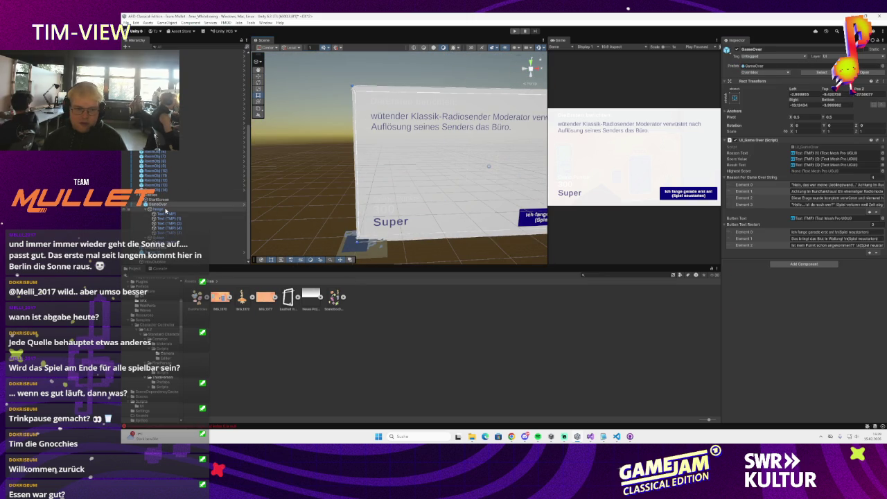
click(814, 149)
drag(814, 149, 815, 149)
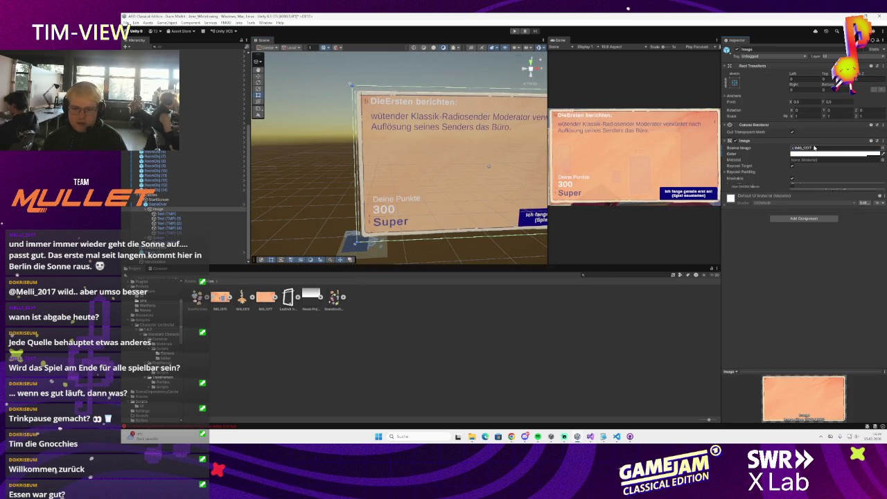
scroll(415, 148, up, 2)
scroll(415, 148, up, 3)
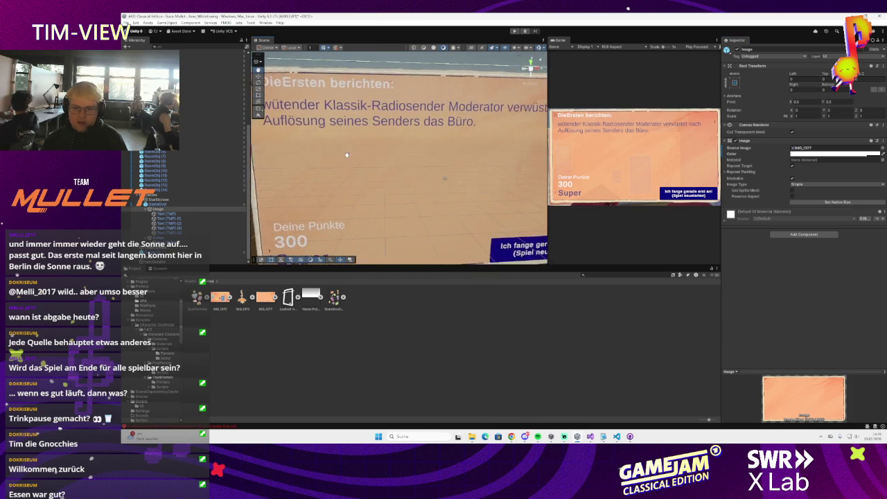
scroll(354, 110, down, 3)
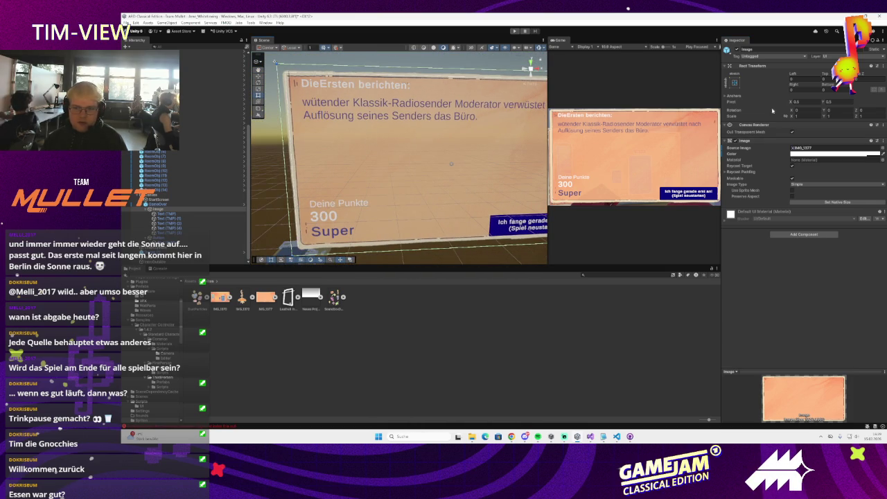
click(735, 82)
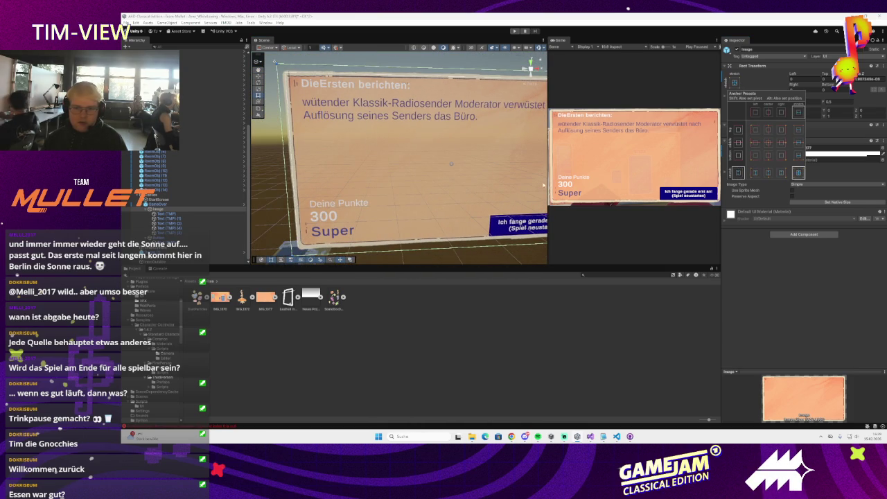
click(798, 172)
Step: Stretch the GameOver panel to fill its canvas, undoing a trial resize
click(158, 204)
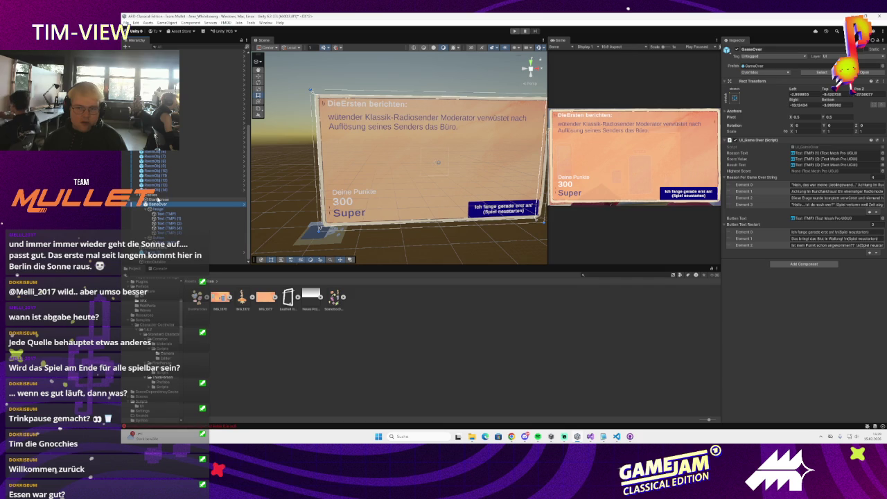
click(734, 97)
click(799, 187)
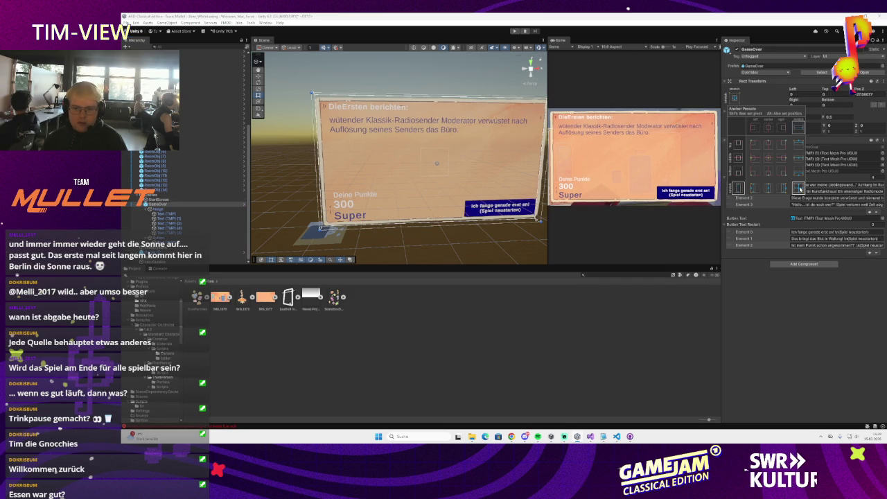
click(152, 196)
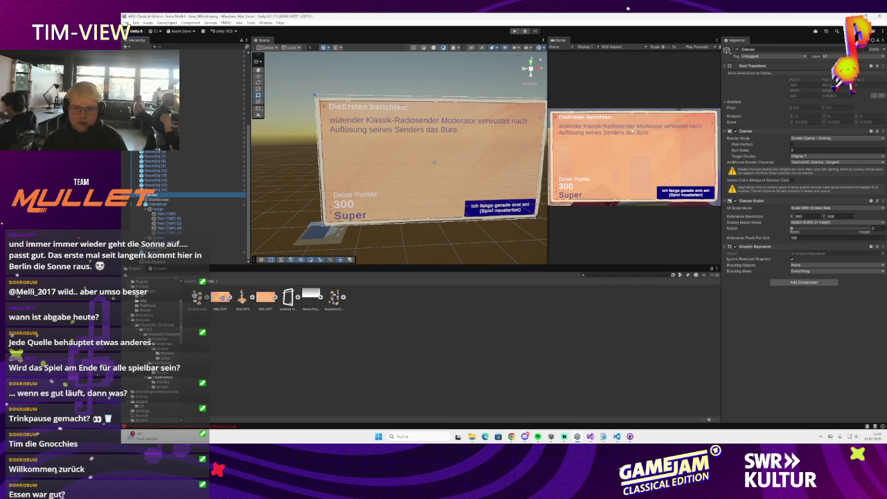
click(159, 204)
scroll(469, 160, up, 2)
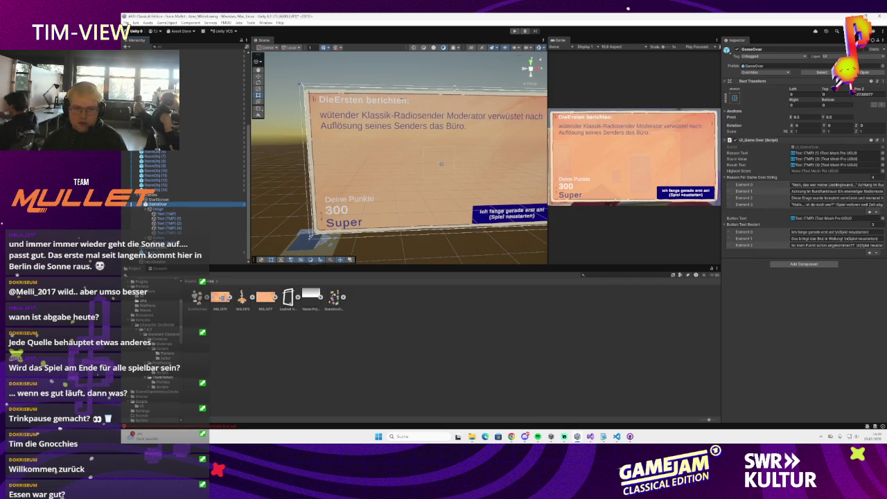
drag(455, 88, 438, 187)
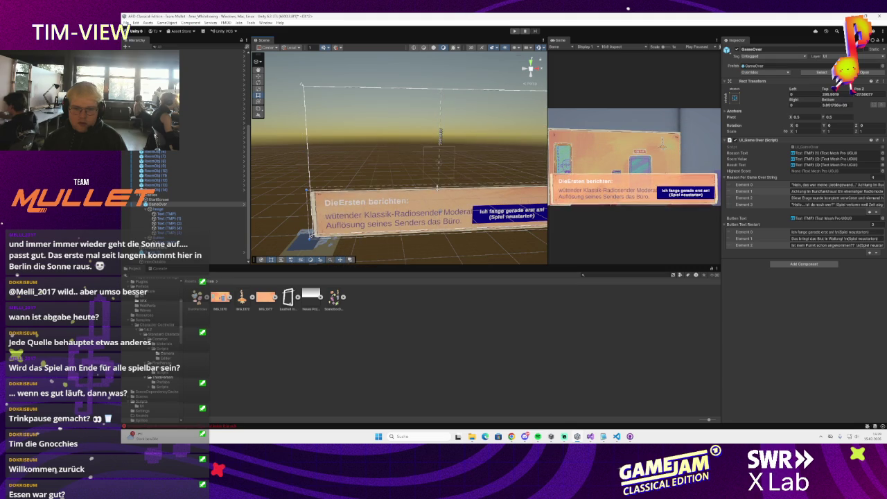
key(ctrl+z)
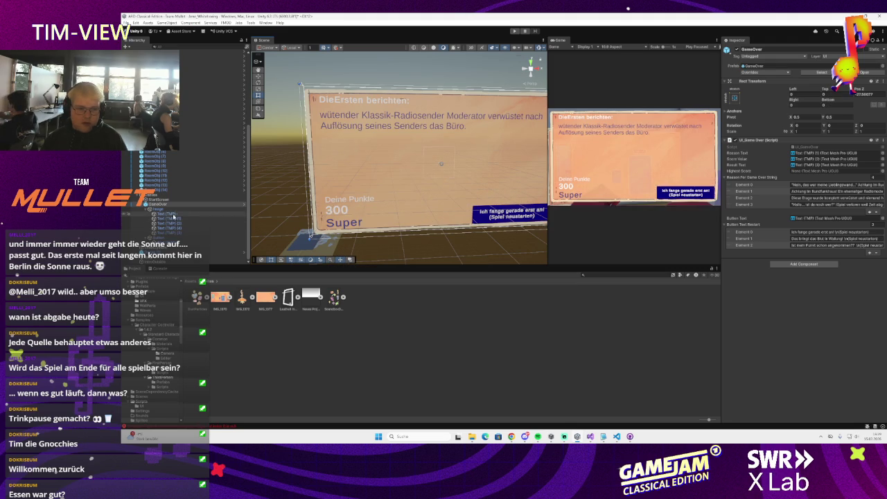
Step: Resize the orange image and shift it left to frame the report text
click(390, 109)
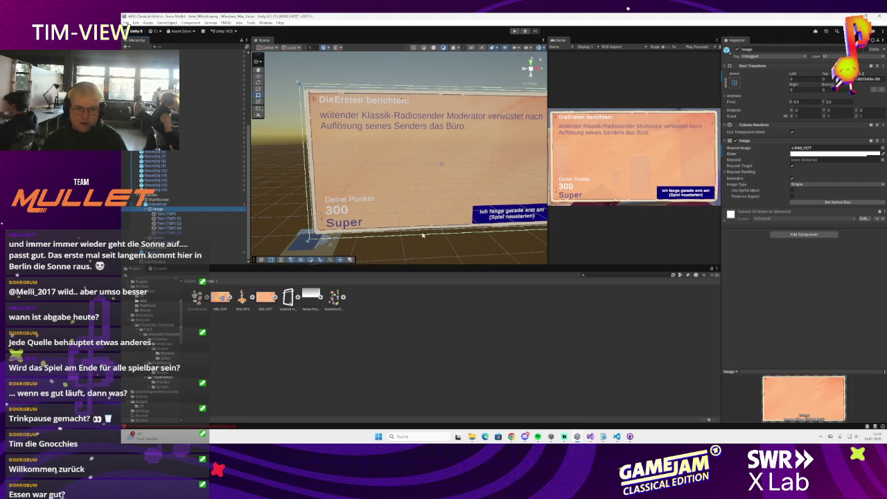
drag(423, 236, 438, 135)
key(ctrl+z)
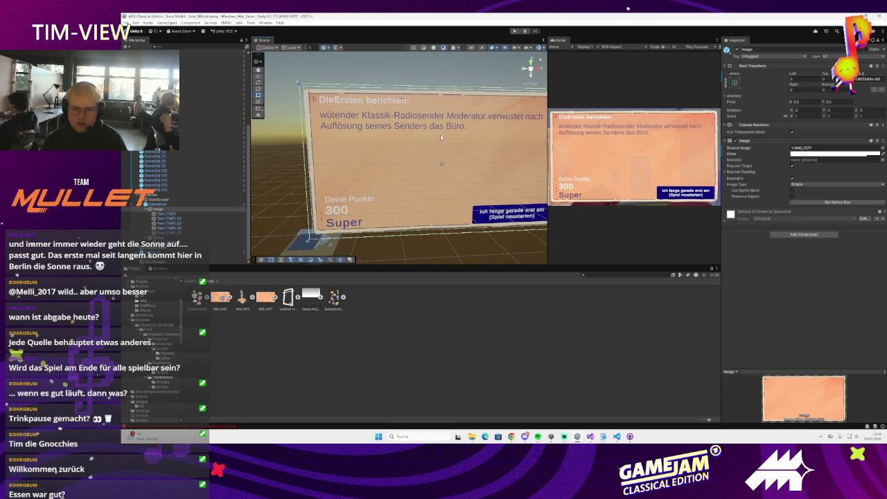
key(f)
drag(518, 208, 514, 204)
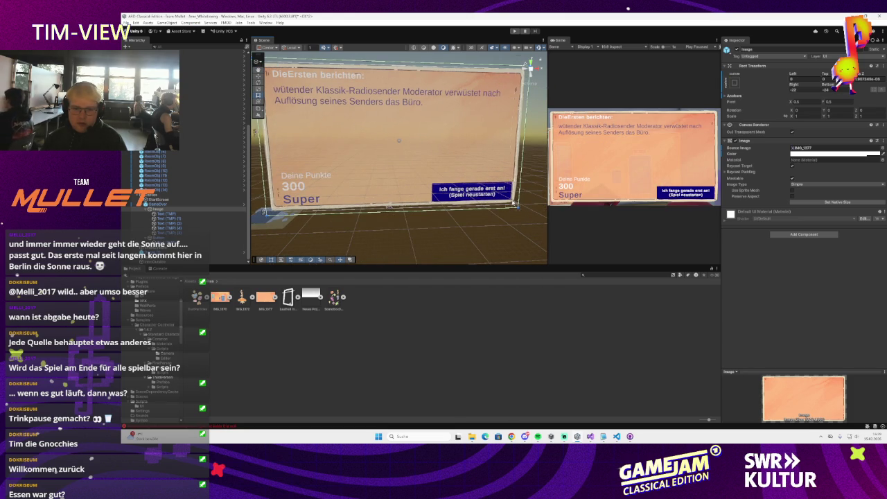
drag(514, 204, 518, 208)
drag(483, 173, 419, 165)
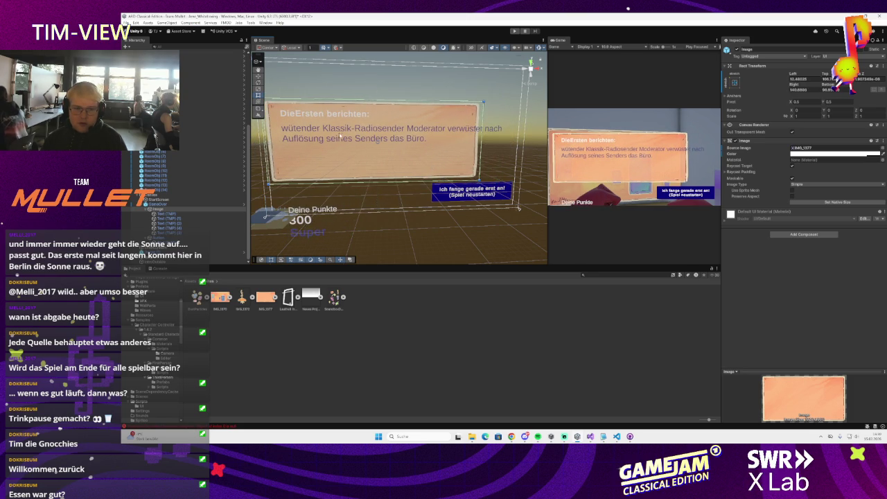
key(f)
click(512, 200)
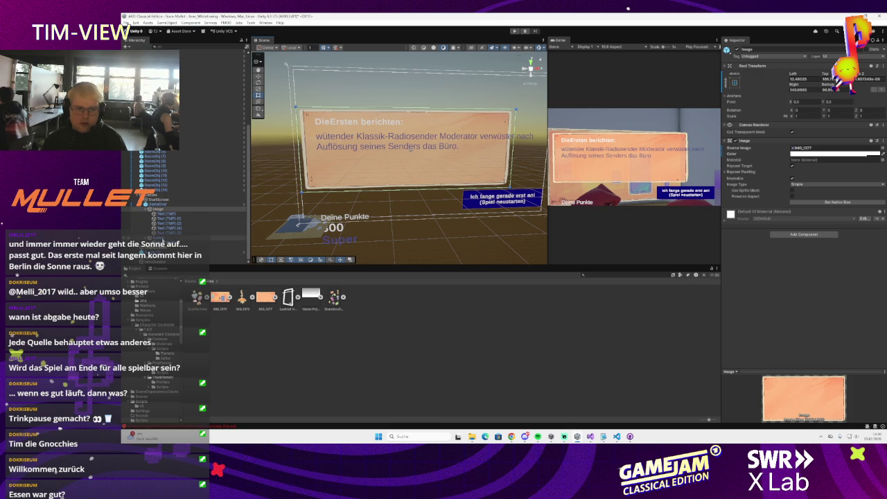
Step: Use the orange sprite as the restart button's Source Image and make the button slightly taller
drag(265, 296, 492, 198)
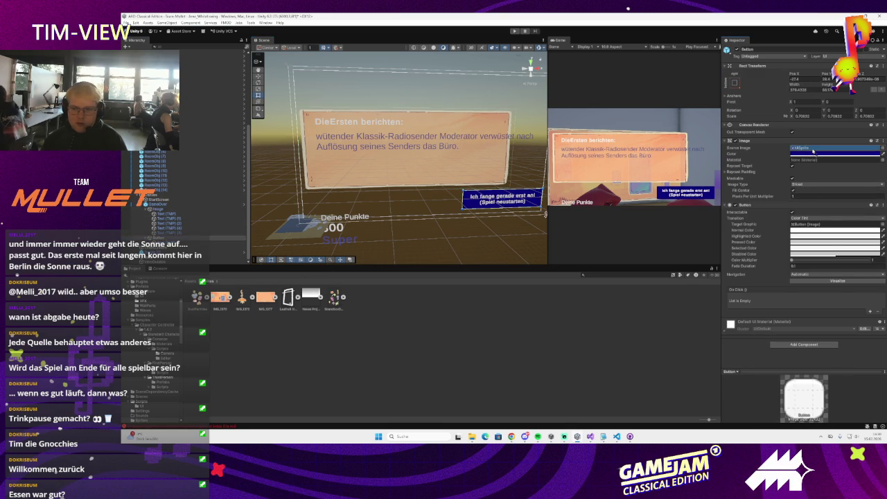
key(f)
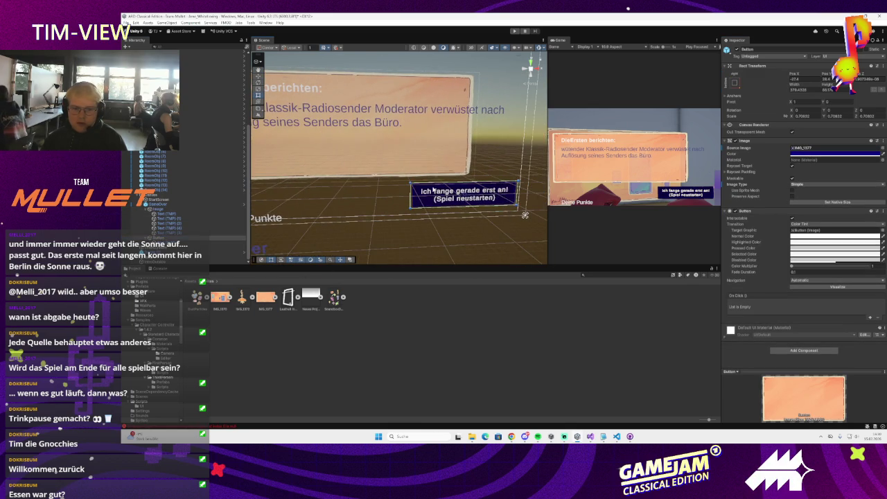
mouse_move(428, 183)
mouse_down()
mouse_move(429, 109)
mouse_move(429, 155)
mouse_up()
drag(426, 165, 420, 177)
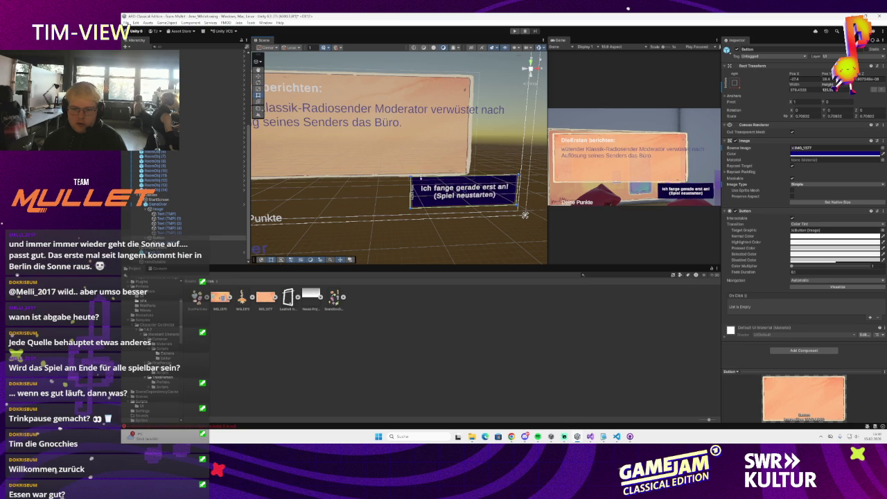
scroll(383, 169, up, 3)
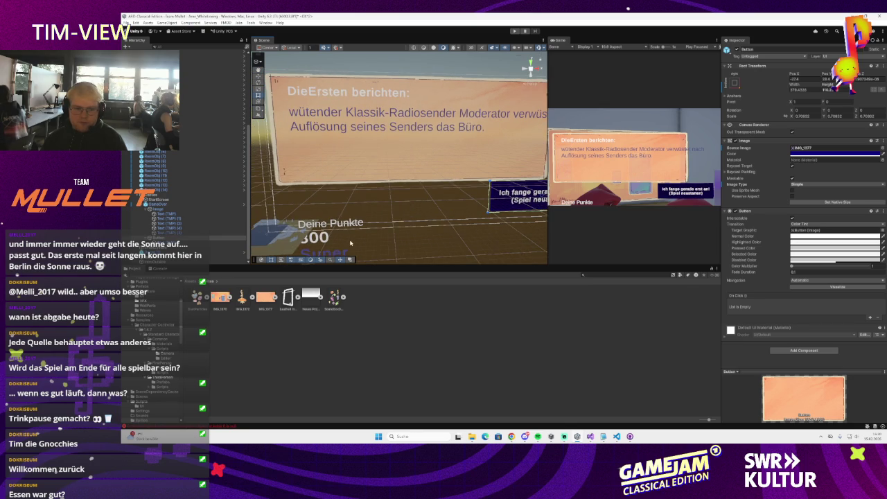
mouse_move(523, 441)
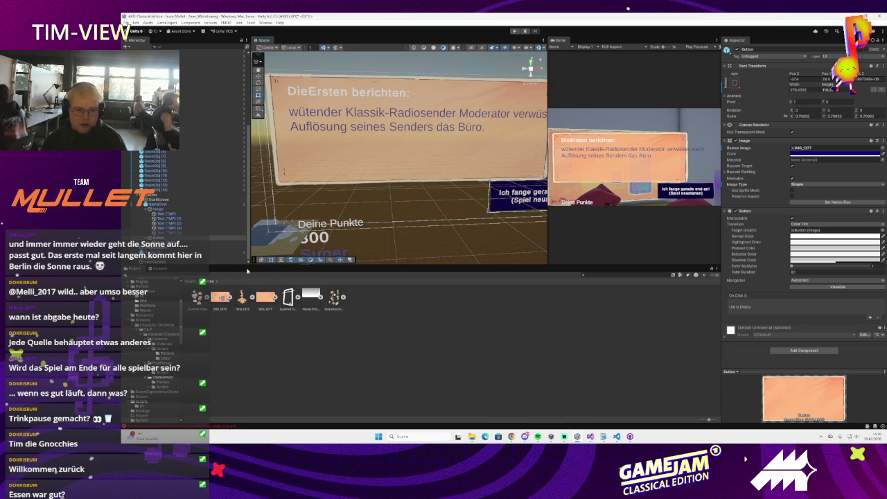
scroll(151, 375, down, 3)
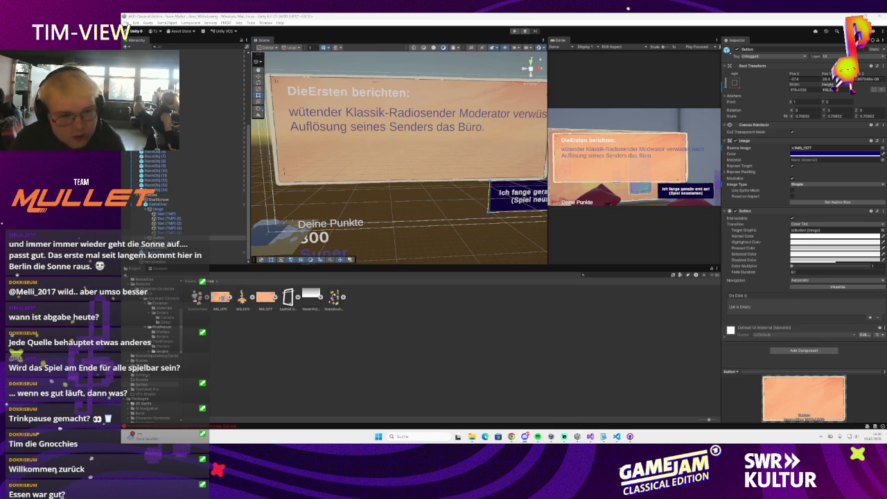
click(167, 204)
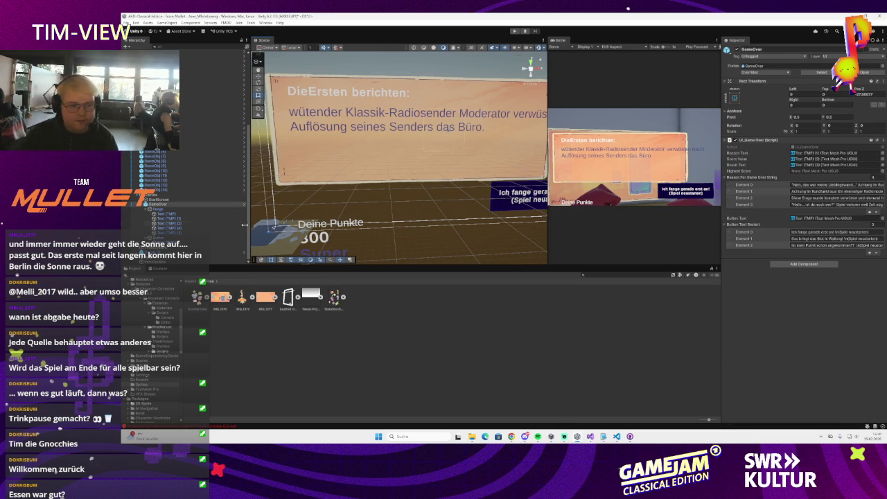
Step: Move the Deine Punkte, 300 and Super texts up together
click(178, 219)
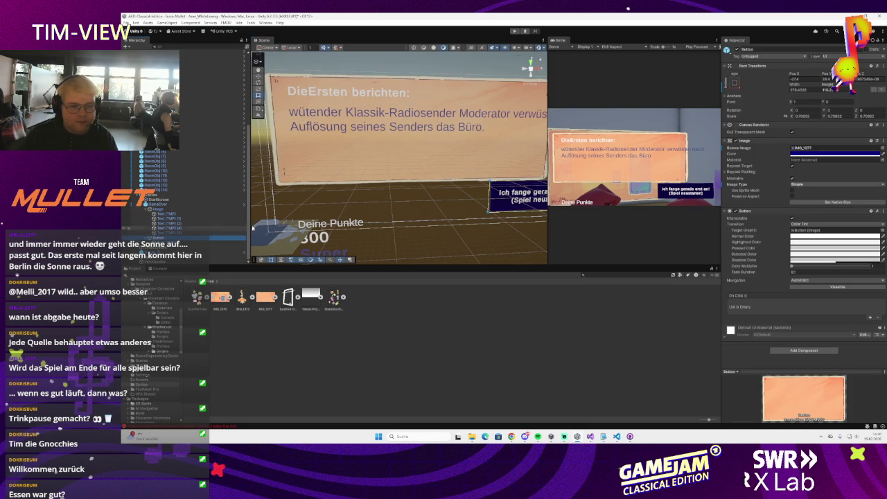
click(170, 214)
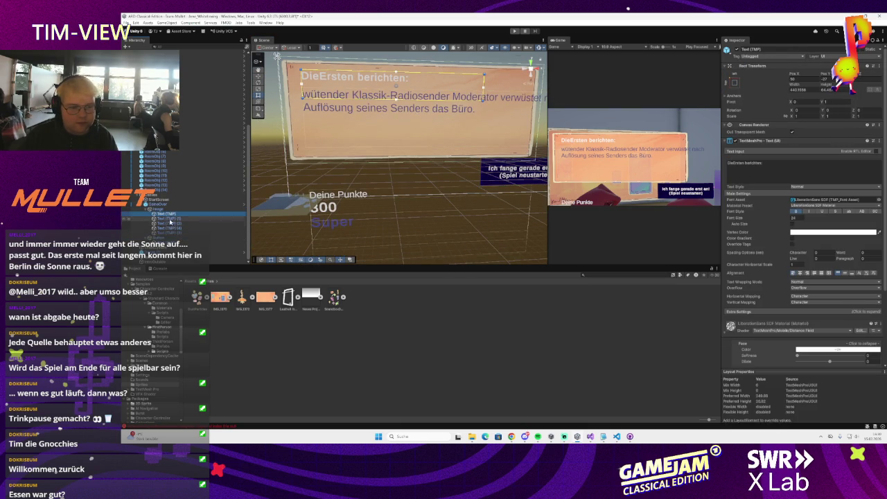
click(169, 223)
click(168, 228)
shift+click(166, 219)
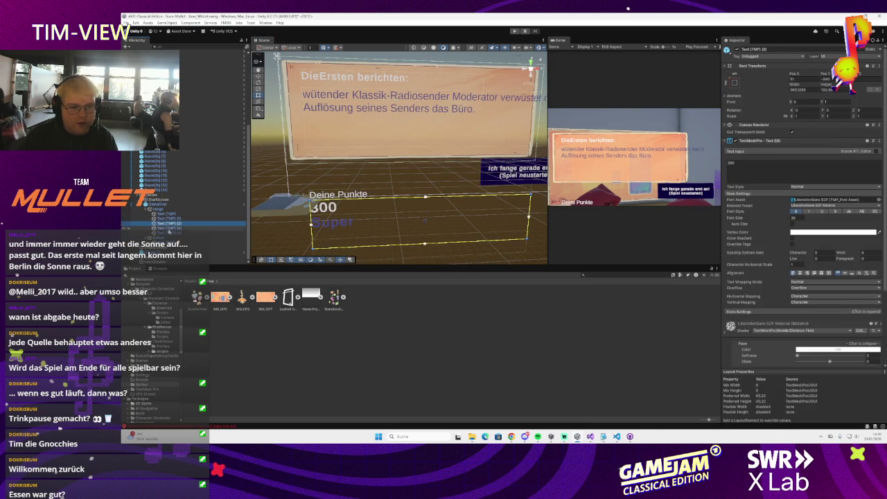
mouse_move(331, 227)
mouse_down()
mouse_move(331, 196)
mouse_move(325, 205)
mouse_up()
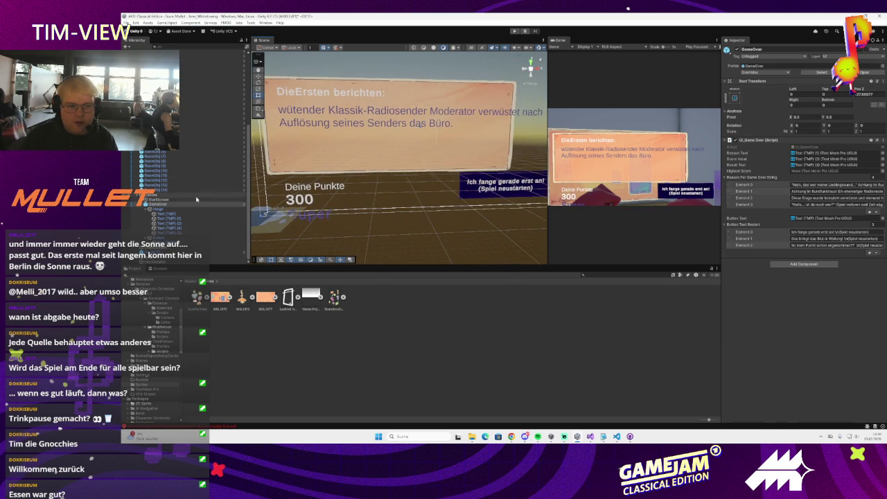
Step: Resize the report body text box so the headline wraps, then select its background Image
click(222, 219)
double_click(222, 219)
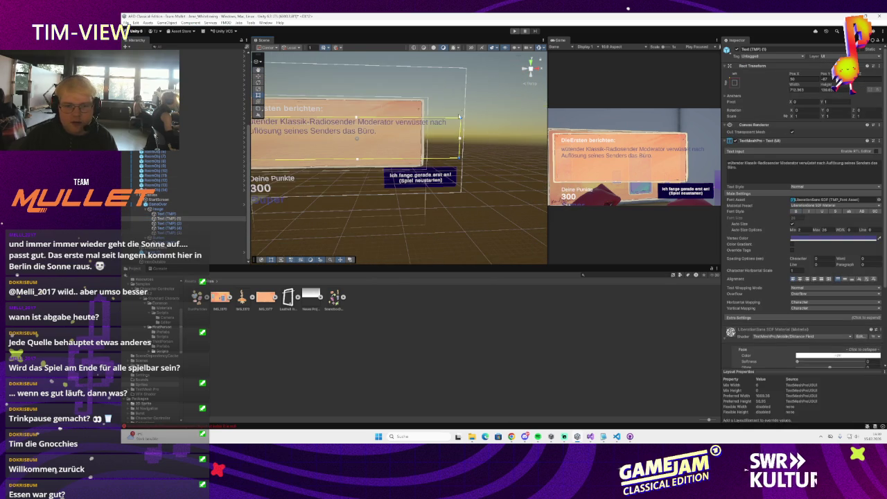
mouse_move(417, 120)
mouse_down()
mouse_move(443, 120)
mouse_move(414, 121)
mouse_up()
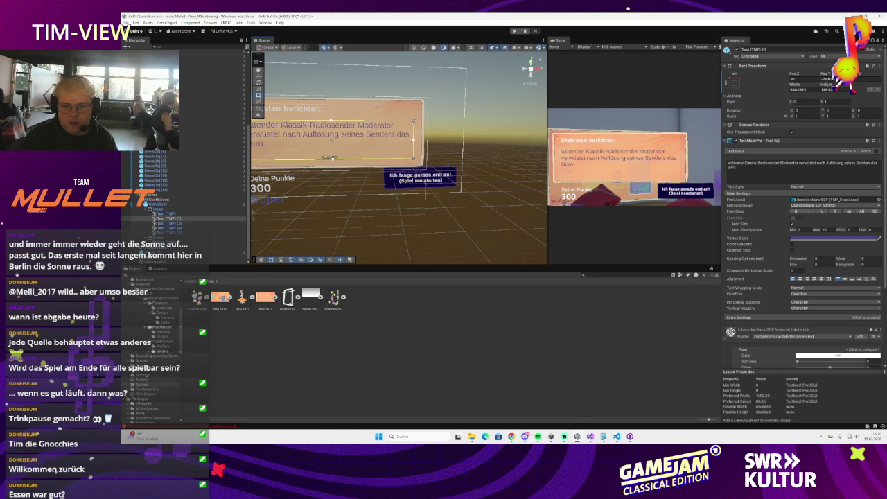
key(f)
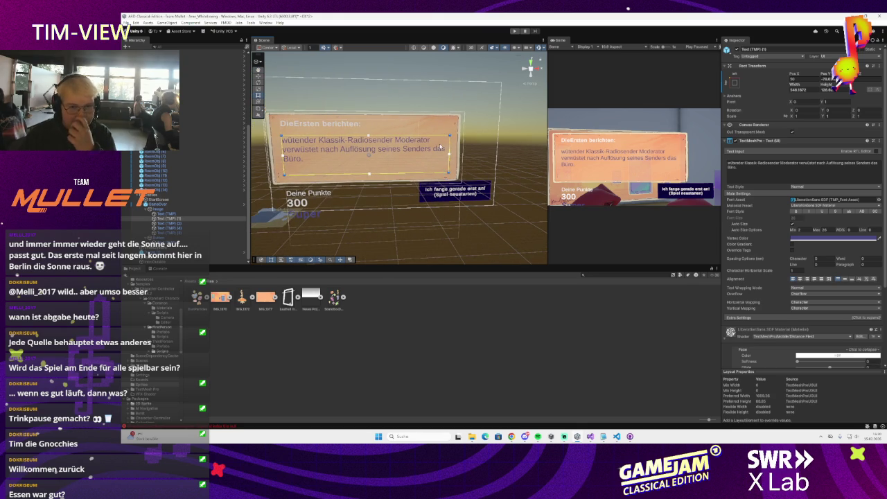
click(439, 147)
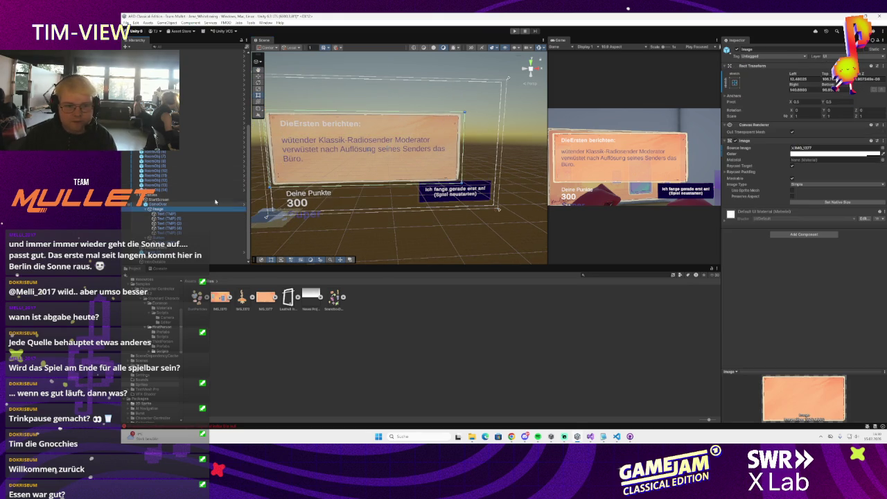
Step: Try a darker tint on the news panel, then reset it to white (FFFFFF)
click(824, 154)
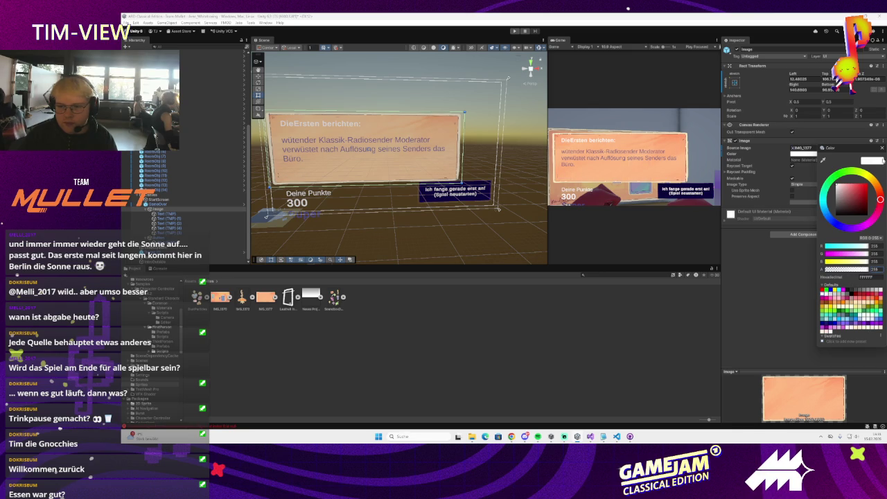
mouse_move(862, 207)
mouse_down()
mouse_move(837, 187)
mouse_move(866, 220)
mouse_move(839, 225)
mouse_up()
click(840, 178)
click(648, 198)
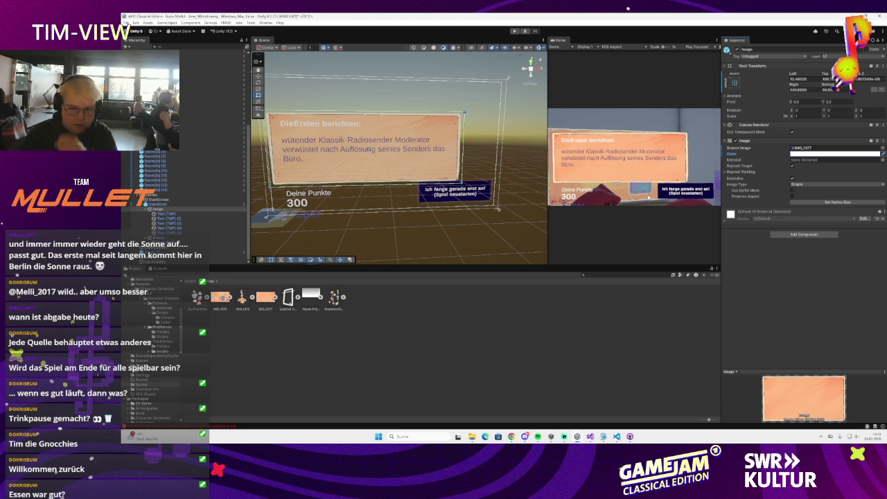
Step: Open the TextMesh Pro Fonts folder in the Project panel
scroll(406, 161, up, 5)
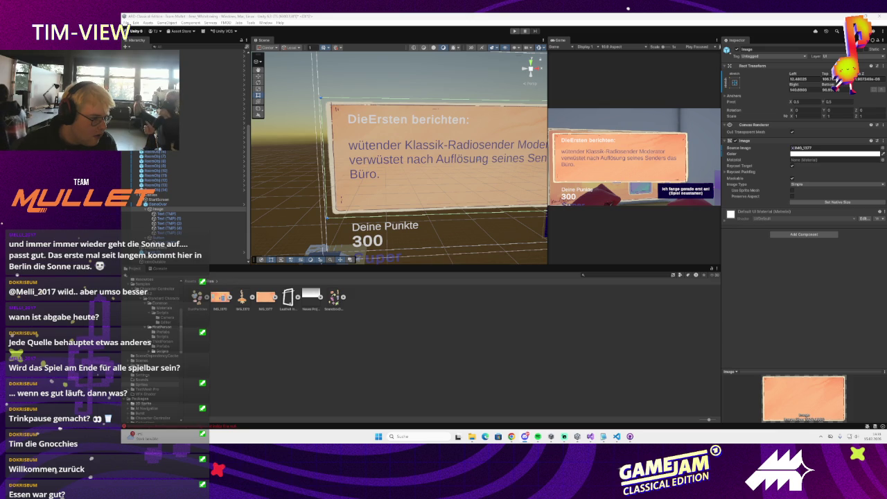
click(152, 374)
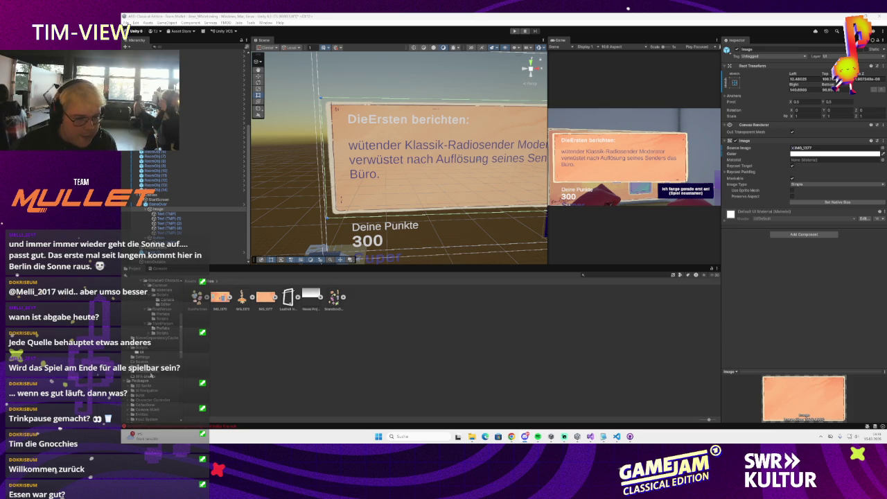
double_click(198, 300)
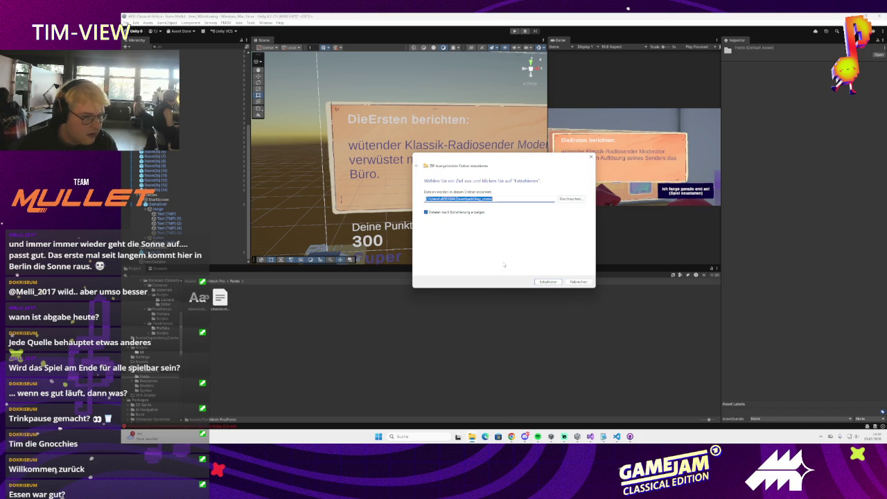
Step: Extract the Hey Comic font archive into TextMesh Pro Fonts and select the imported font
click(561, 282)
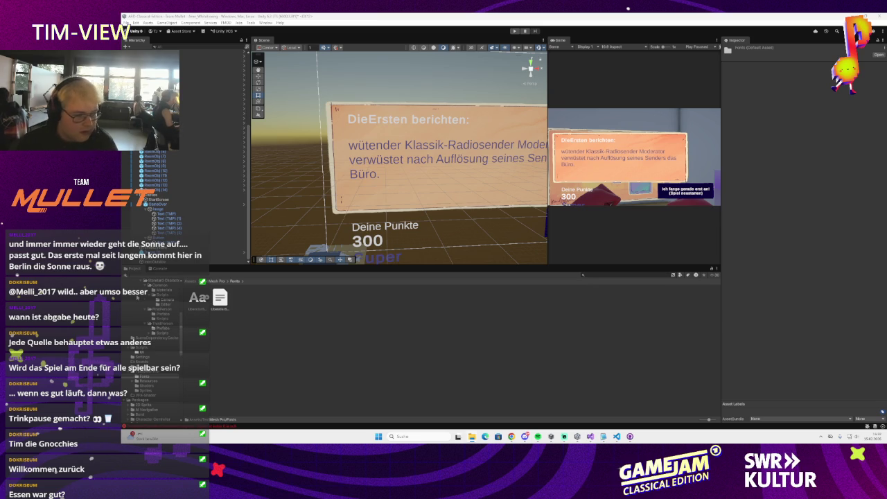
click(307, 334)
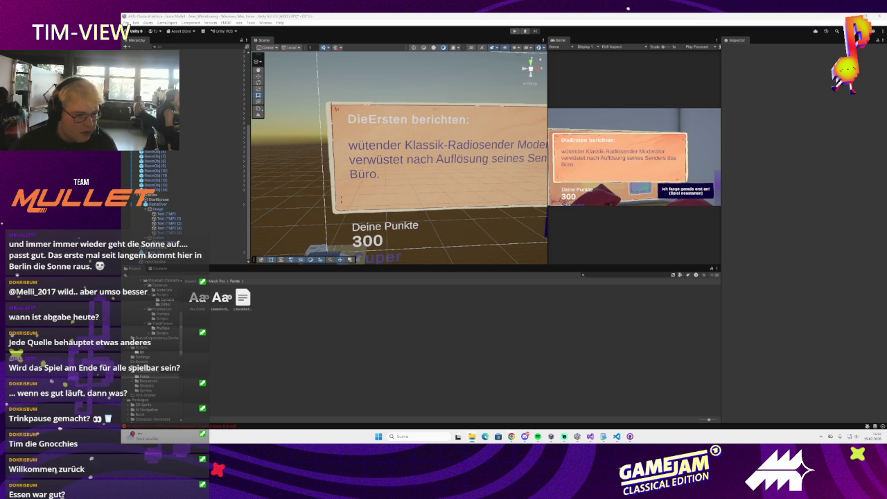
click(199, 303)
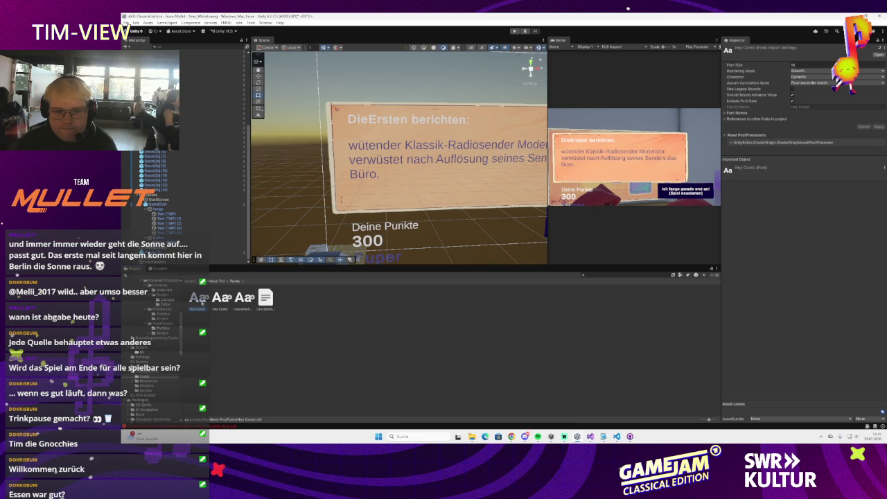
Step: Select and frame the news body text, then ping its current font asset in the Project window
right_click(201, 302)
right_click(201, 302)
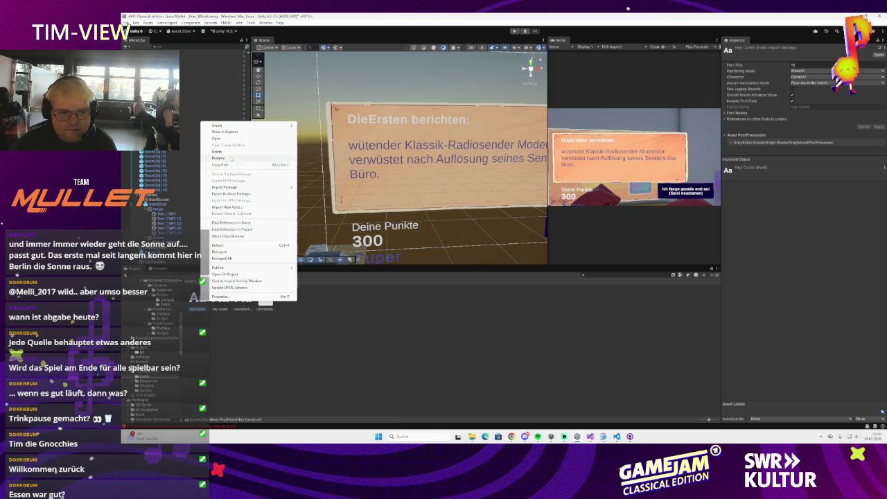
click(366, 380)
click(166, 218)
key(f)
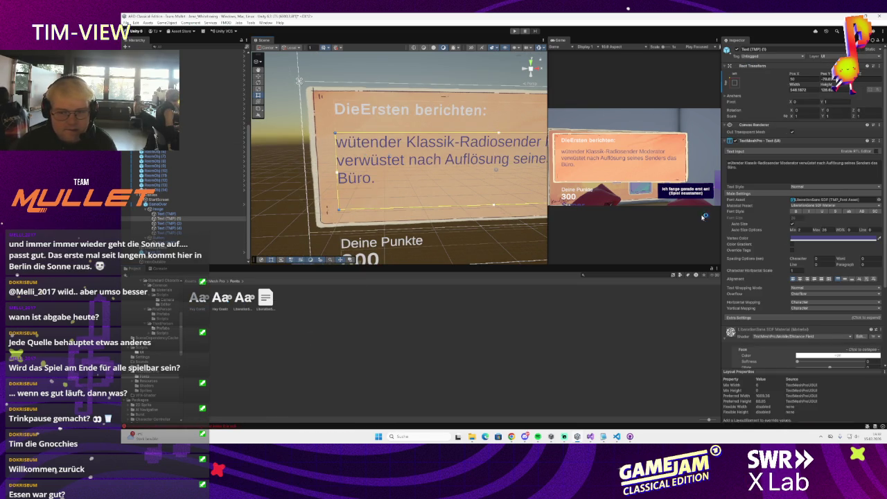
click(839, 200)
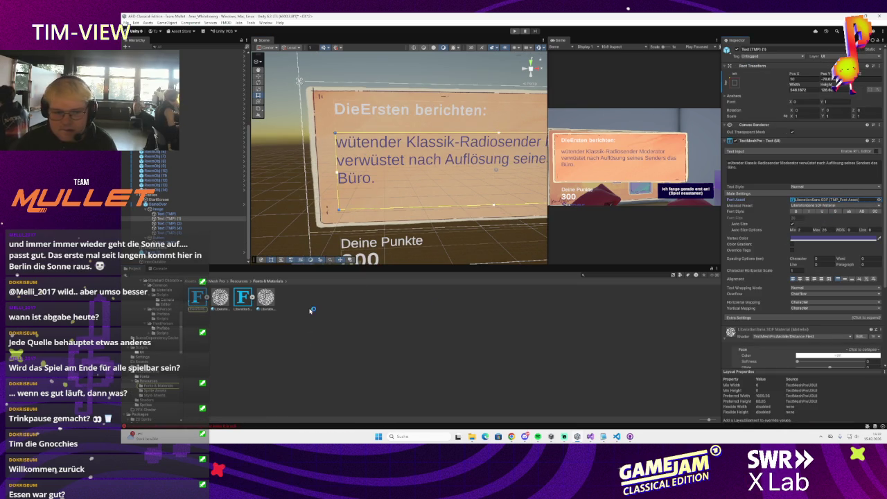
Step: Go to the TextMesh Pro Resources > Fonts & Materials folder and bring up the Window menu
click(237, 282)
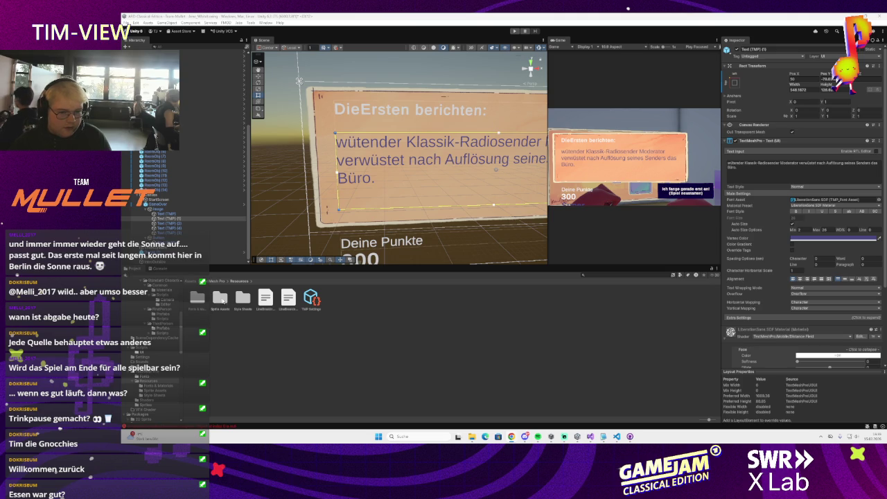
double_click(219, 298)
right_click(236, 323)
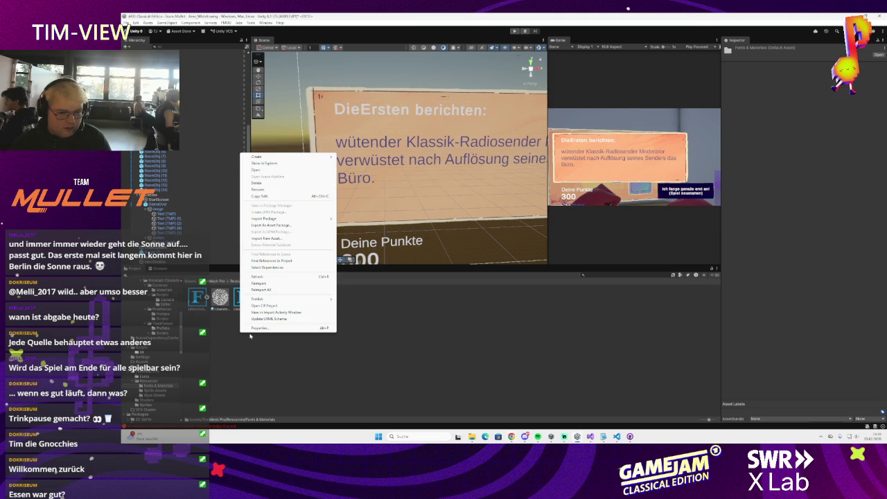
mouse_move(277, 157)
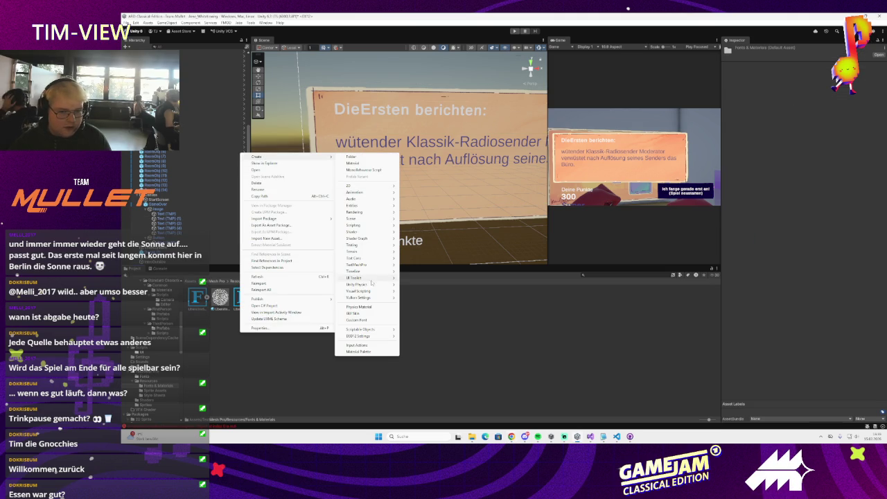
mouse_move(372, 285)
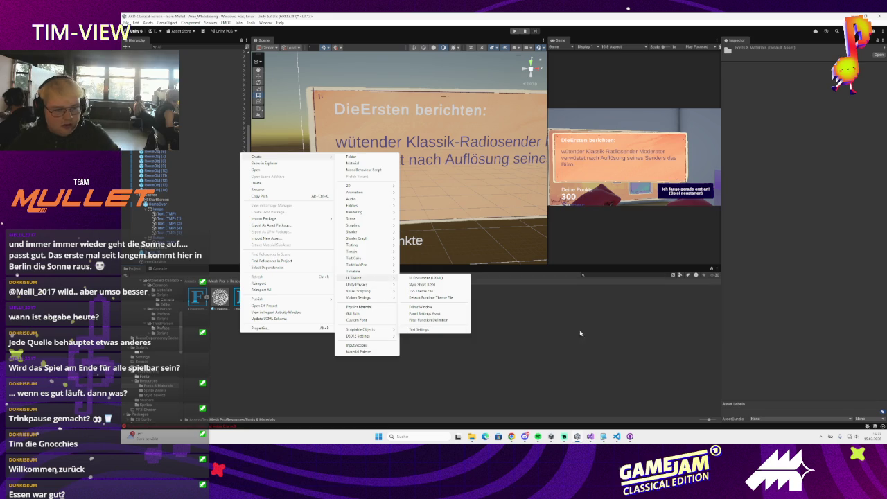
key(Escape)
click(265, 23)
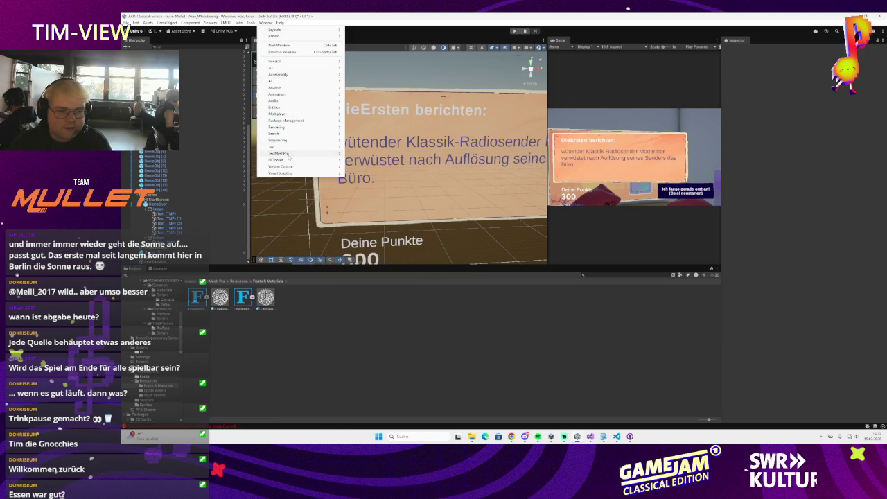
Step: In the Font Asset Creator, generate a font atlas from the Hey Comic source font
click(368, 153)
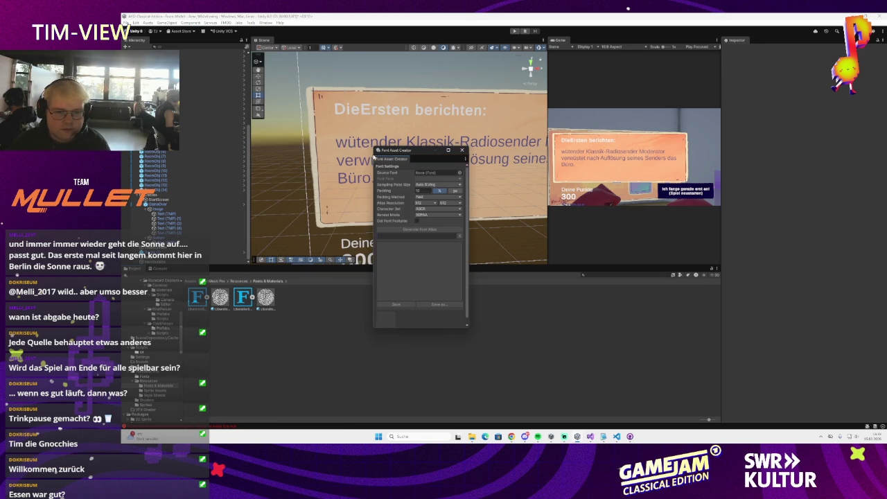
click(458, 173)
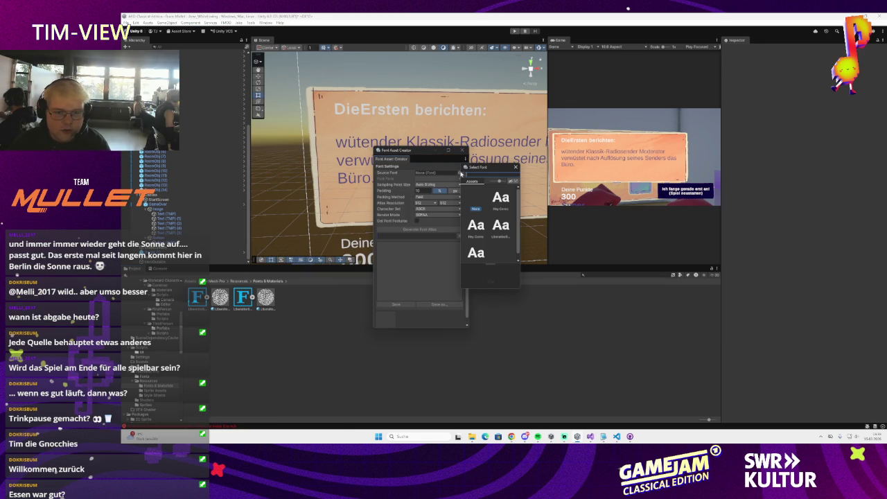
click(502, 198)
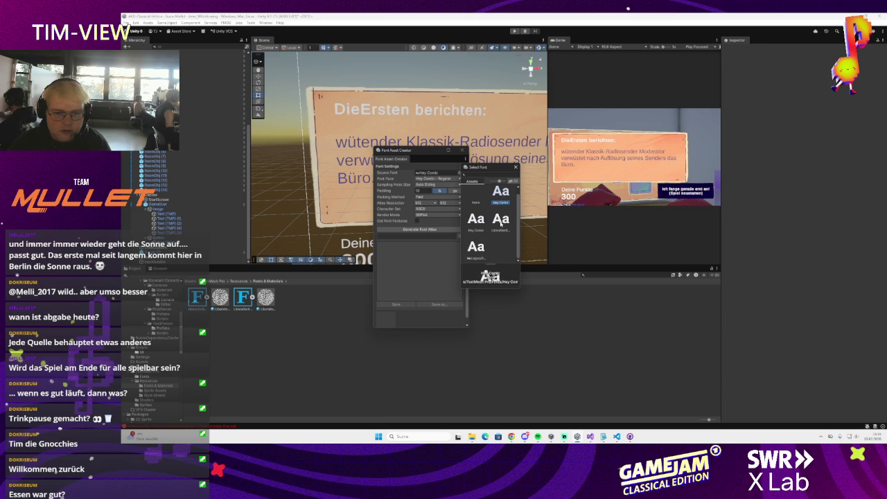
double_click(503, 203)
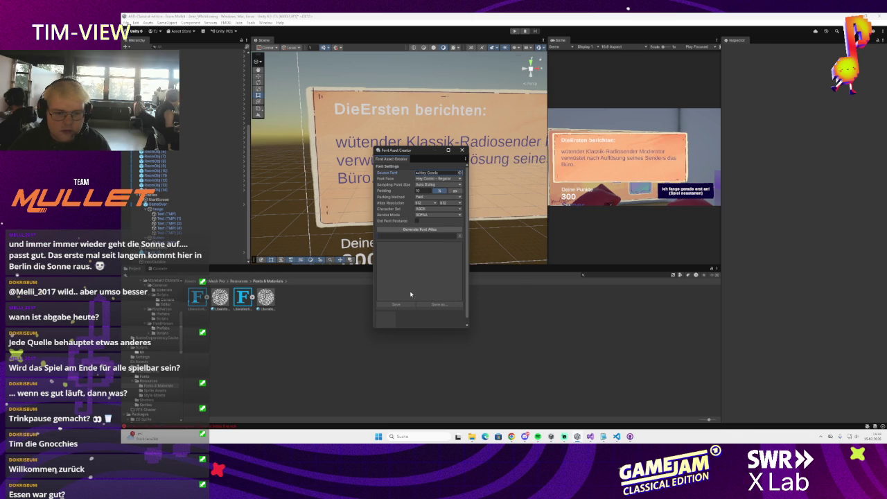
click(419, 229)
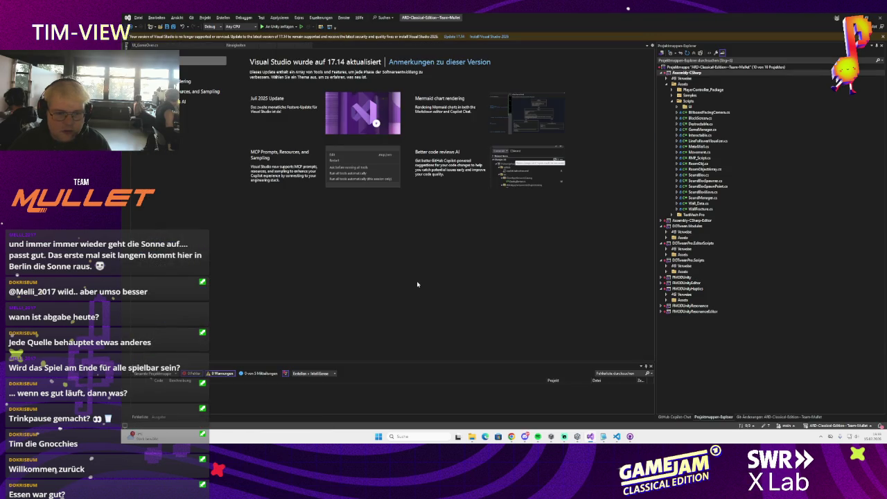
Step: Save the atlas as Hey Comic SDF.asset in the TextMesh Pro Fonts folder
key(alt+Tab)
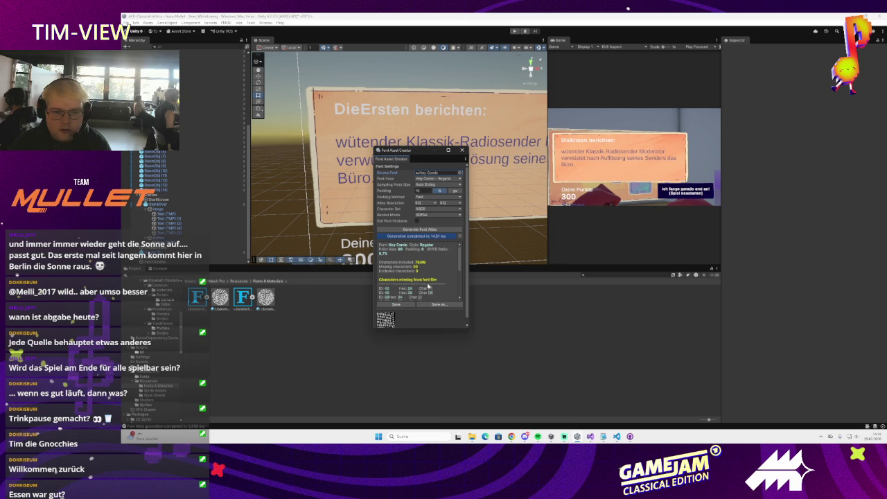
click(395, 305)
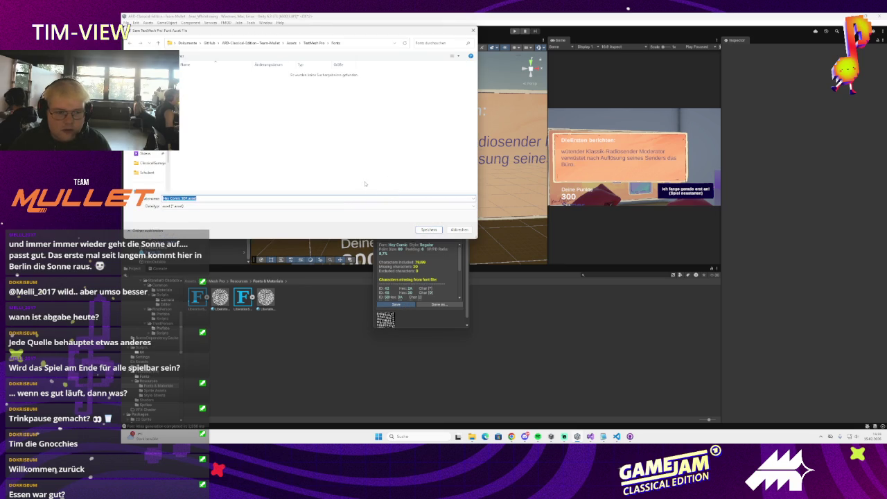
click(313, 43)
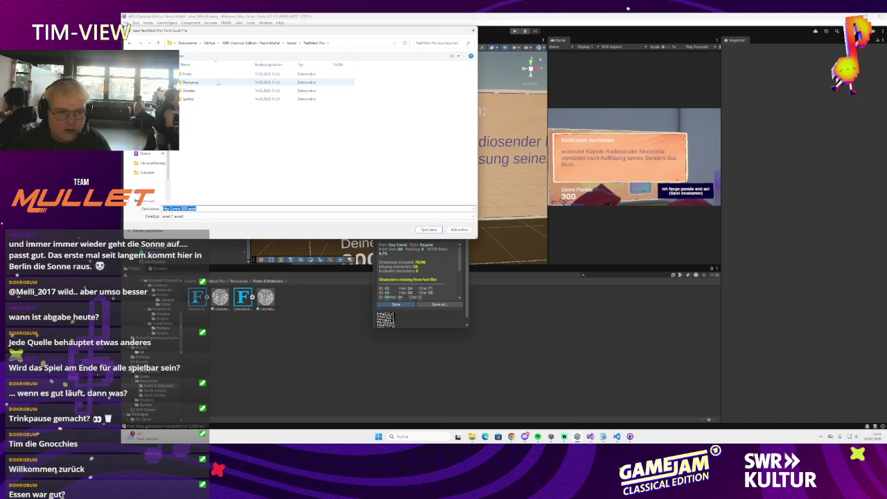
double_click(187, 73)
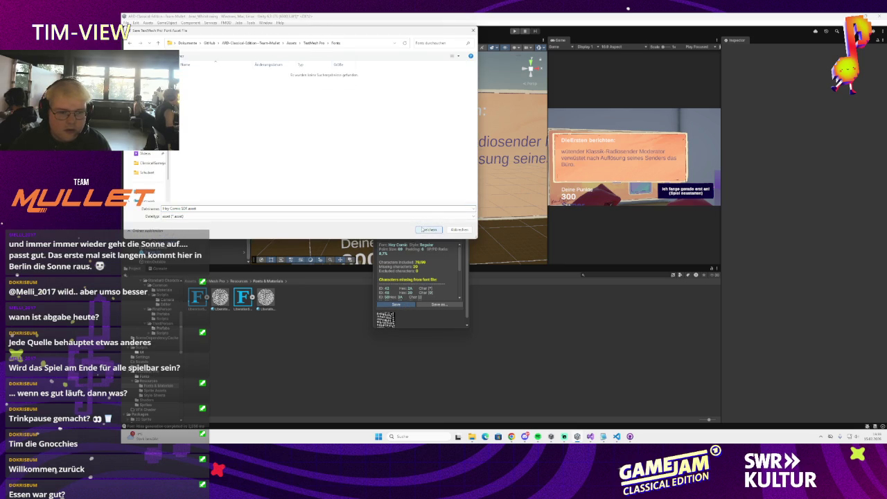
click(427, 229)
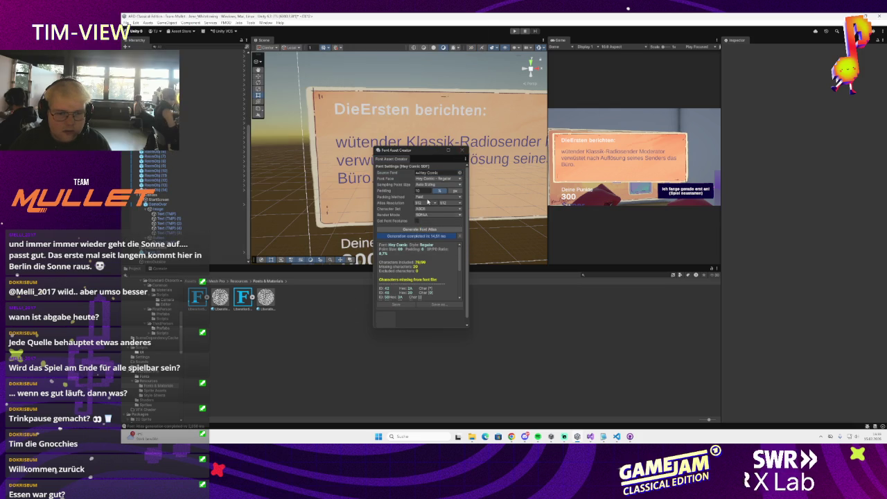
Step: Regenerate the Hey Comic atlas and overwrite the existing Hey Comic SDF asset
click(458, 174)
click(420, 229)
click(398, 305)
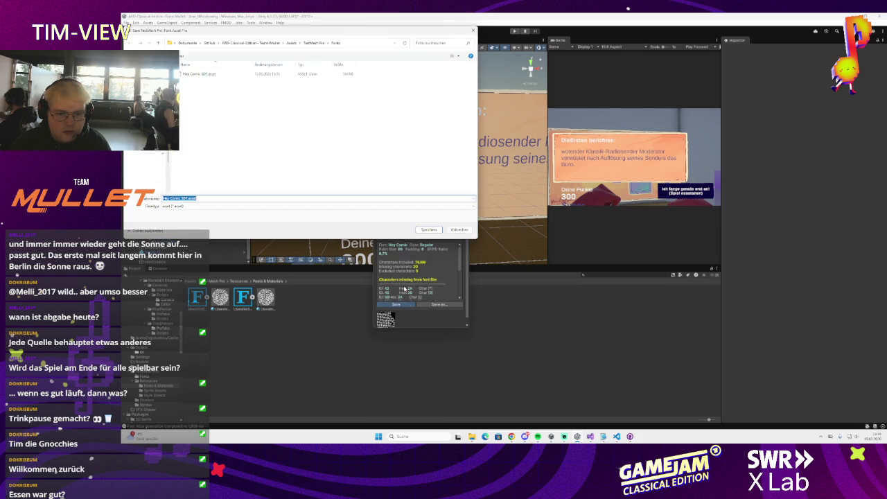
click(427, 230)
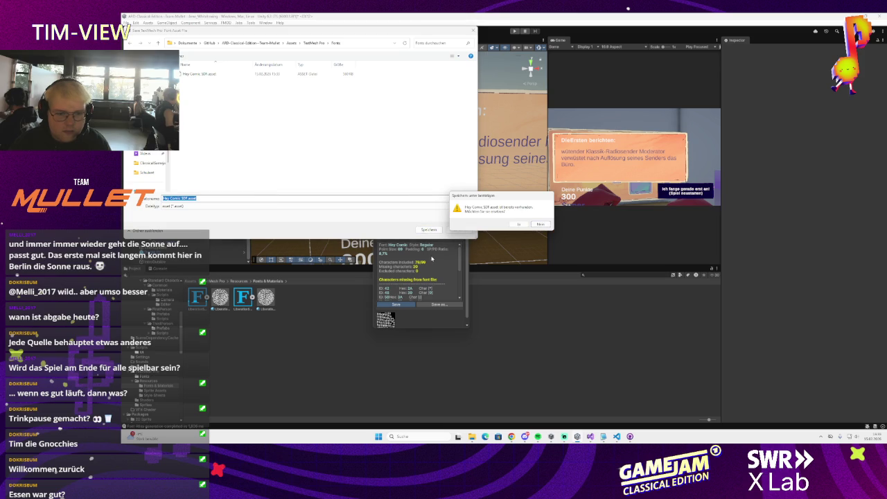
click(517, 225)
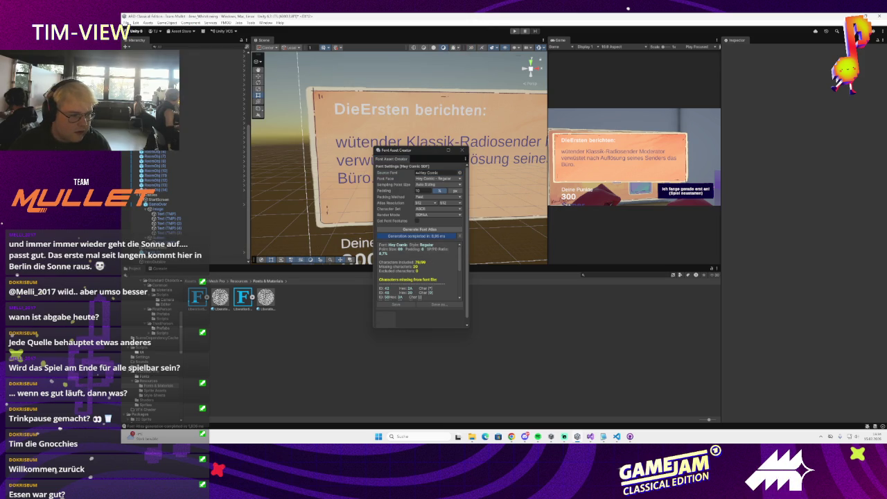
Step: Close the Font Asset Creator and switch to Visual Studio
key(super+d)
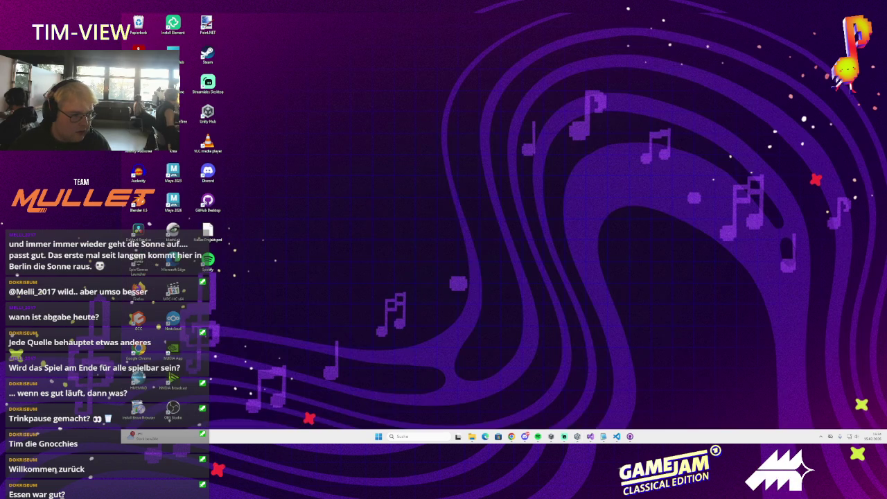
key(super+d)
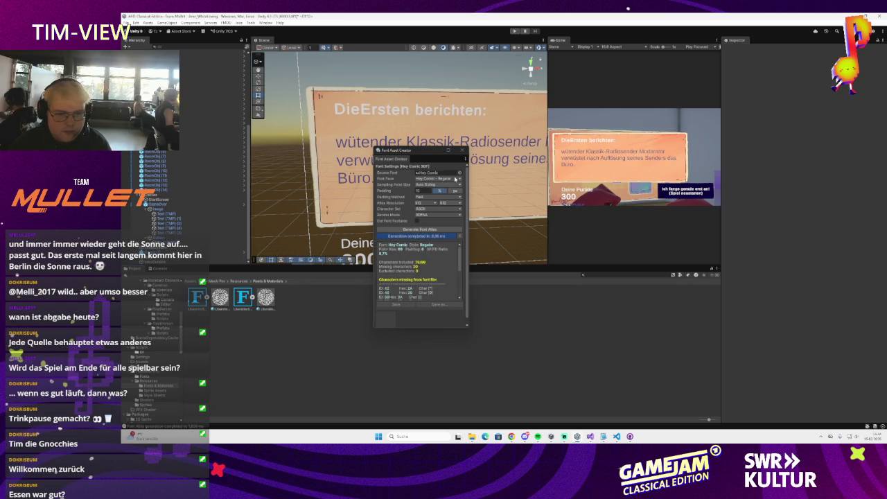
click(462, 149)
key(alt+Tab)
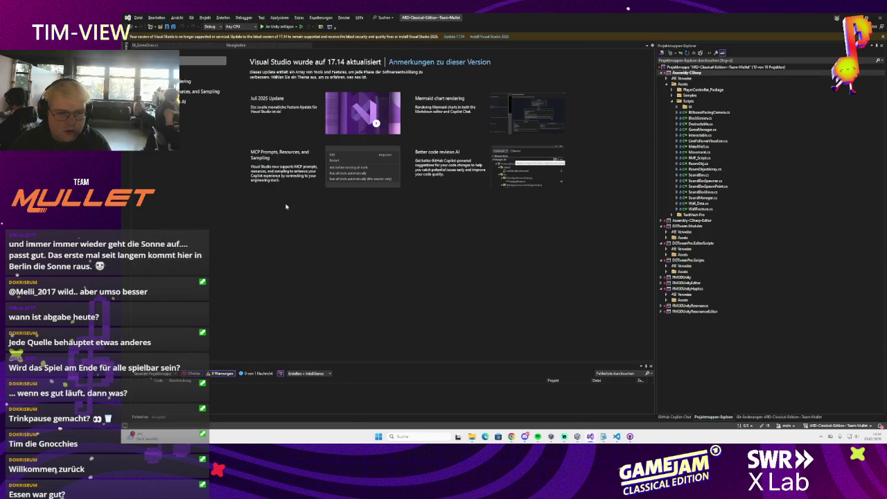
Step: Give the report text the Hey Comic SDF font asset
key(alt+Tab)
click(388, 160)
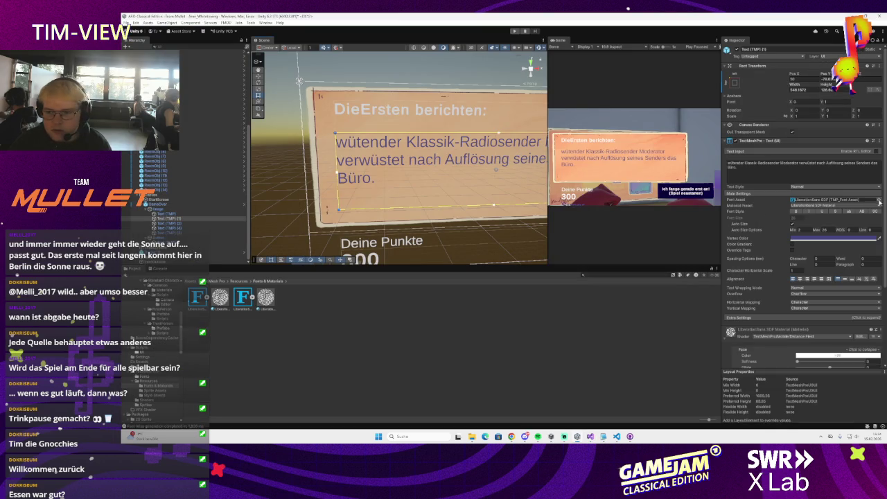
click(878, 200)
click(867, 226)
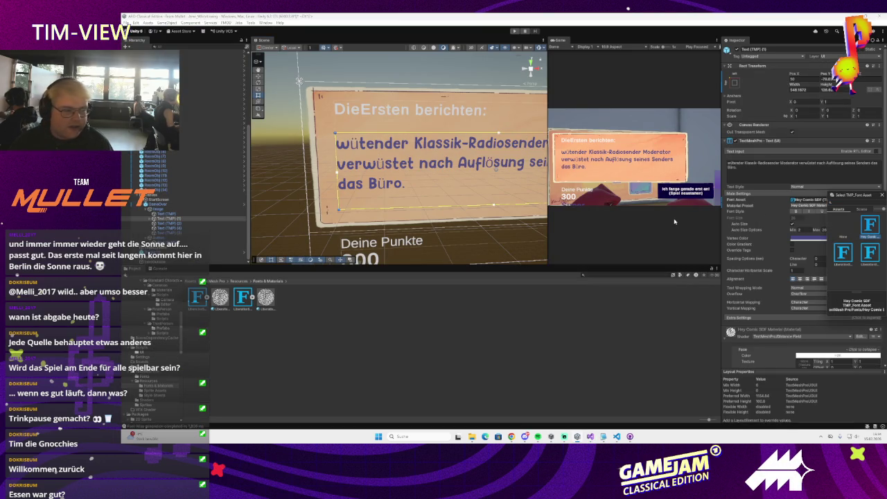
scroll(496, 168, up, 5)
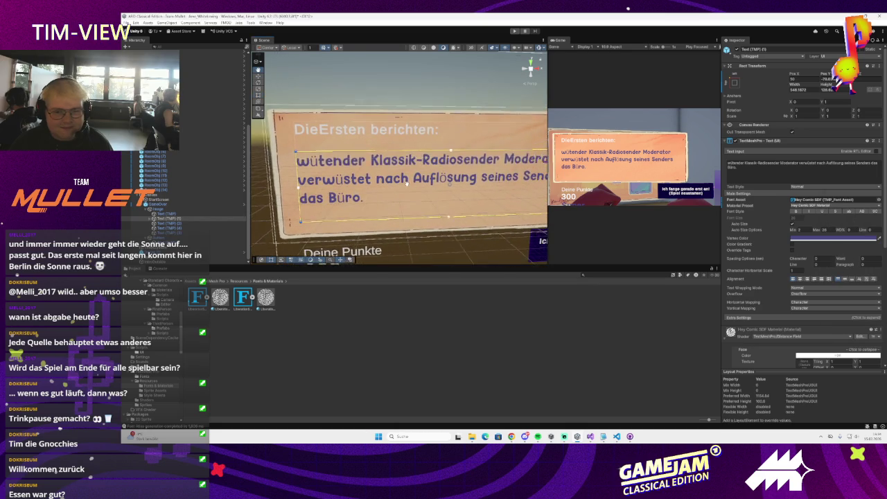
scroll(399, 185, up, 2)
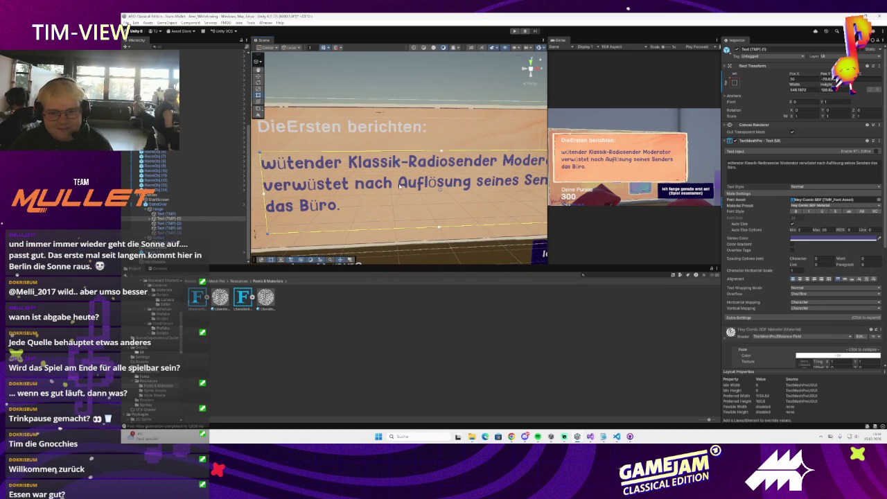
scroll(415, 185, down, 3)
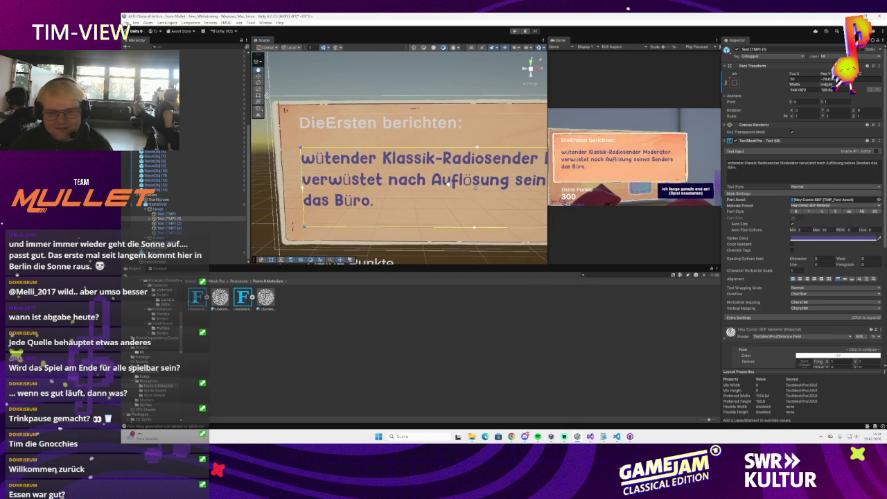
Step: Edit the report text so 'wütender' and 'Büro' become 'wuetender' and 'Buero'
click(729, 164)
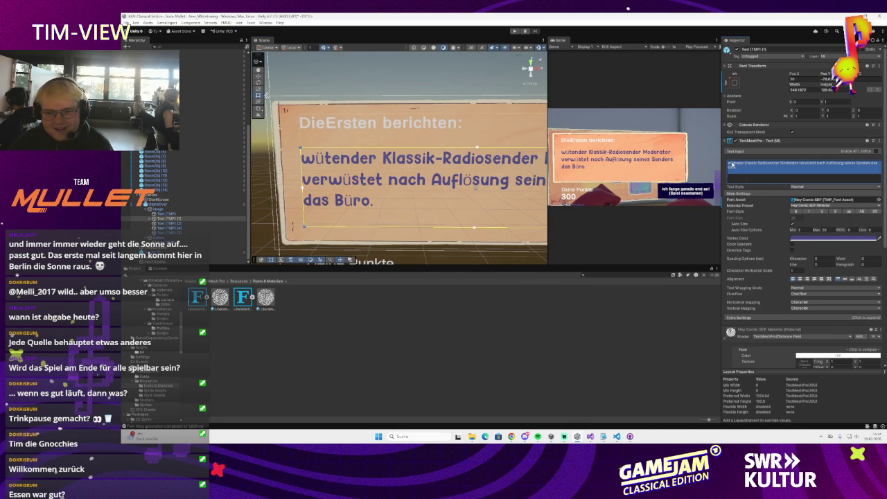
click(729, 165)
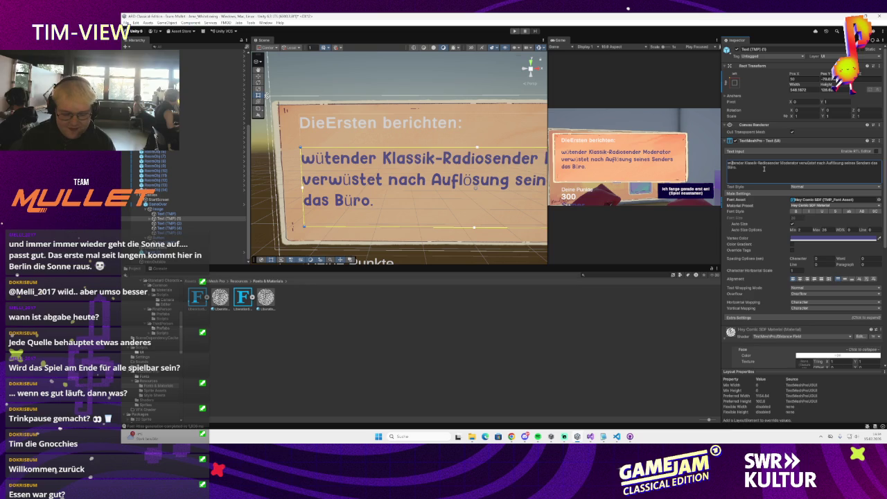
key(BackSpace)
text(ue)
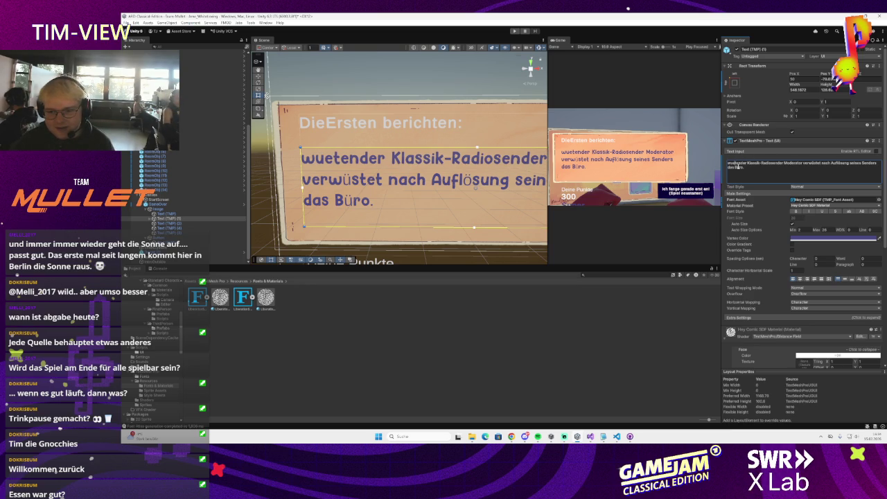
key(BackSpace)
text(ue)
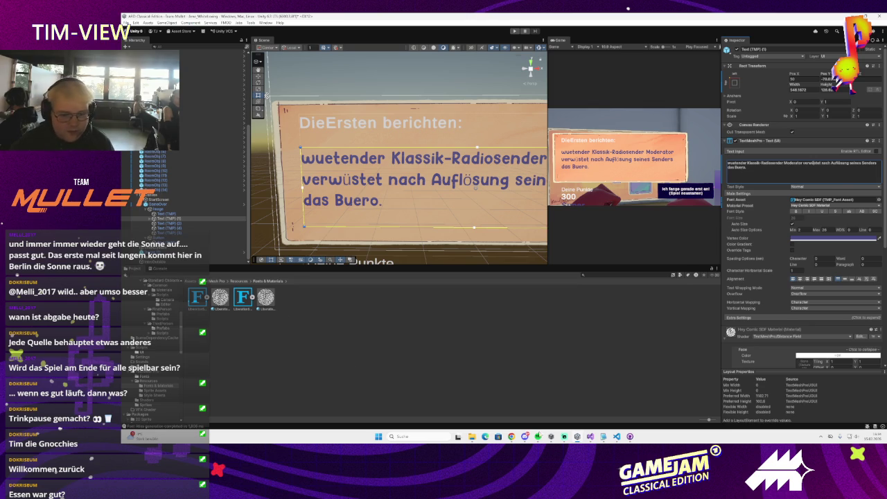
mouse_move(472, 437)
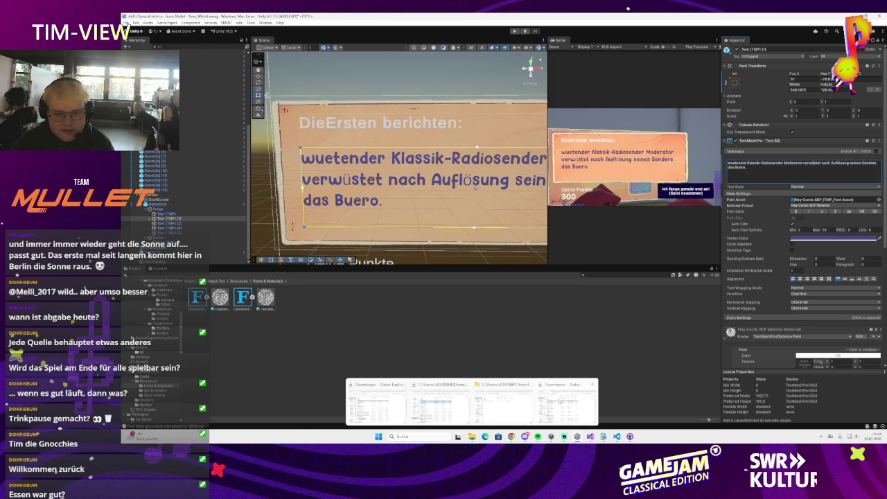
mouse_move(558, 400)
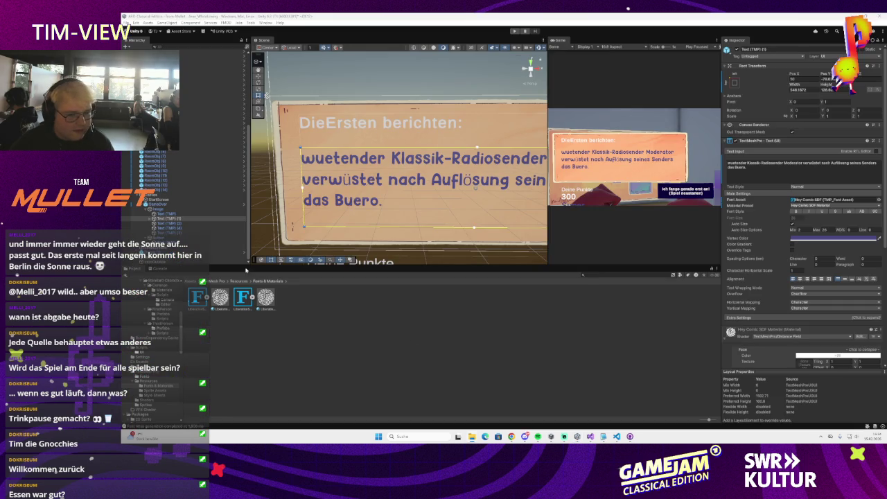
click(239, 281)
Step: Open the Font Asset Creator from the TextMeshPro window tools and browse its source fonts
double_click(198, 299)
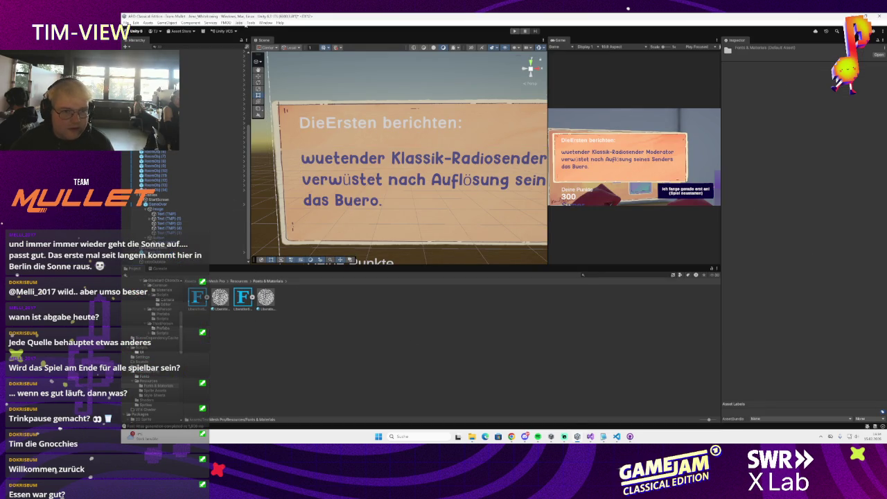
click(266, 22)
mouse_move(291, 120)
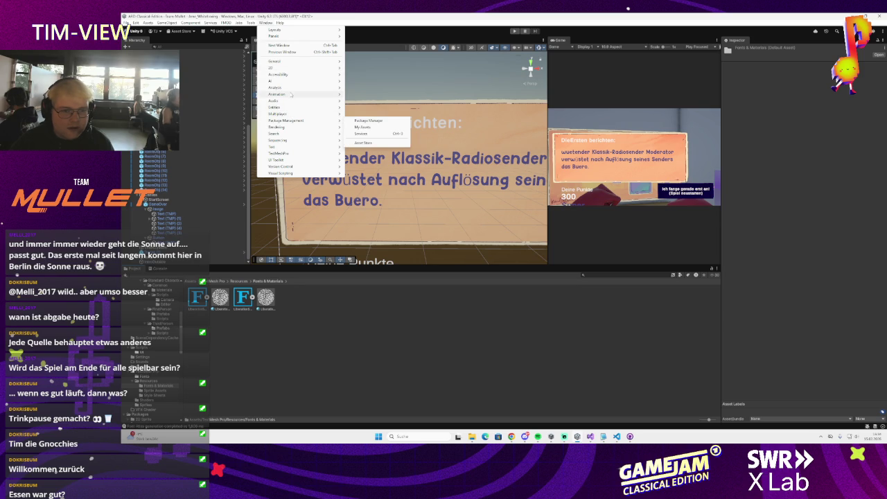
mouse_move(281, 153)
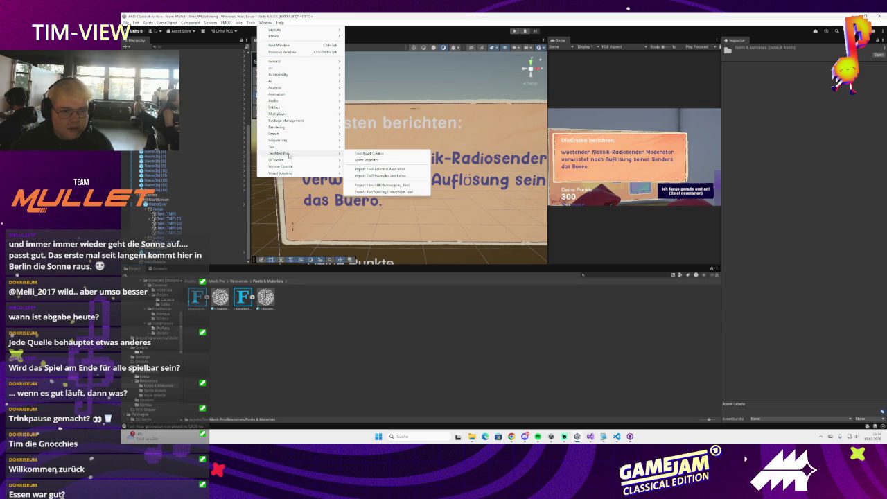
click(369, 153)
click(458, 173)
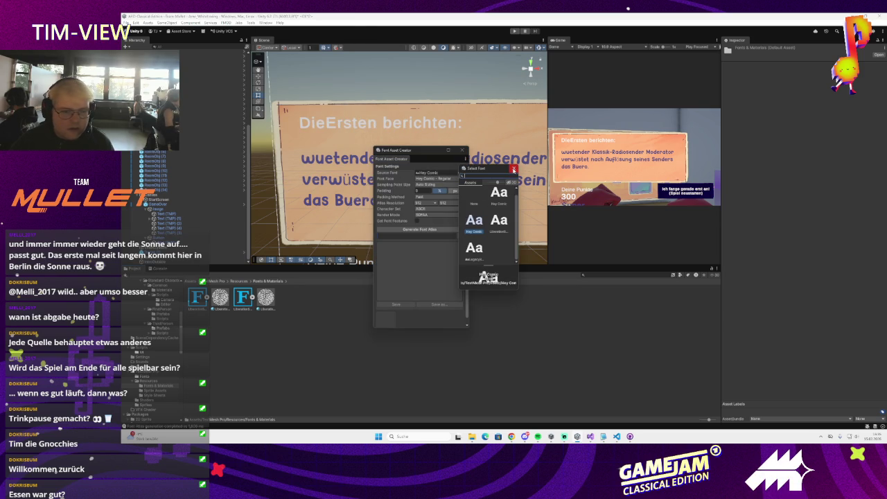
click(513, 169)
click(458, 173)
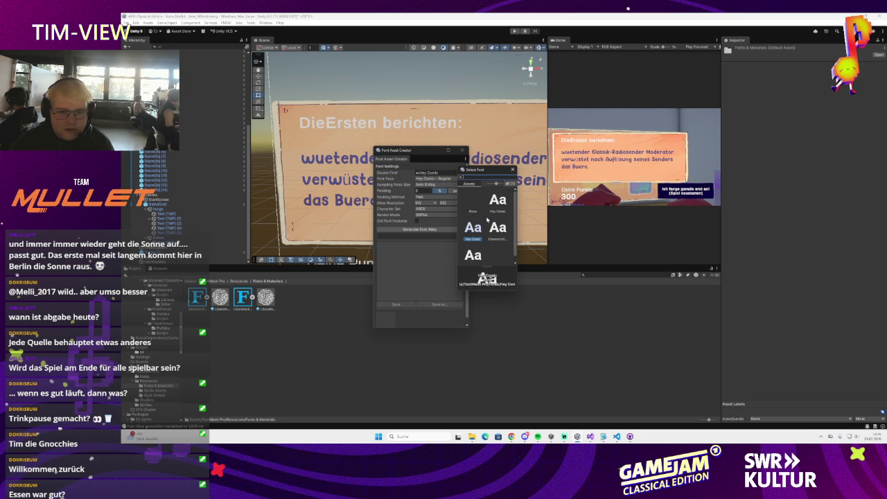
click(514, 169)
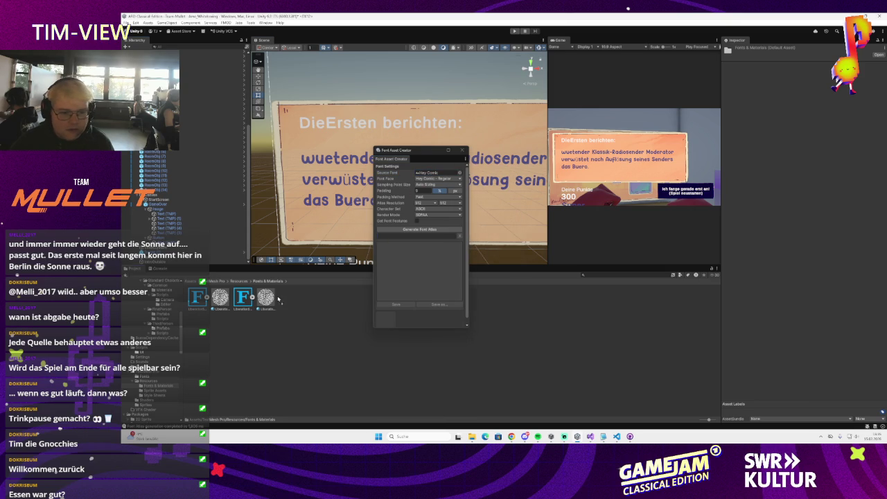
Step: Pick Homer Simpson Revised as the source font and generate its atlas
click(239, 281)
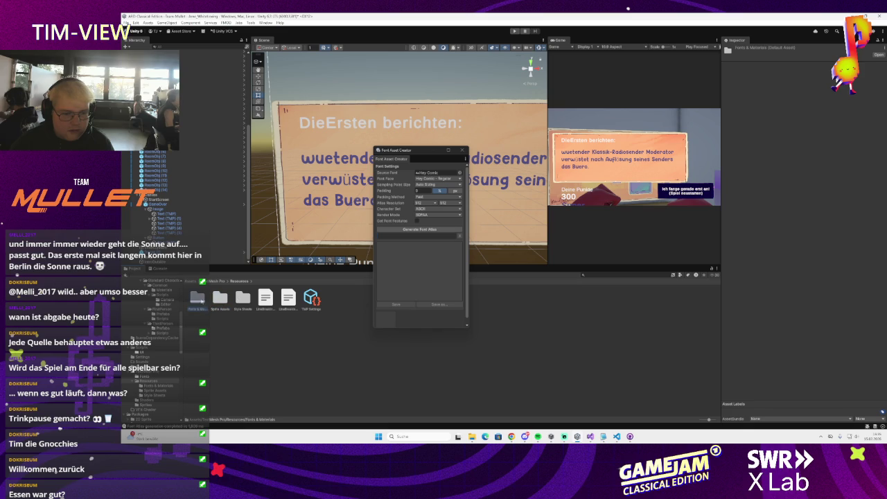
click(216, 281)
double_click(198, 298)
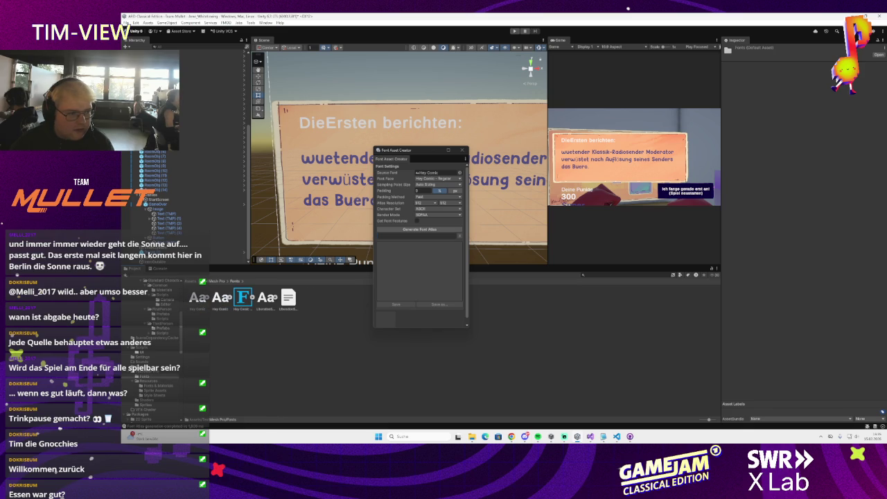
click(216, 281)
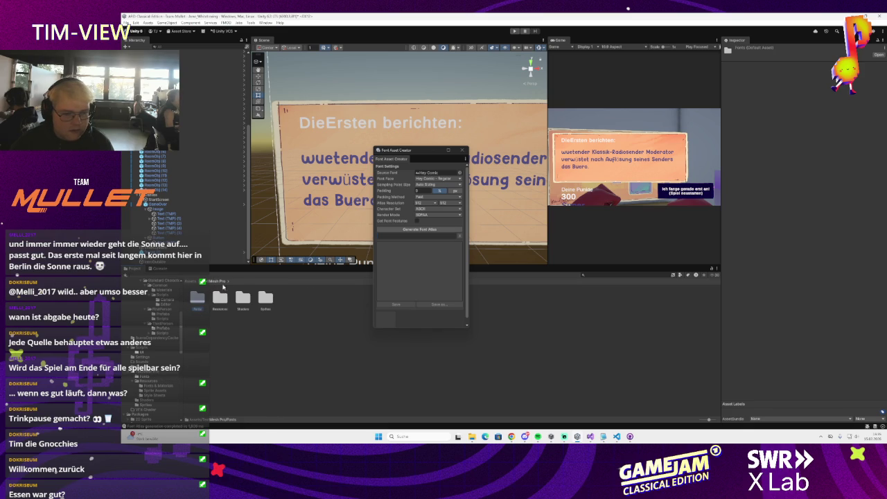
click(458, 172)
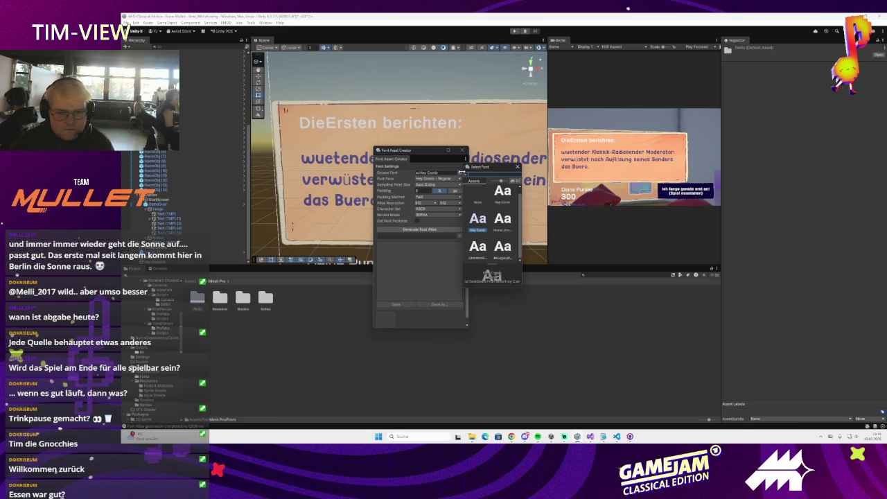
double_click(502, 218)
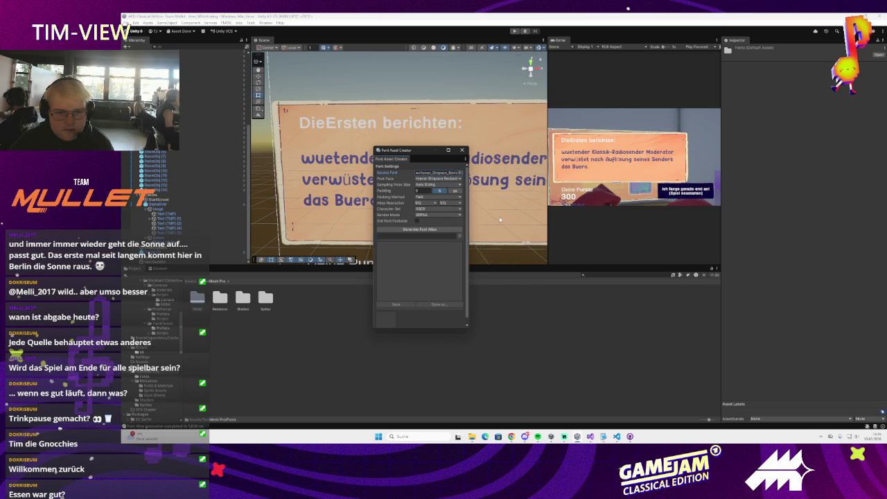
click(419, 229)
key(alt+Tab)
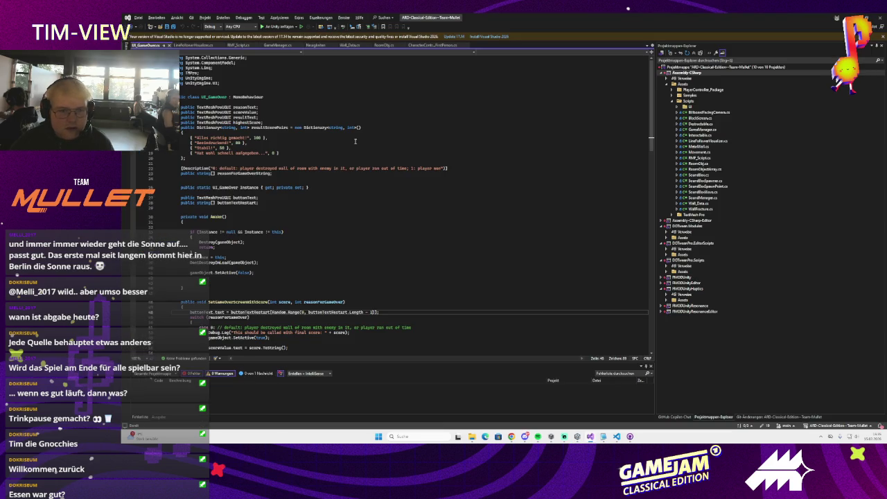
key(alt+Tab)
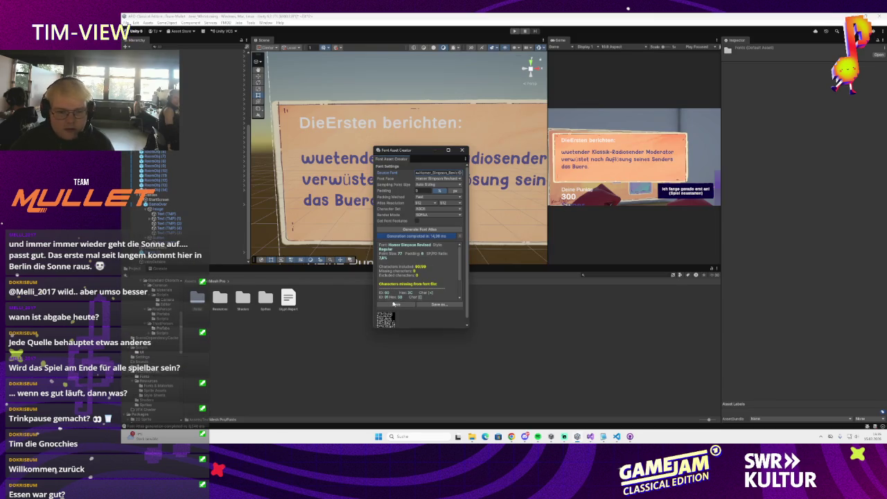
Step: Save the Homer Simpson Revised SDF font asset, extract the next downloaded font, and open Fonts
click(395, 305)
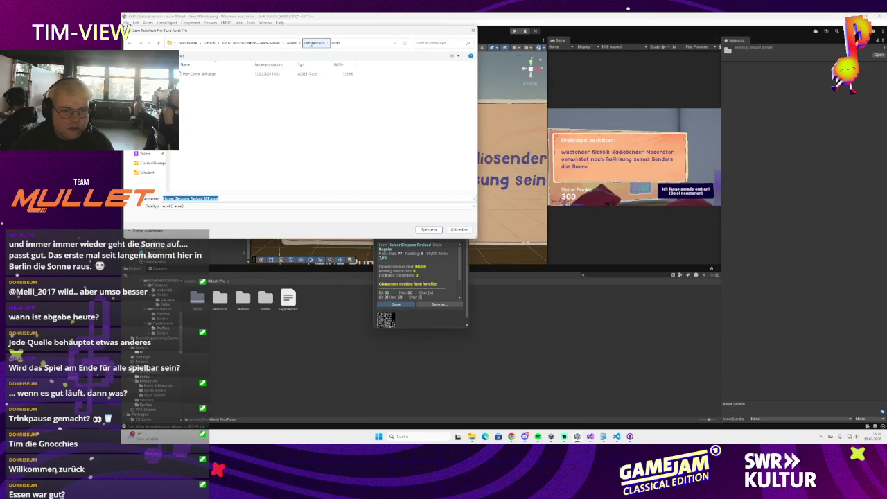
click(314, 43)
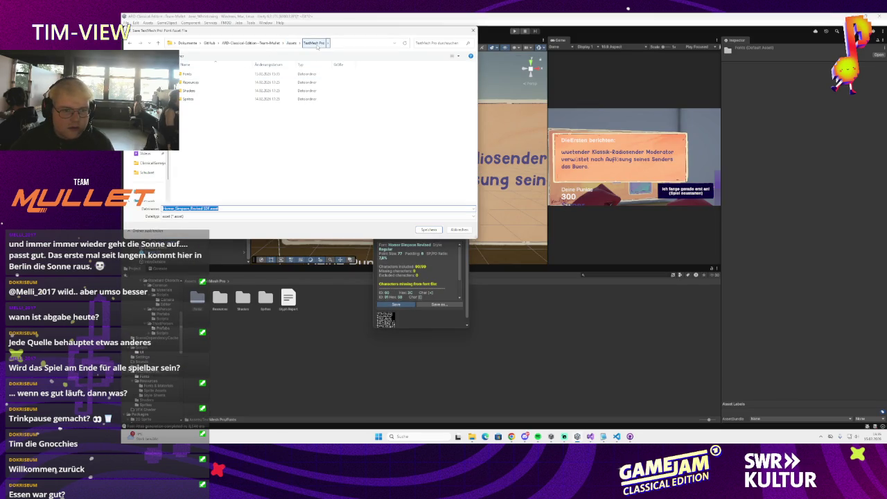
click(221, 73)
double_click(222, 74)
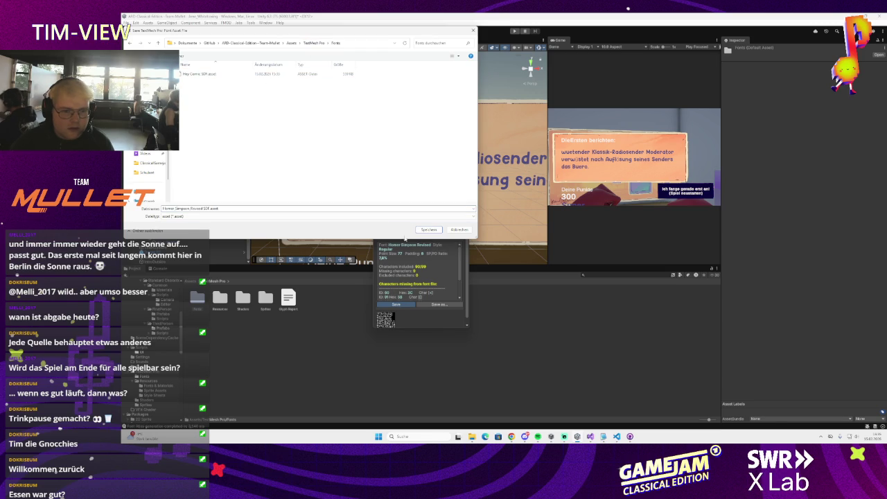
click(313, 43)
double_click(222, 82)
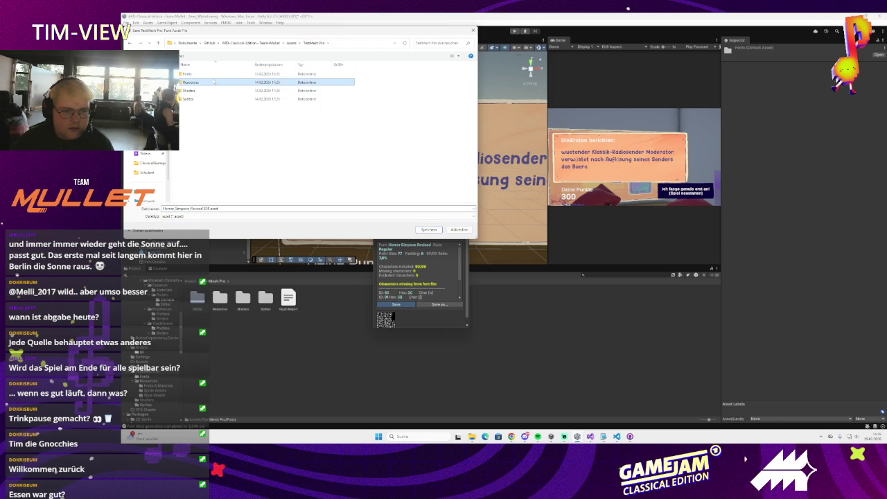
double_click(224, 75)
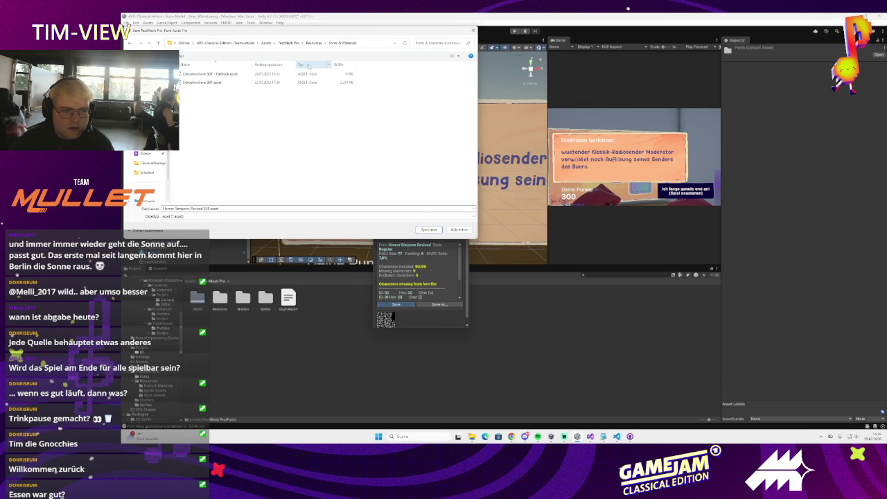
click(429, 229)
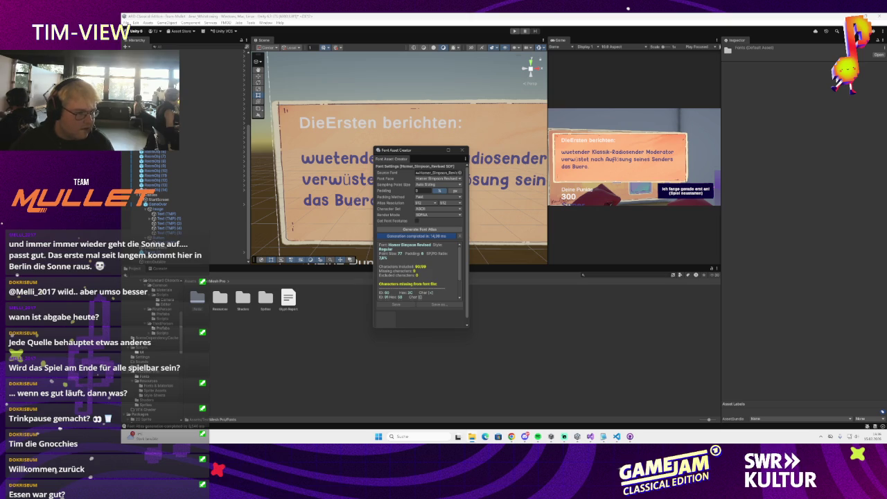
click(547, 282)
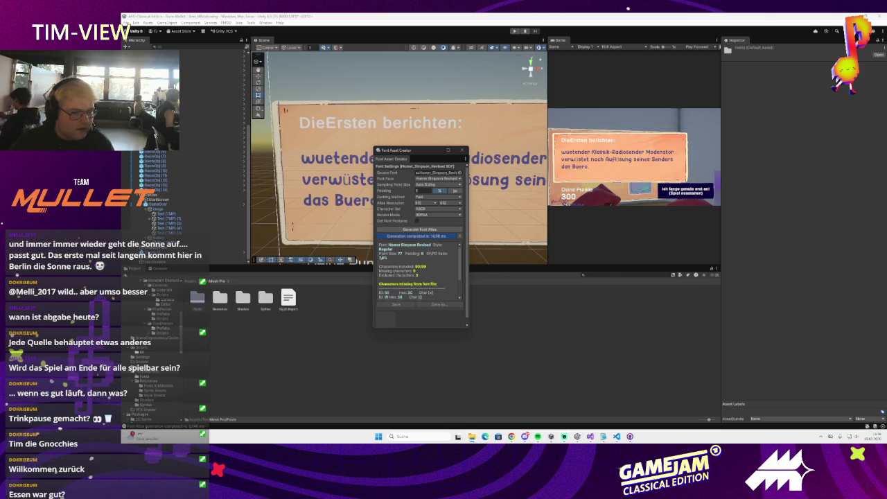
double_click(197, 298)
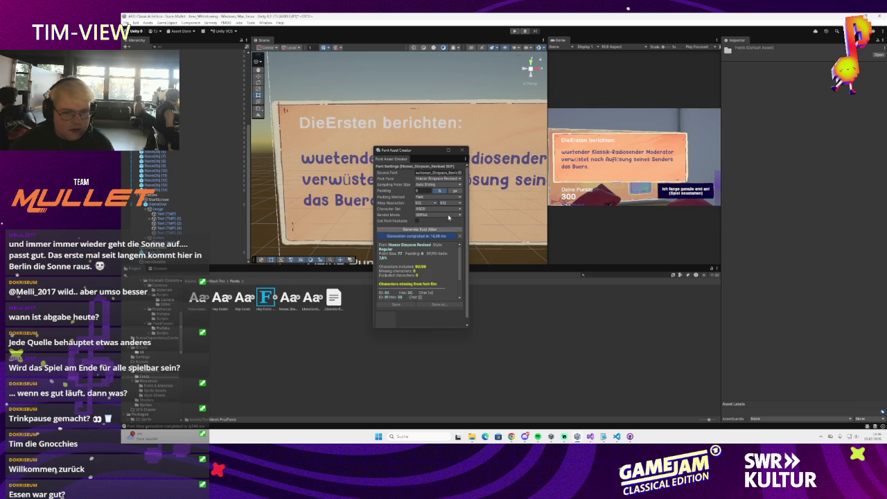
Step: Generate a FuturaHandschriften atlas and save it as a FuturaHandschriften SDF font asset
click(461, 173)
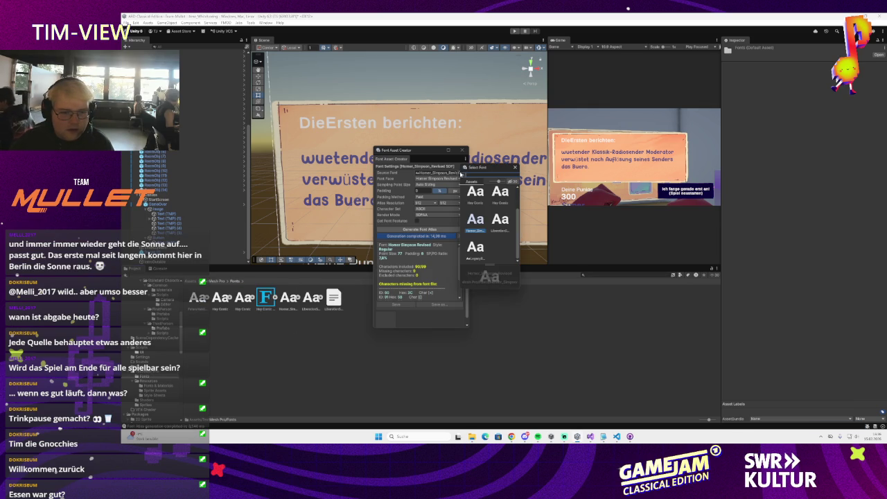
text(p)
double_click(495, 199)
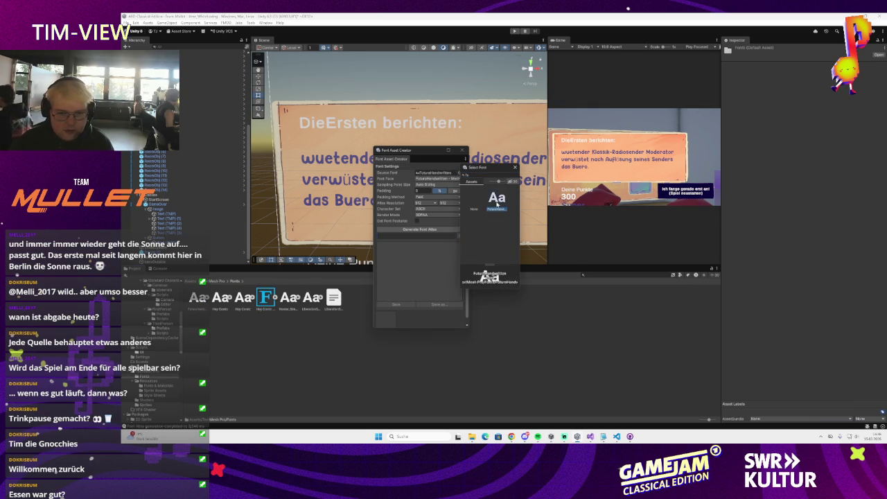
click(419, 230)
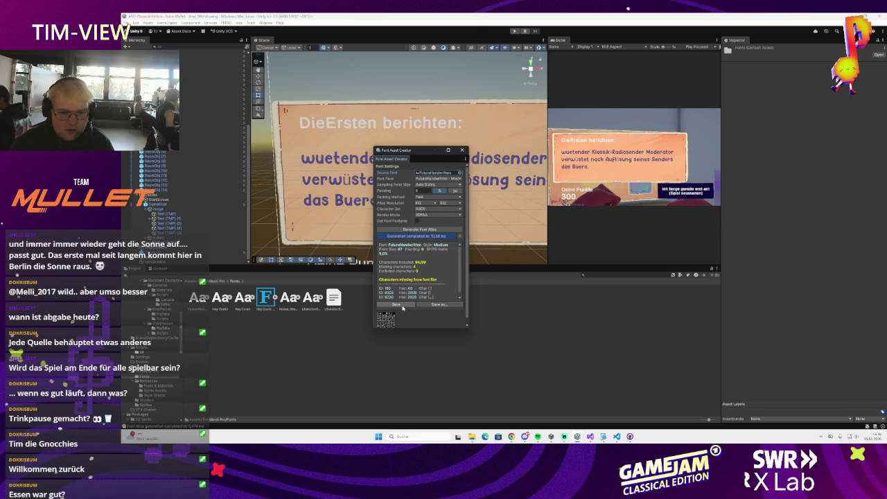
click(396, 304)
click(429, 229)
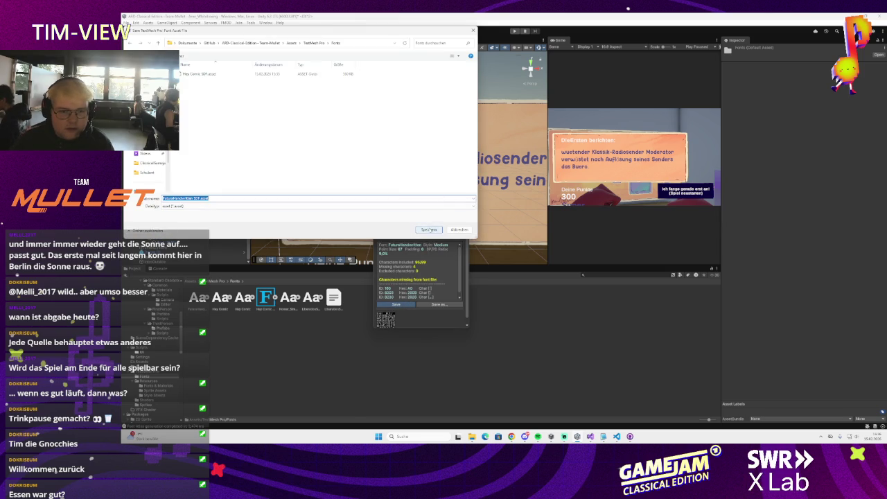
key(alt+Tab)
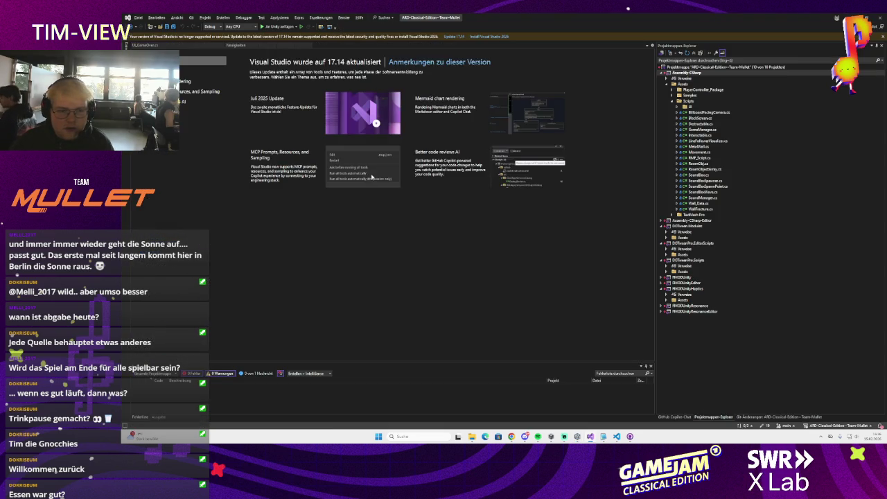
key(alt+Tab)
click(174, 223)
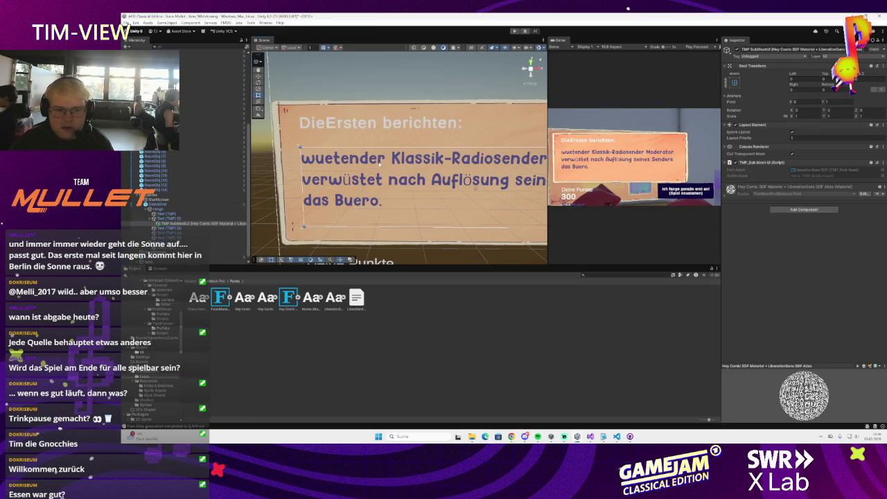
click(175, 219)
click(175, 223)
click(176, 215)
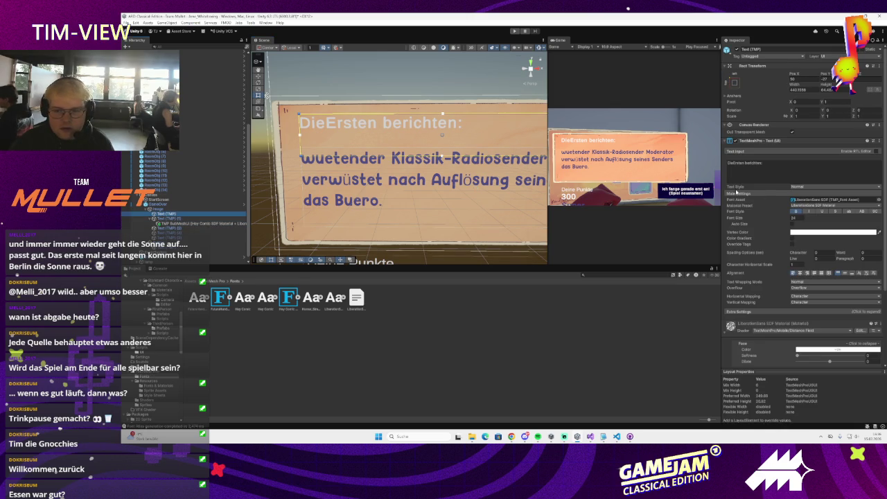
click(176, 223)
click(174, 230)
click(175, 237)
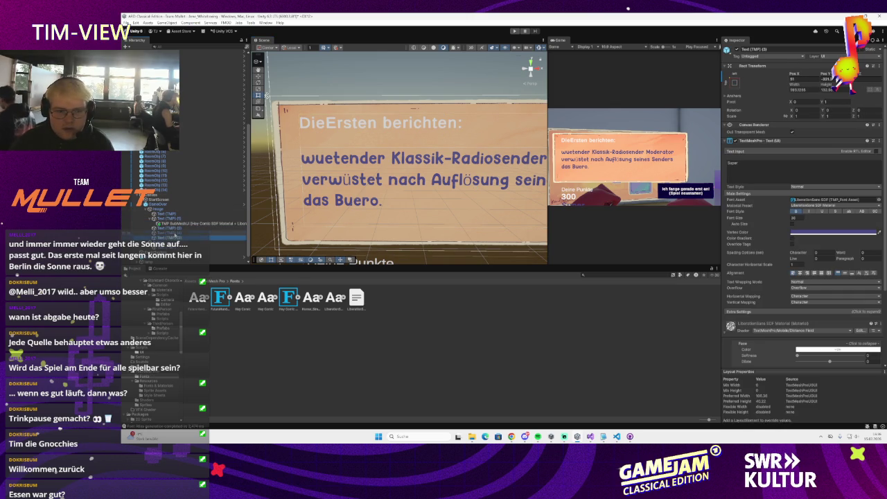
click(177, 233)
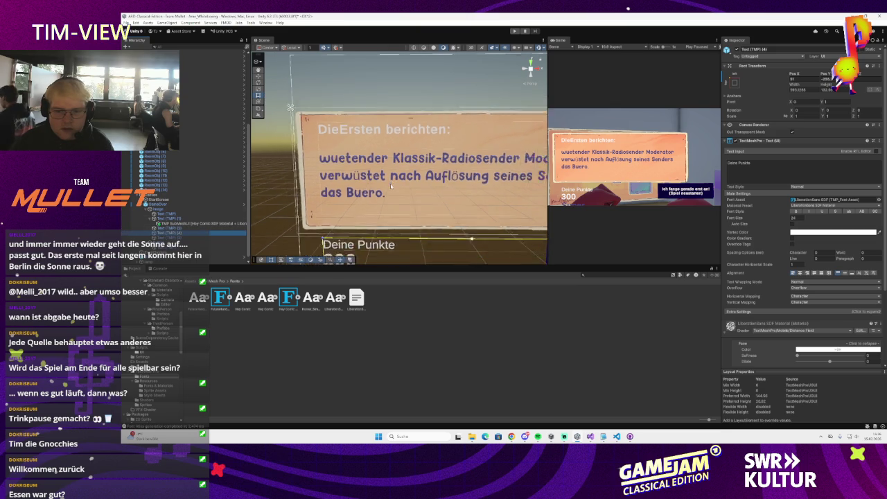
click(174, 237)
click(173, 224)
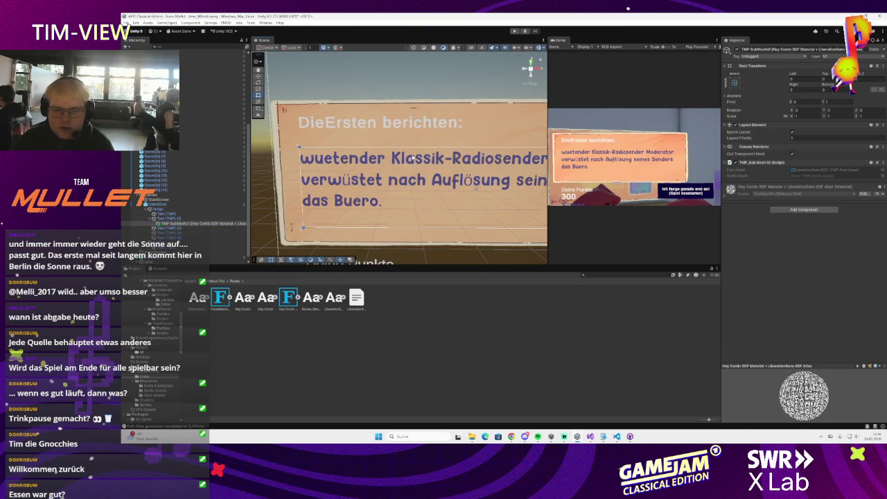
click(167, 215)
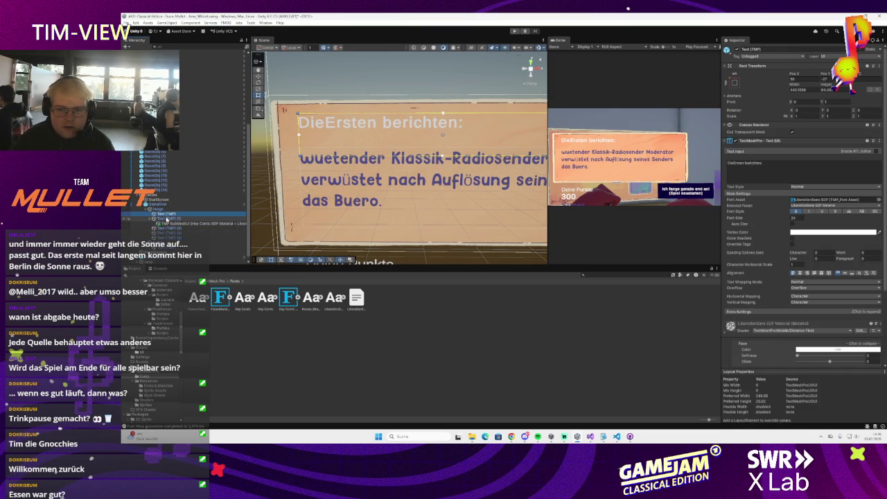
Step: Edit the body text so 'wuetender' and 'Buero' read 'wütender' and 'Büro' again
click(167, 218)
key(ctrl+a)
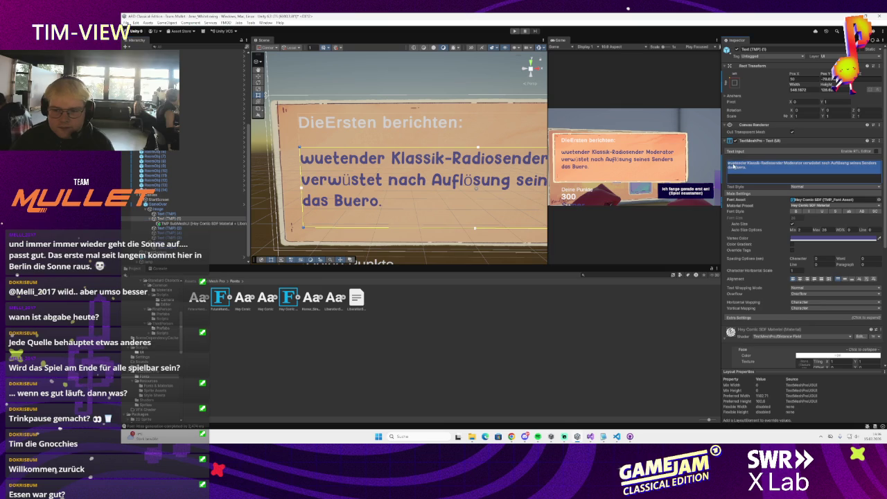
click(729, 164)
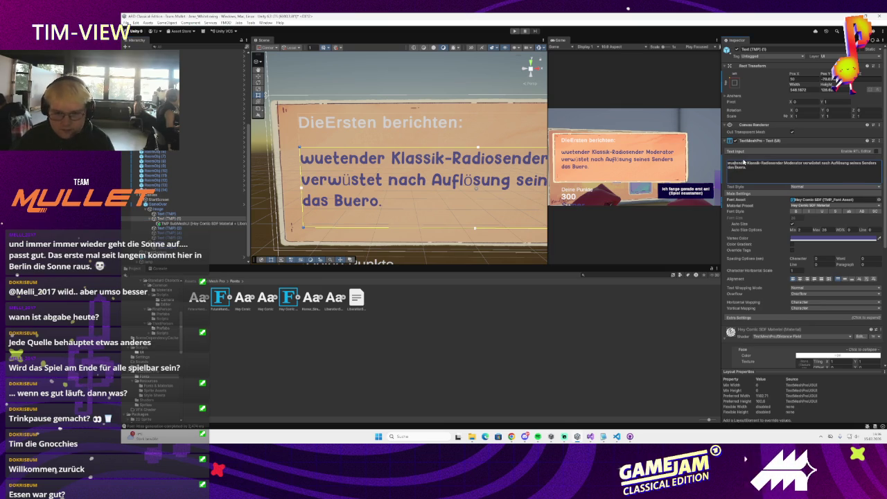
key(BackSpace)
key(BackSpace)
text(ü)
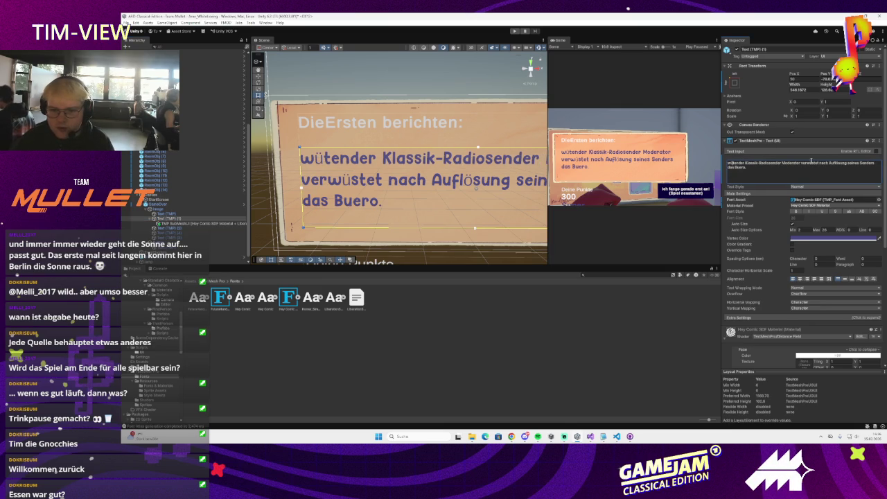
click(742, 167)
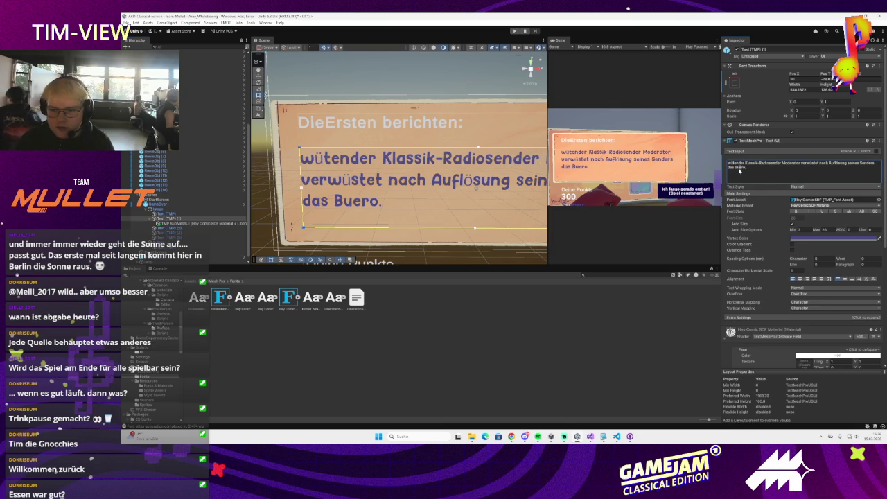
key(BackSpace)
key(BackSpace)
text(ü)
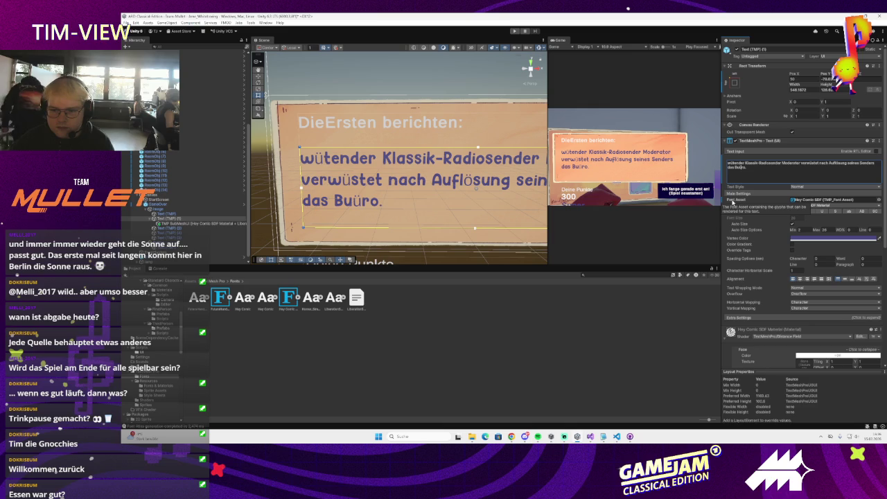
key(BackSpace)
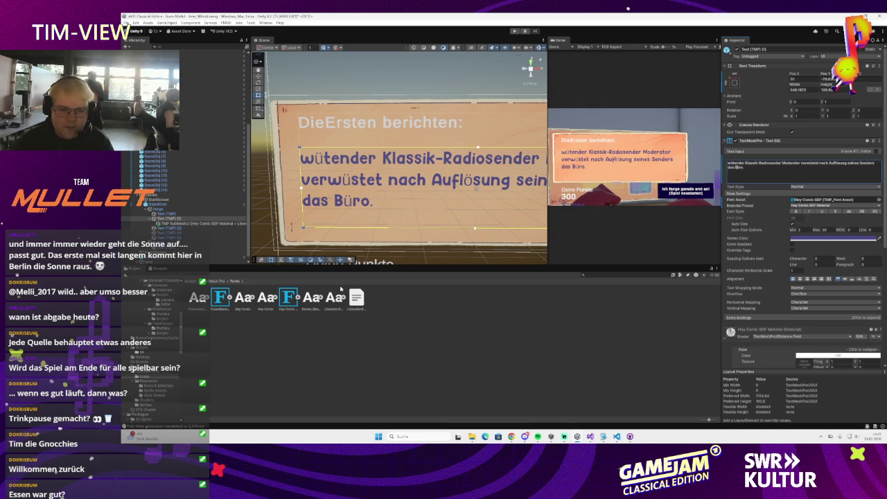
click(878, 200)
click(867, 226)
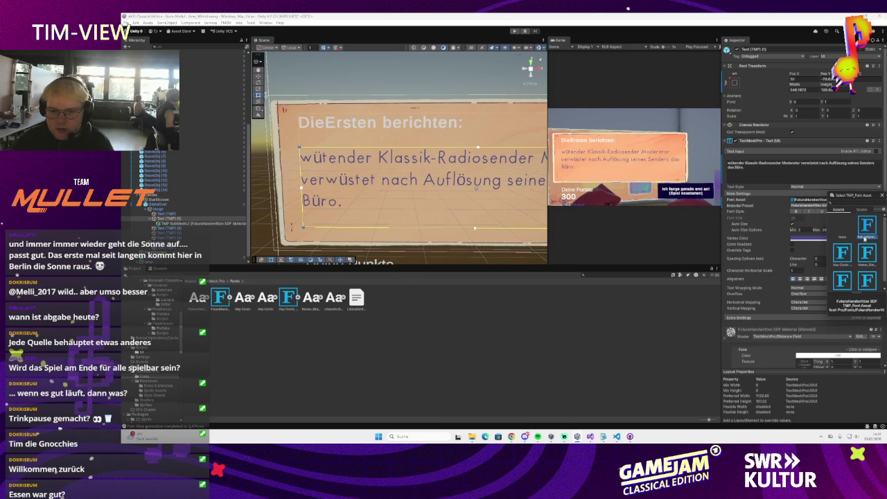
click(866, 255)
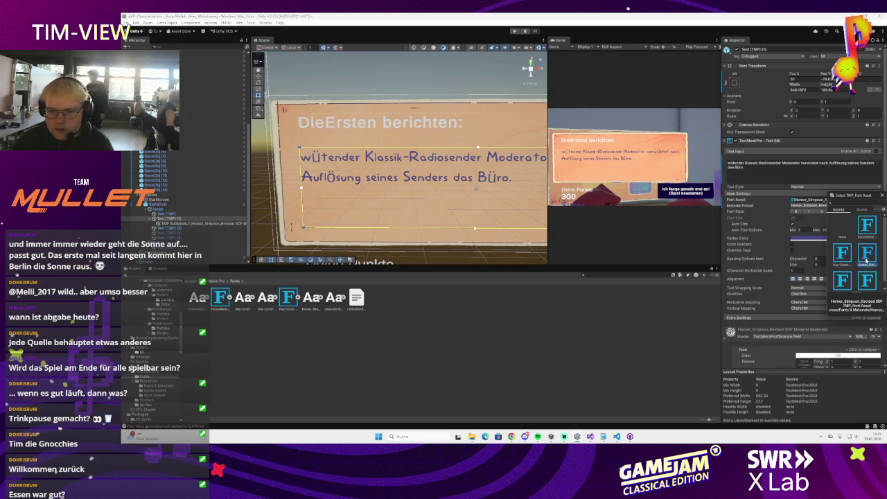
scroll(865, 262, down, 1)
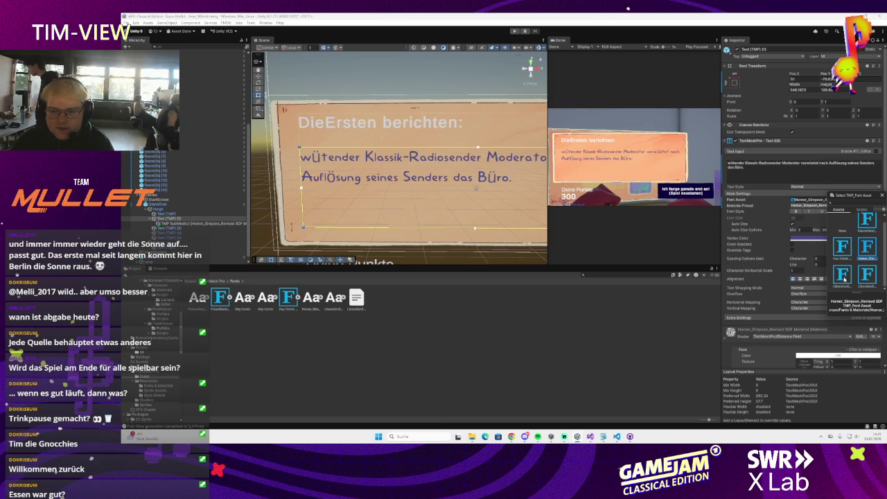
scroll(845, 280, up, 1)
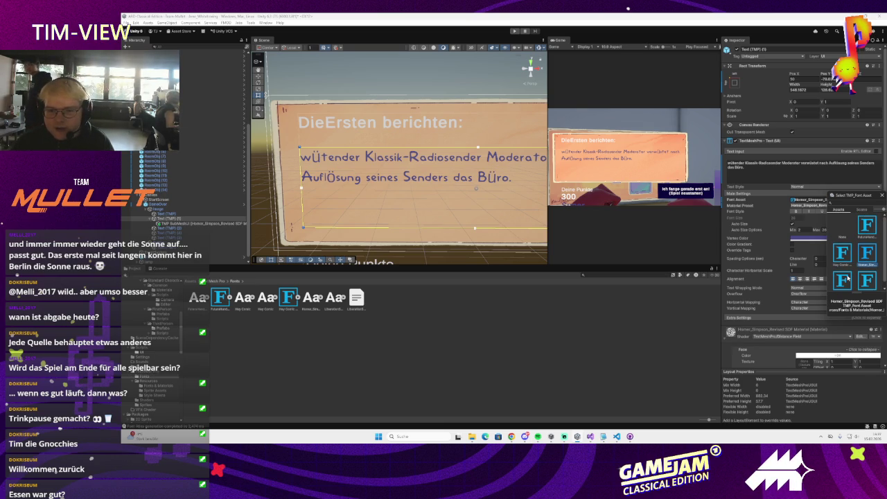
scroll(850, 276, down, 1)
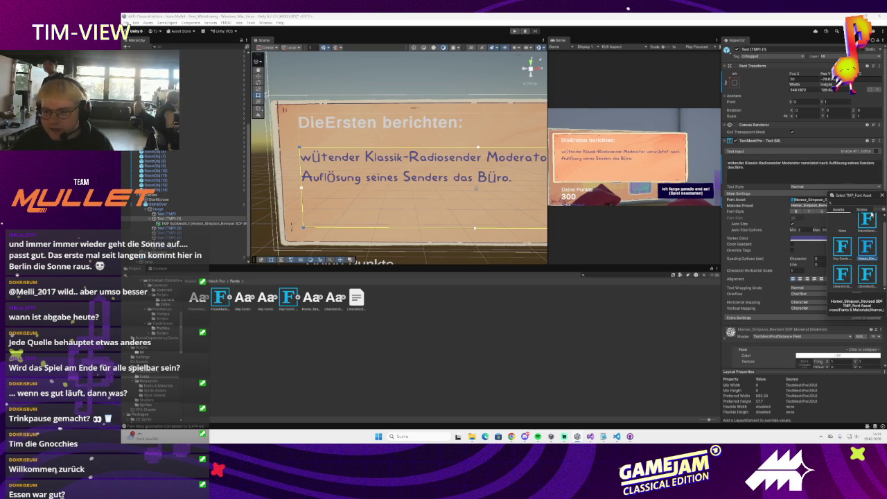
scroll(870, 233, up, 1)
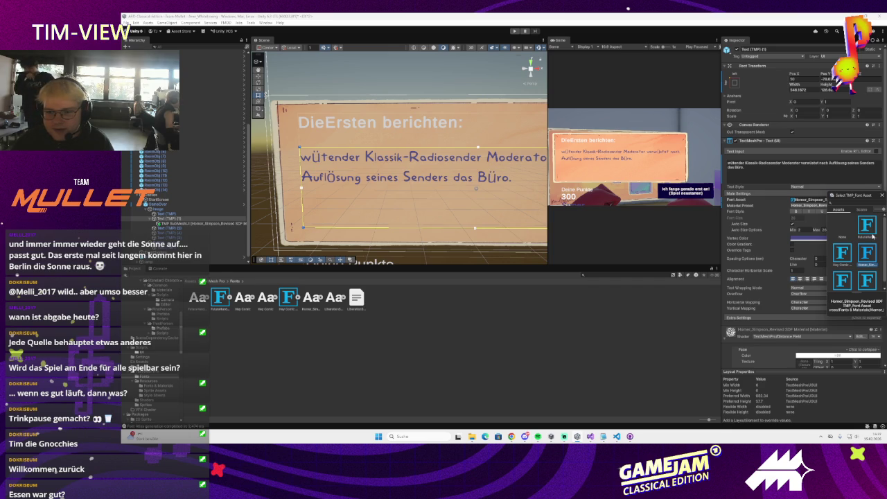
key(Left)
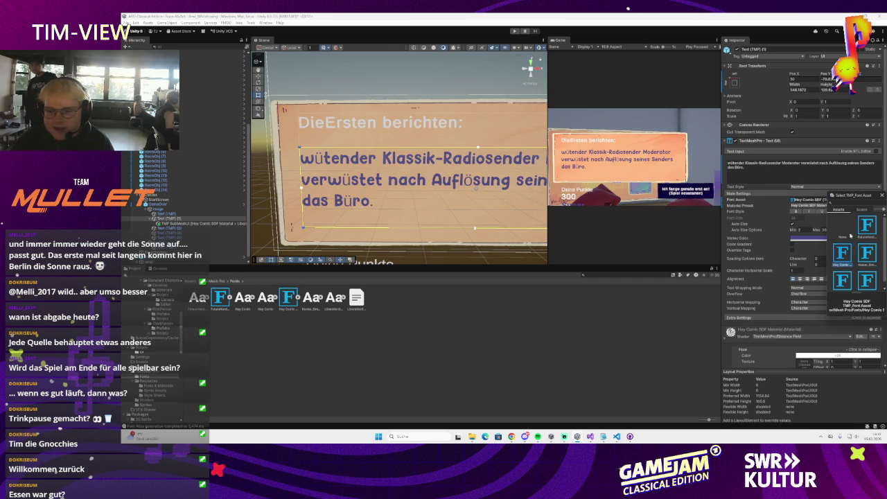
key(Return)
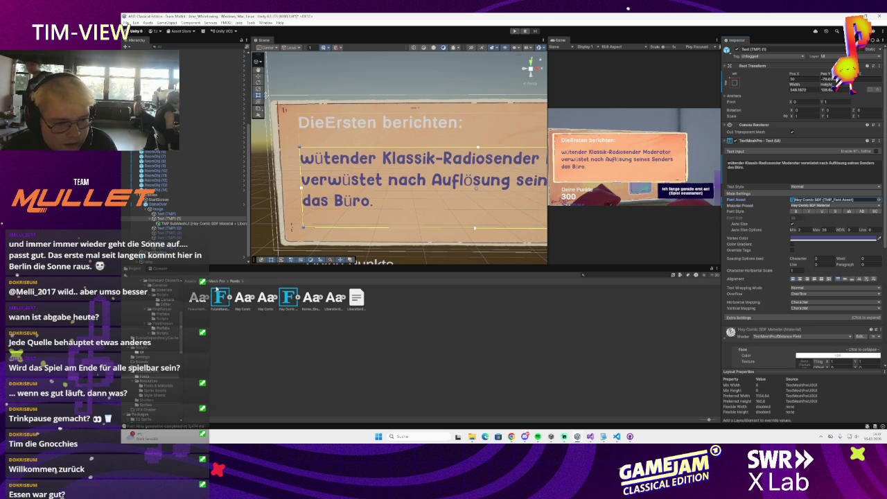
click(266, 22)
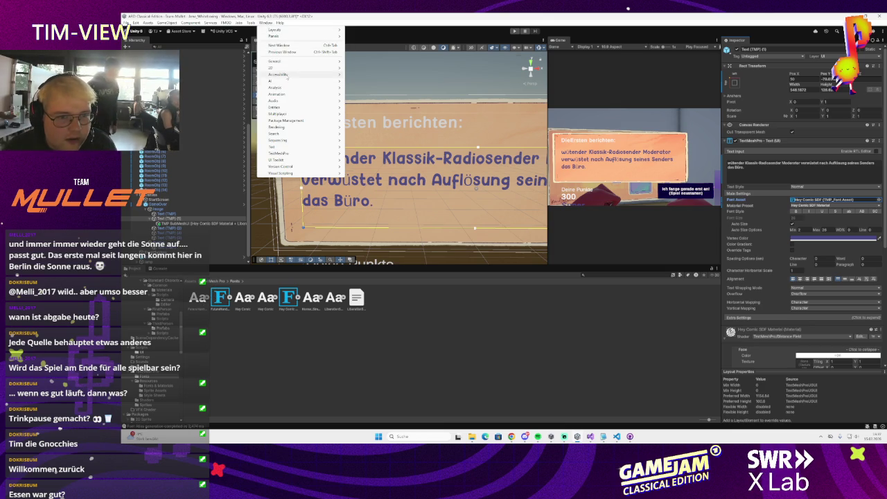
mouse_move(285, 141)
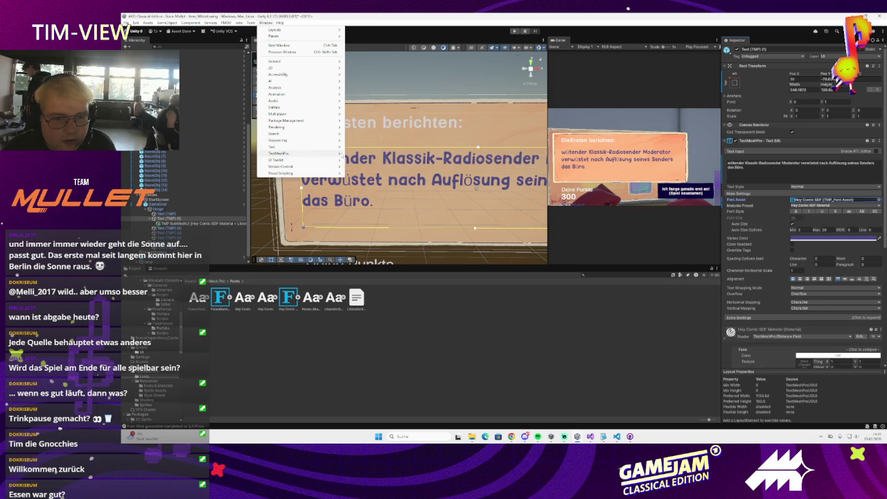
click(359, 154)
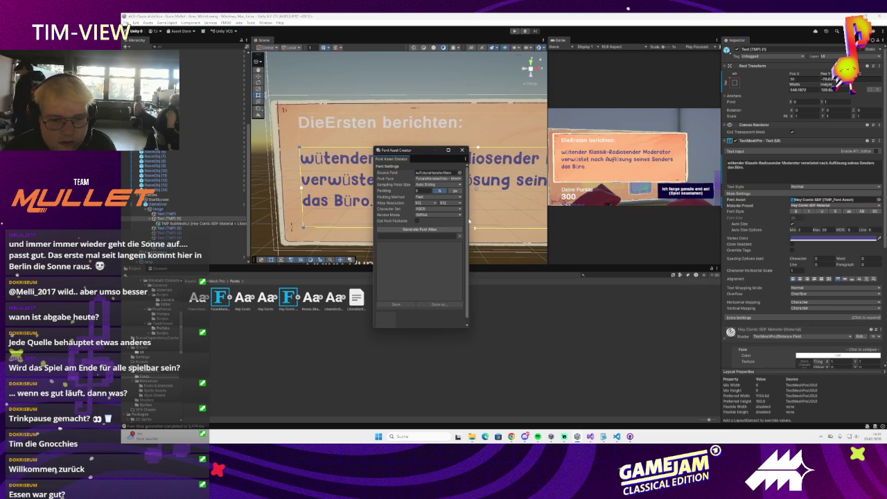
click(458, 209)
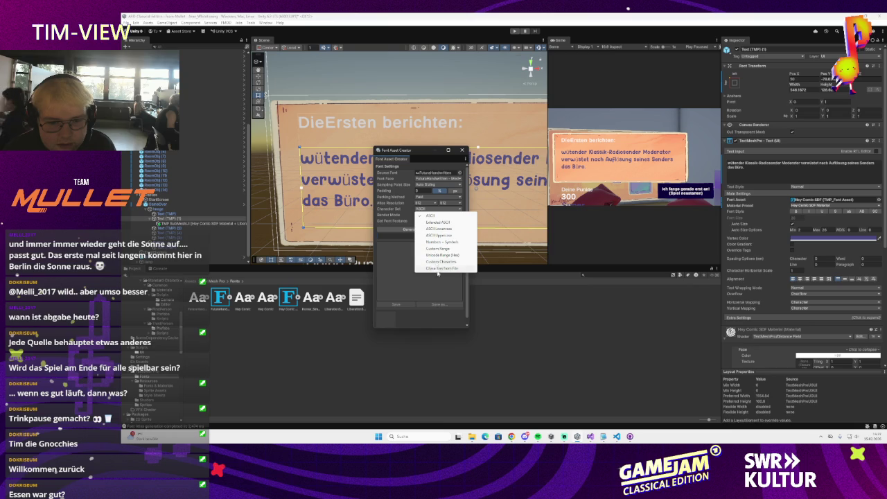
click(407, 257)
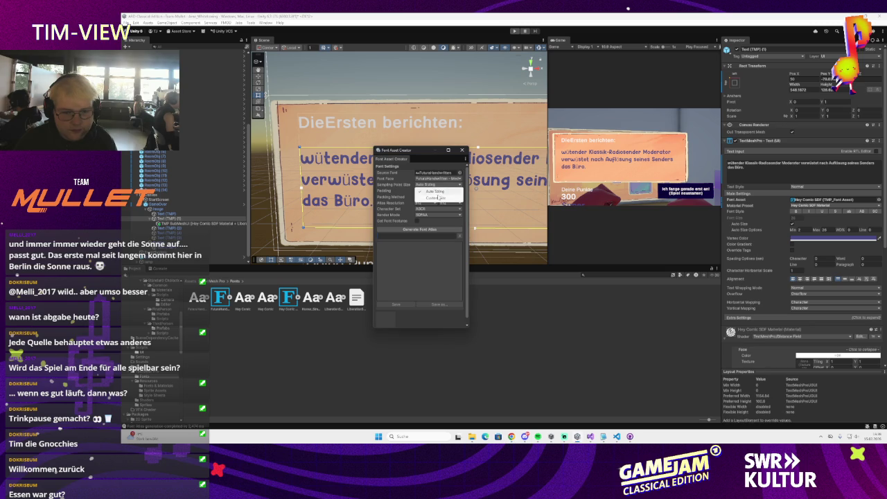
click(428, 199)
click(429, 201)
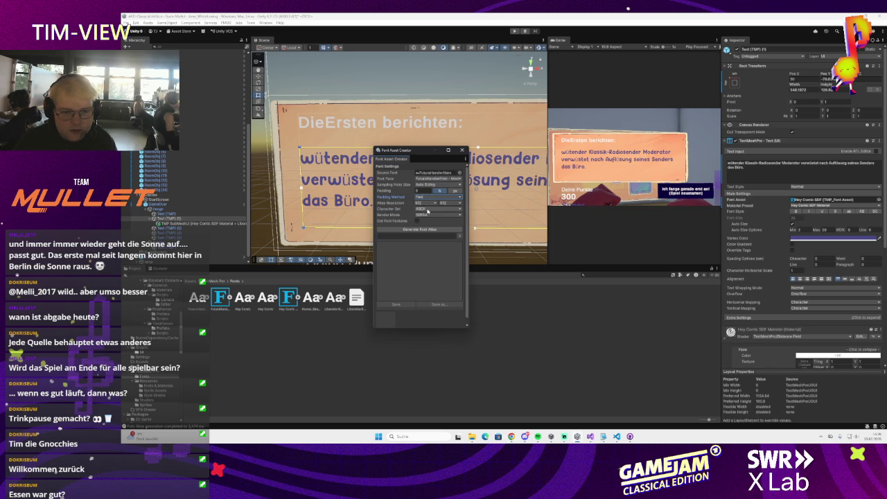
click(427, 209)
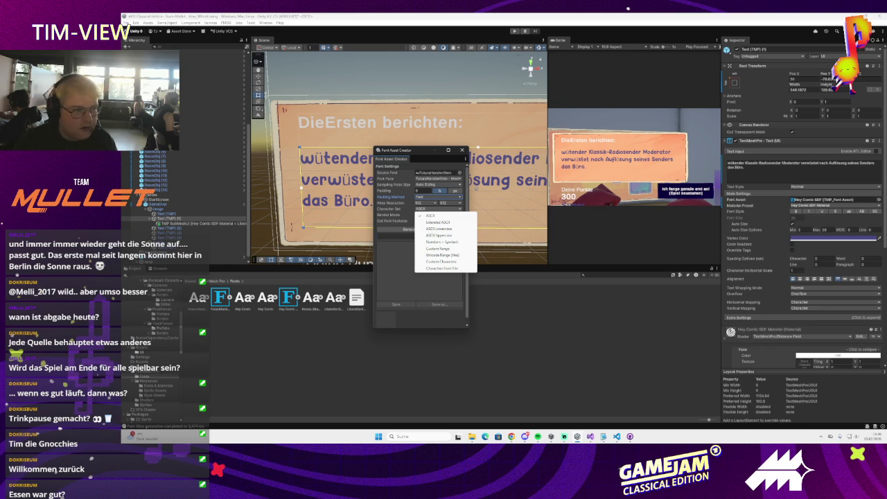
key(Escape)
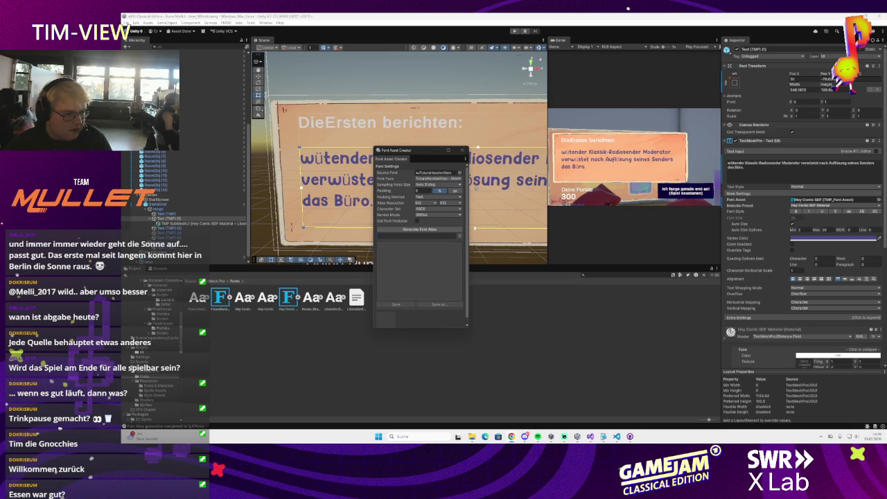
click(432, 185)
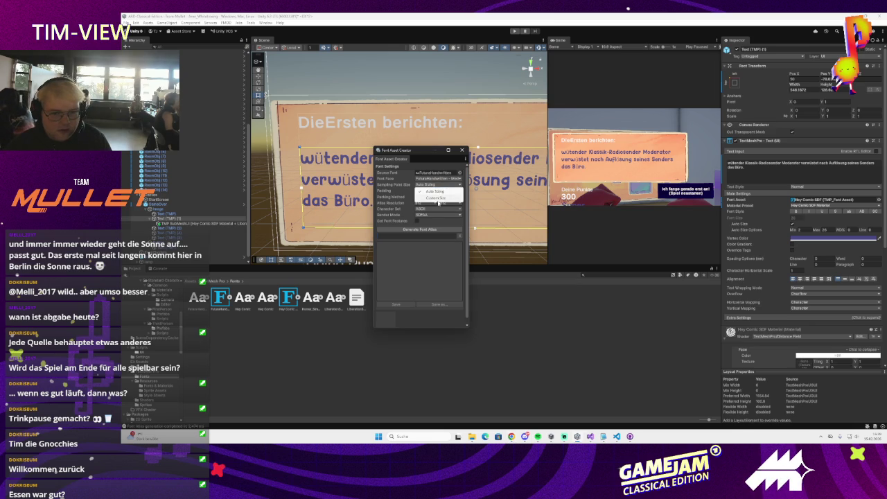
Step: Set the character set to Custom Characters, taken from the Hey Comic SDF font asset
click(400, 192)
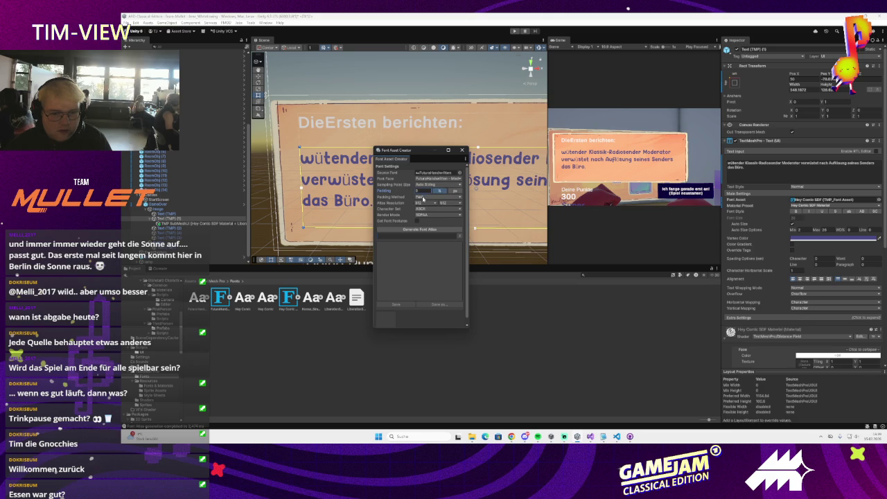
click(427, 208)
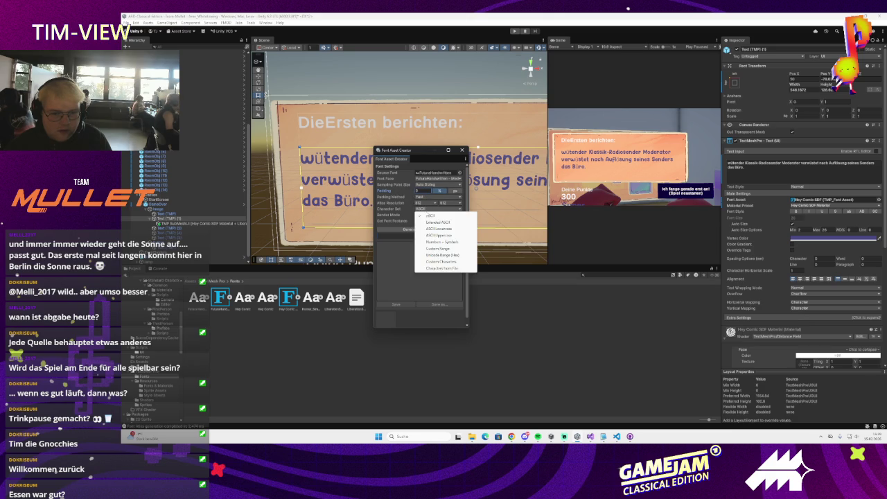
click(441, 261)
click(421, 247)
key(ctrl+v)
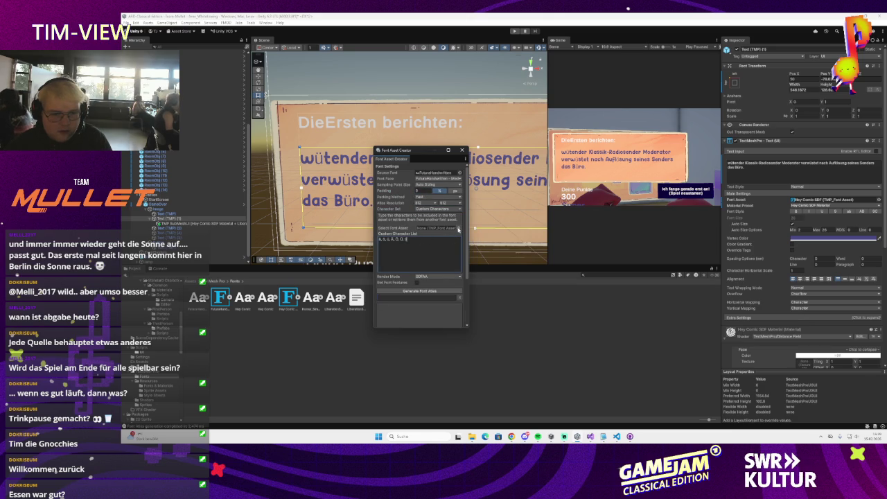
click(458, 229)
click(496, 255)
click(479, 281)
Step: Append the umlauts ö, ä, ü, ß to the character list and generate the atlas
scroll(477, 278, down, 1)
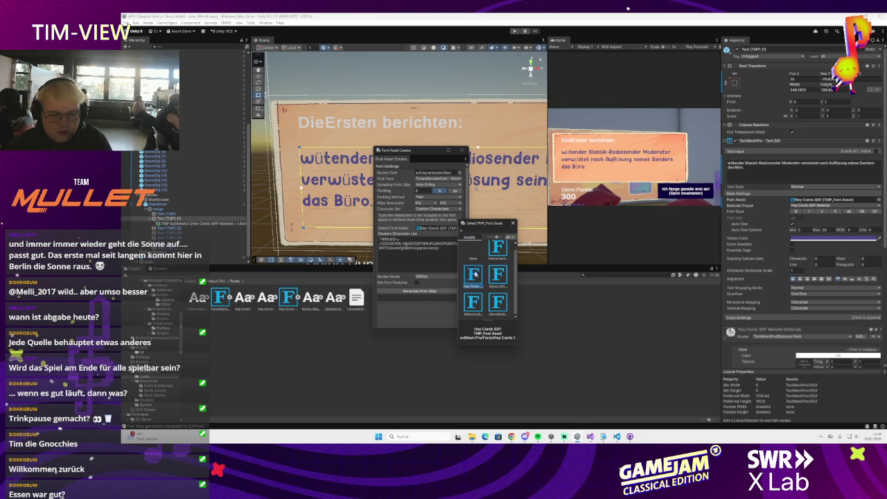
drag(477, 225, 491, 224)
click(448, 250)
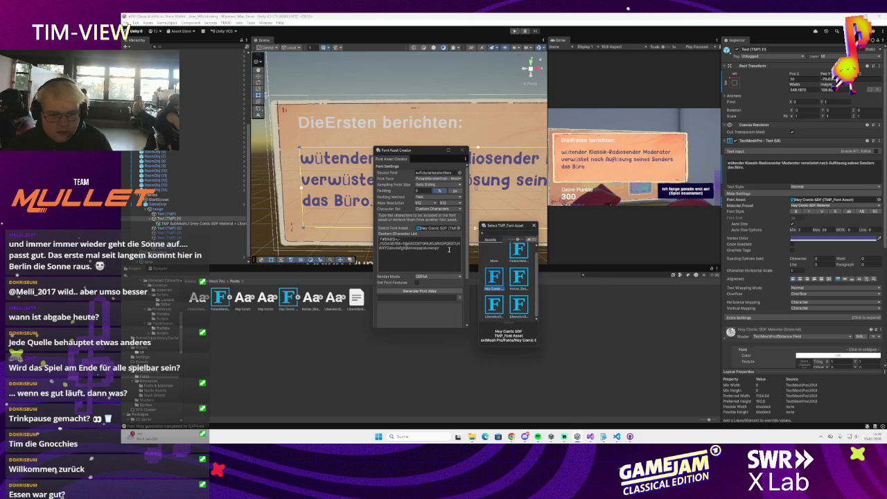
click(449, 249)
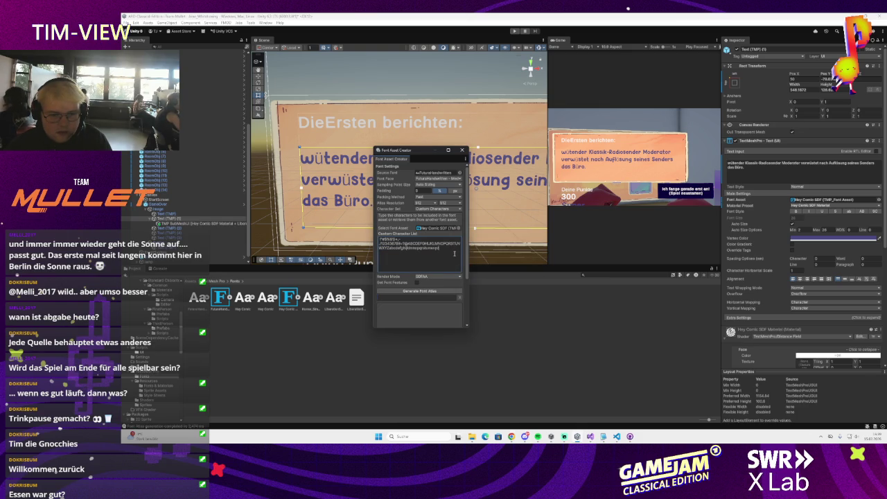
key(ctrl+v)
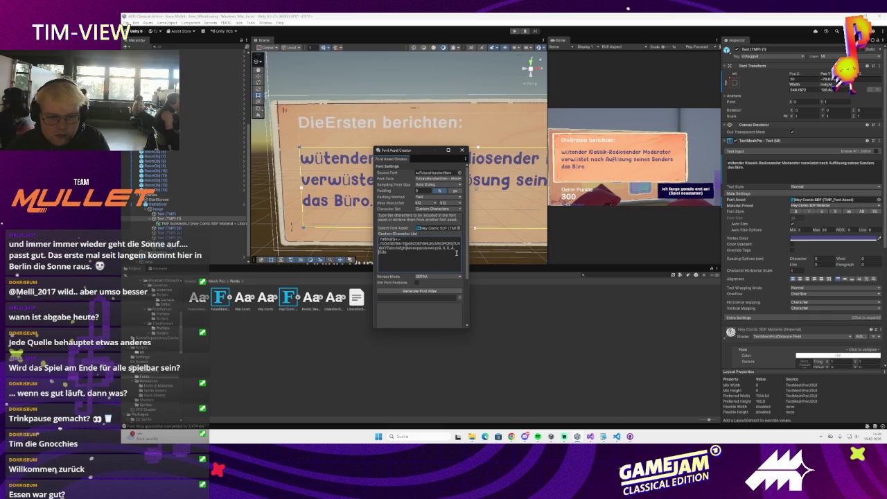
key(BackSpace)
key(BackSpace)
key(BackSpace)
key(BackSpace)
key(BackSpace)
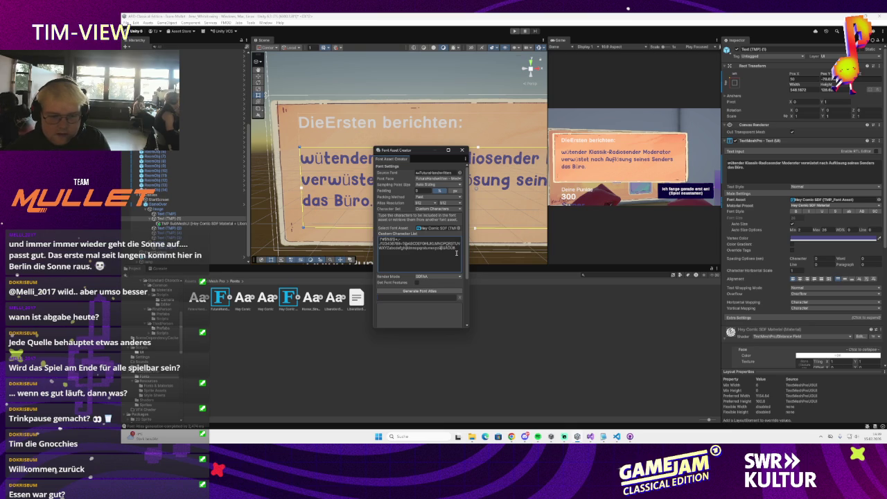
click(430, 292)
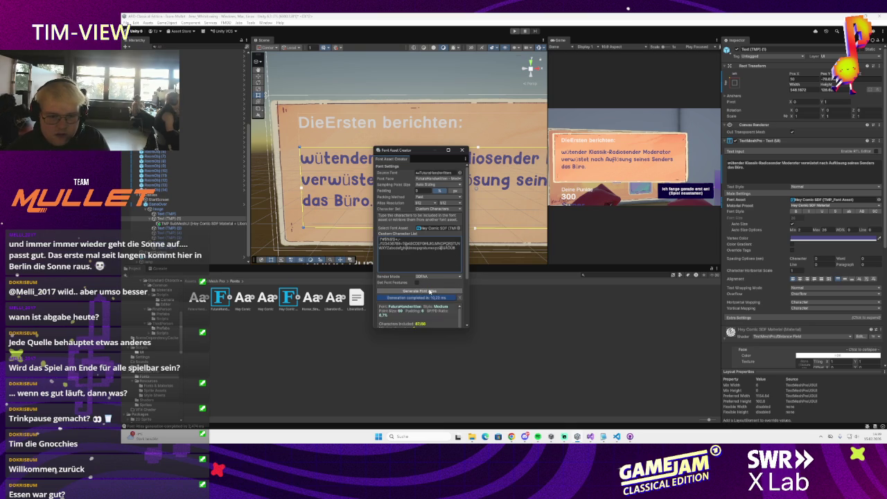
Step: Save the umlaut atlas as a new SDF font asset with the filename suffix '_a'
key(alt+Tab)
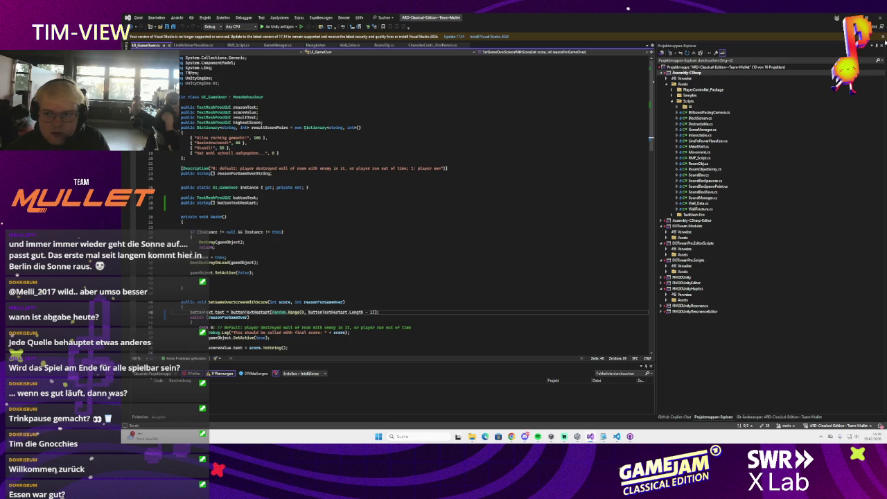
key(alt+Tab)
scroll(405, 283, down, 1)
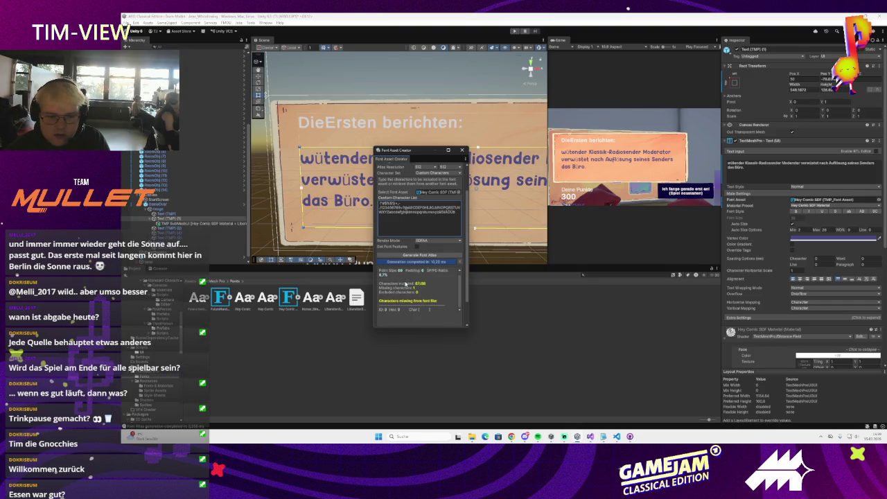
mouse_move(468, 327)
mouse_down()
mouse_move(546, 342)
mouse_move(590, 377)
mouse_up()
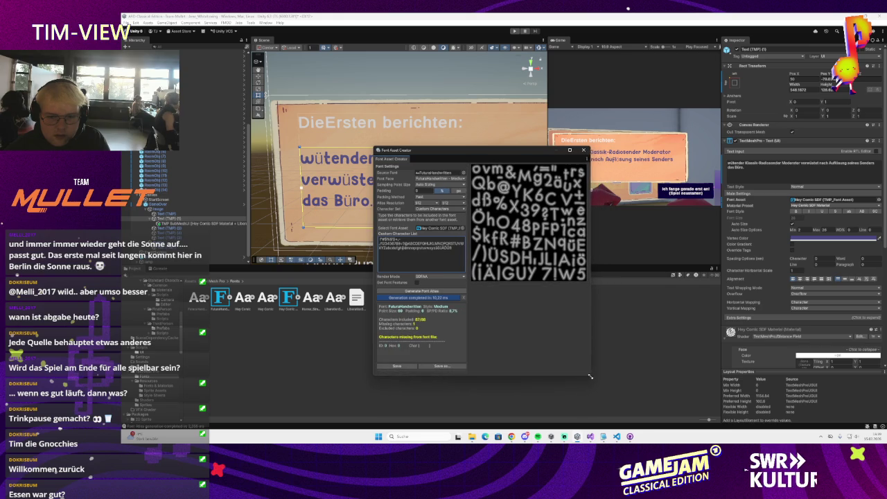
click(396, 365)
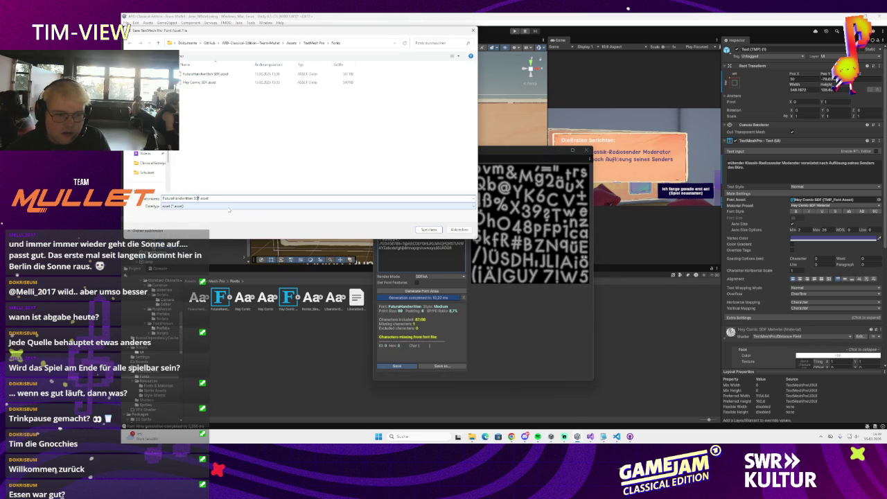
text(_aus)
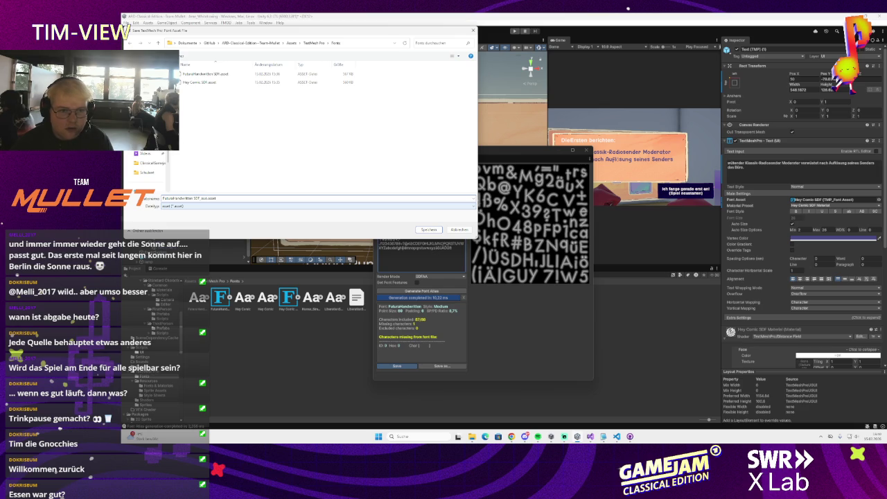
key(Return)
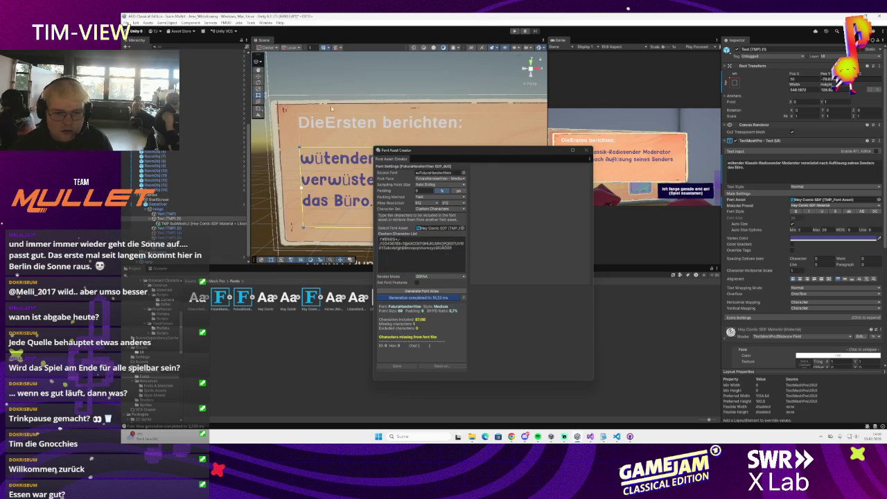
click(463, 173)
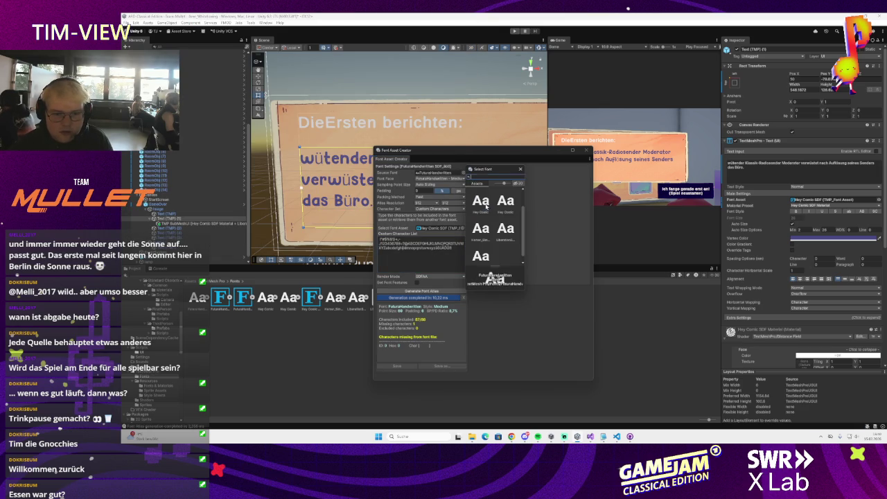
Step: Generate and save an SDF font asset from the Hey Comic source font
double_click(484, 206)
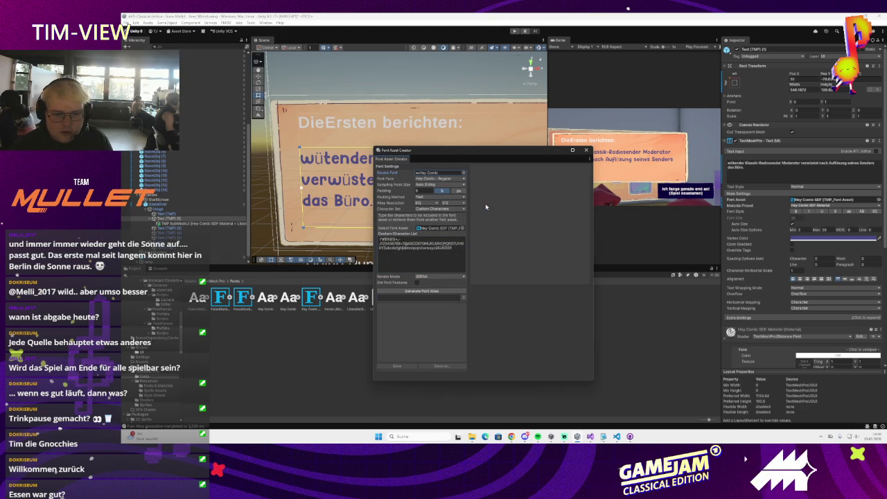
click(426, 291)
click(392, 365)
key(End)
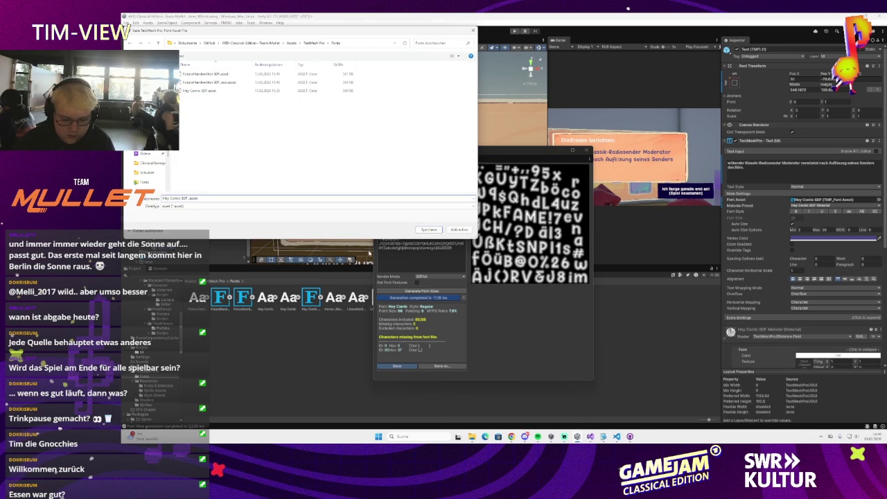
key(Return)
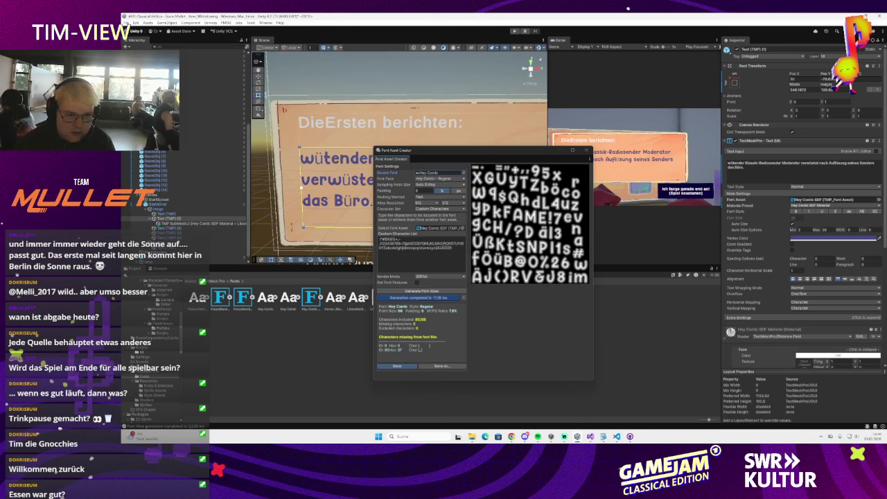
Step: Generate and save a Homer_Simpson_Revised SDF font asset, then close the Font Asset Creator
click(464, 179)
click(462, 173)
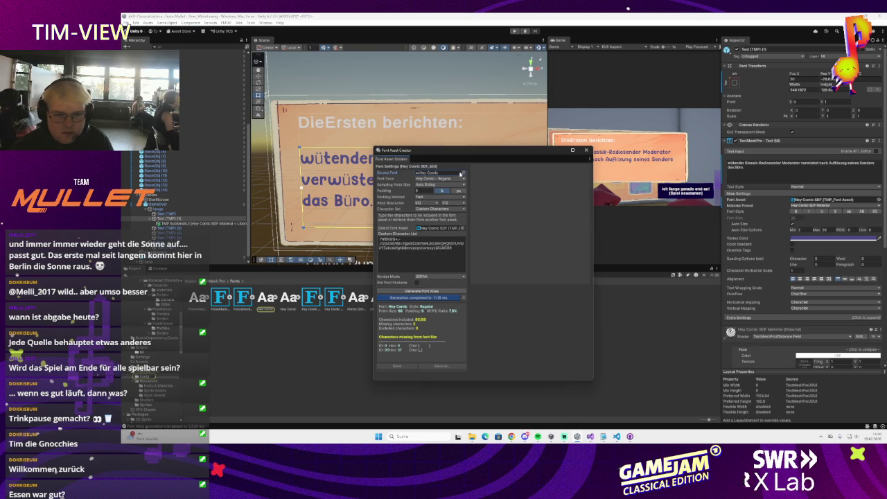
click(462, 173)
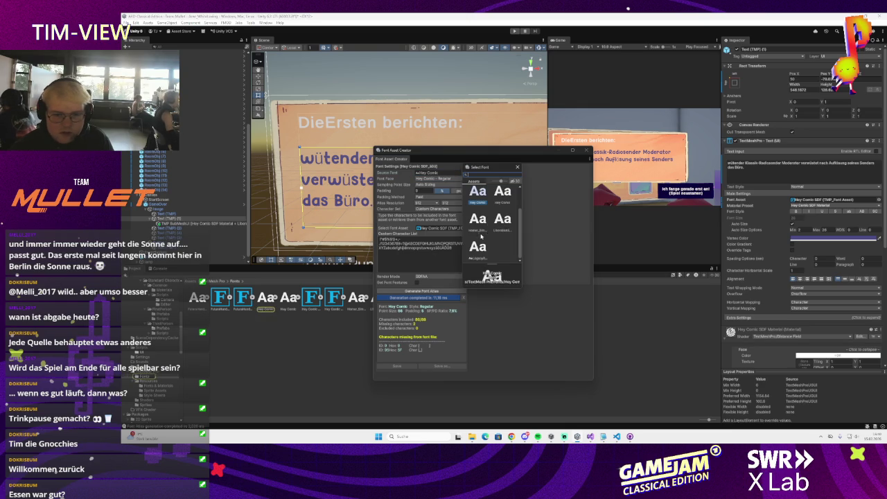
click(482, 223)
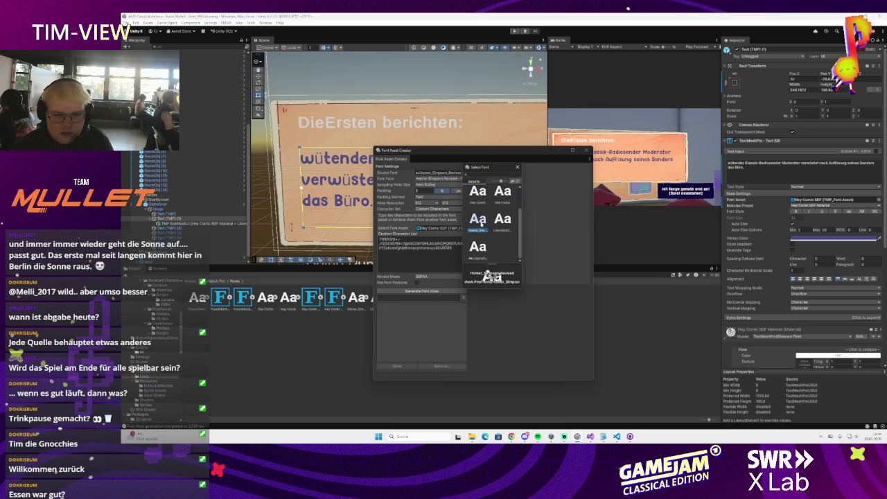
double_click(481, 225)
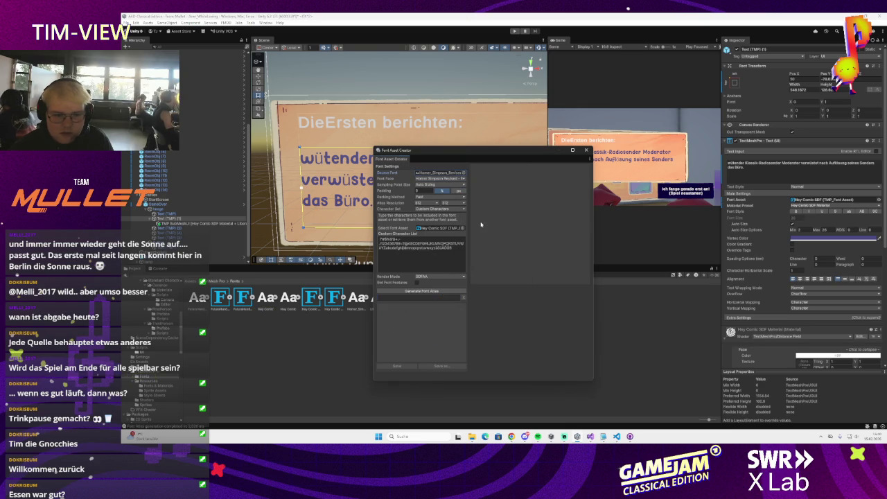
click(426, 292)
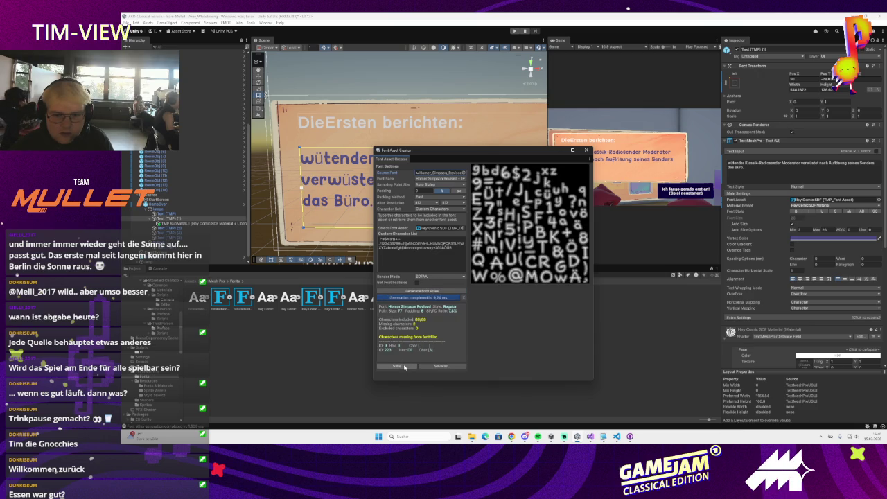
click(400, 366)
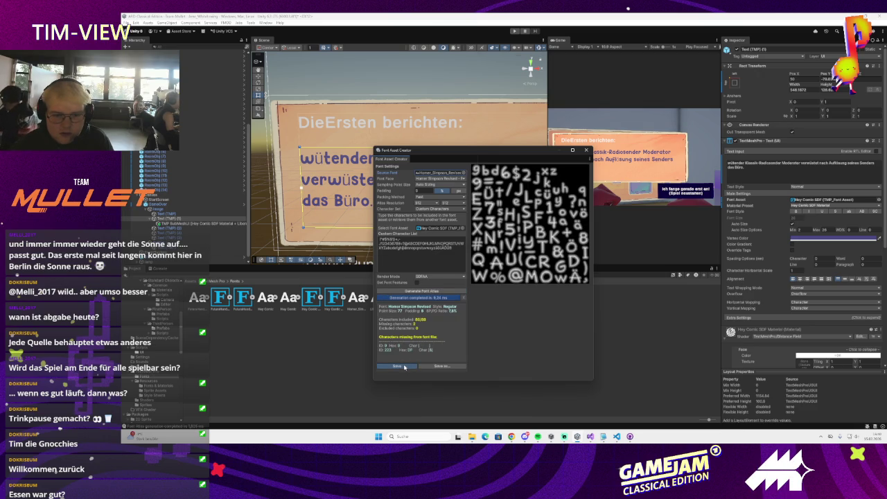
click(212, 198)
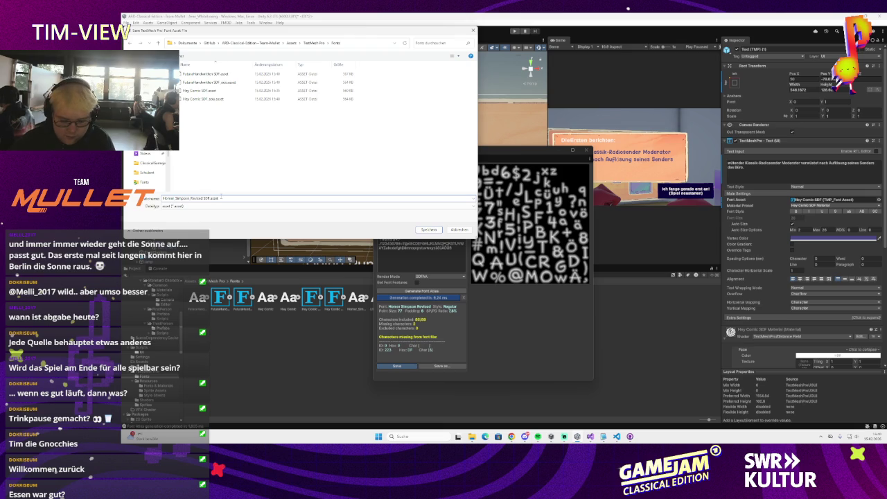
key(Return)
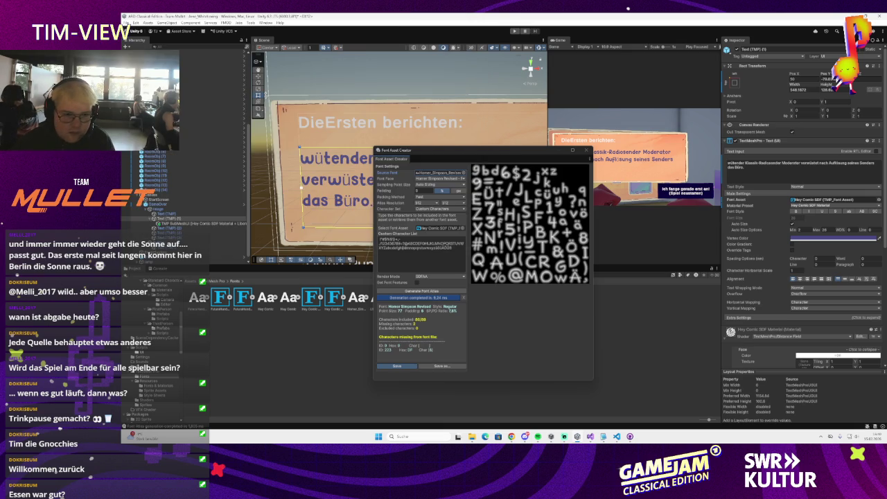
click(587, 154)
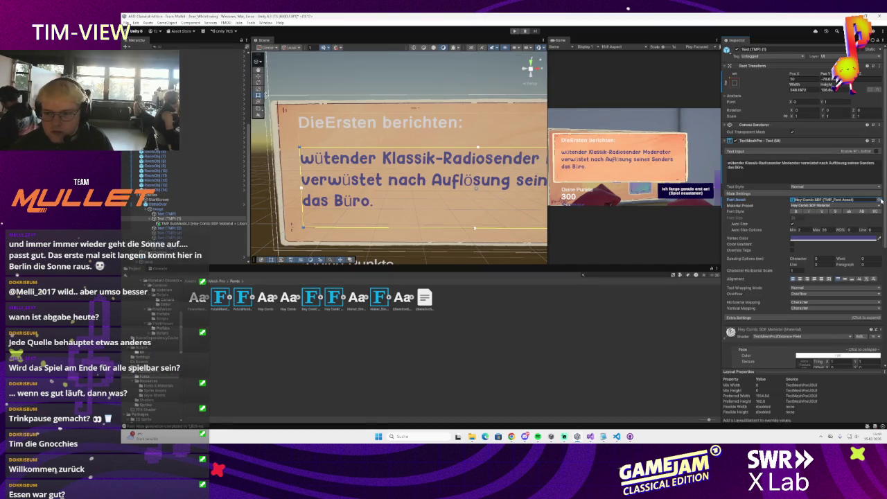
Step: Try Homer_Simpson, Hey Comic and FuturaHandwritten font assets on the body text
click(879, 199)
click(867, 225)
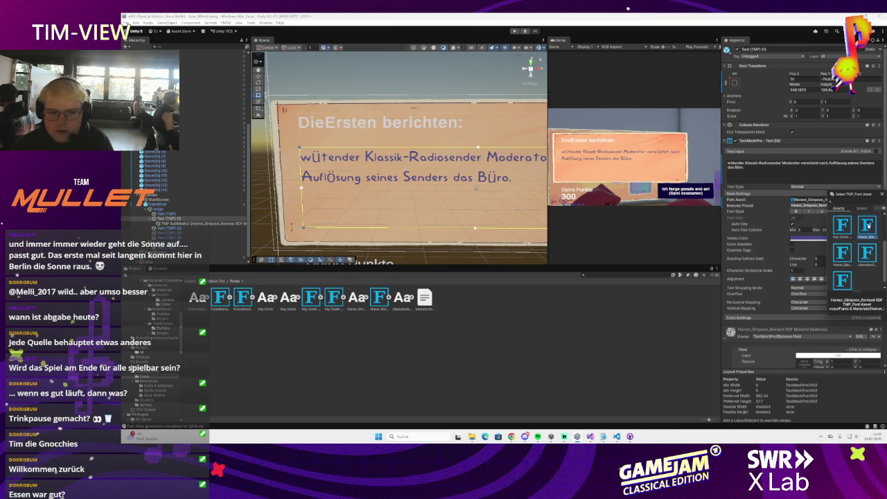
click(847, 225)
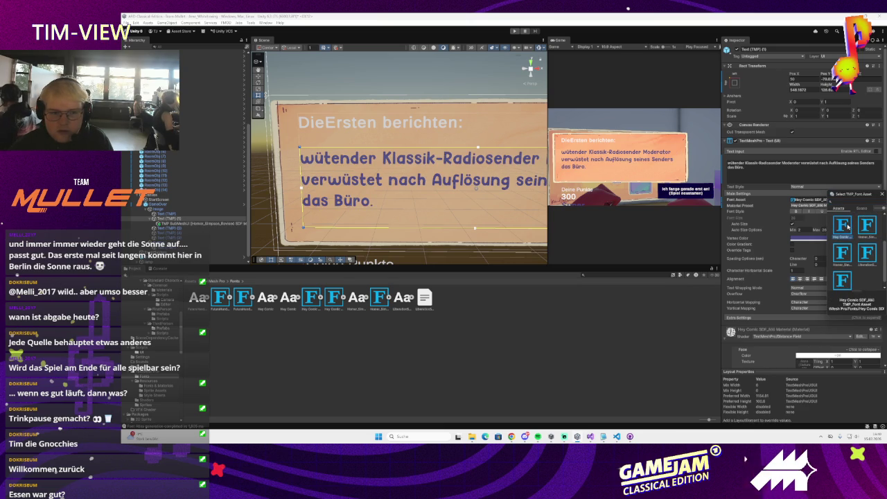
click(866, 226)
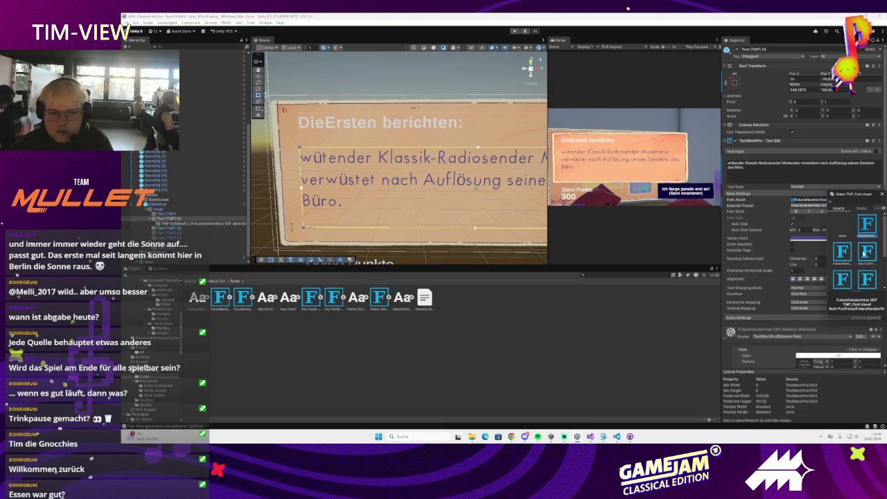
click(841, 253)
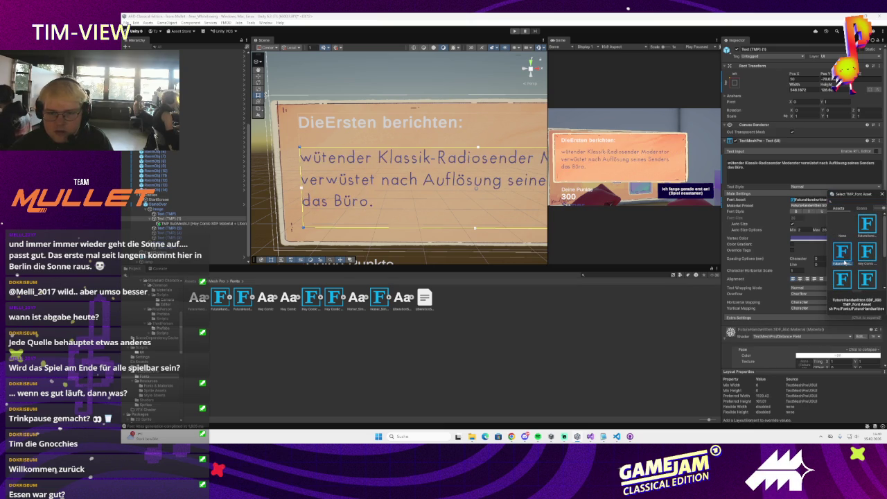
scroll(852, 263, down, 1)
click(864, 267)
click(863, 265)
click(842, 262)
Step: Settle the body text on LiberationSans SDF and select the Hey Comic SDF asset in Project
scroll(838, 271, down, 1)
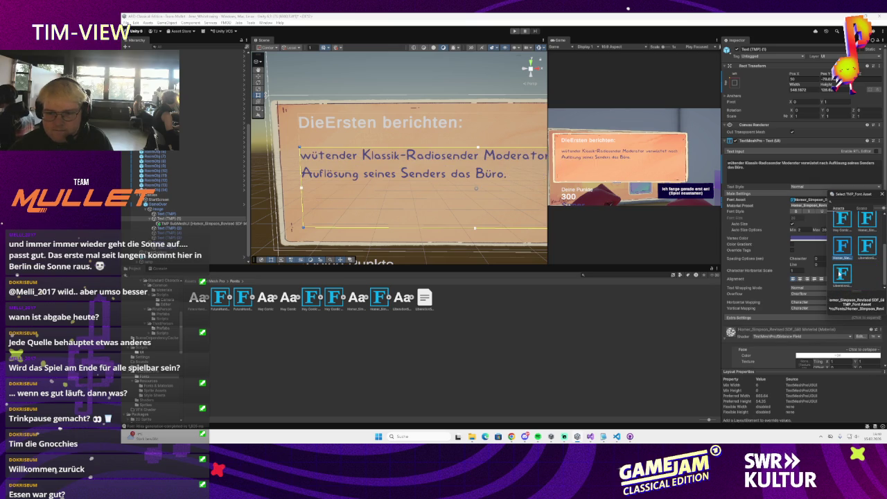
click(840, 275)
scroll(841, 270, up, 1)
click(842, 267)
scroll(844, 265, down, 1)
click(842, 266)
click(843, 266)
scroll(843, 266, down, 1)
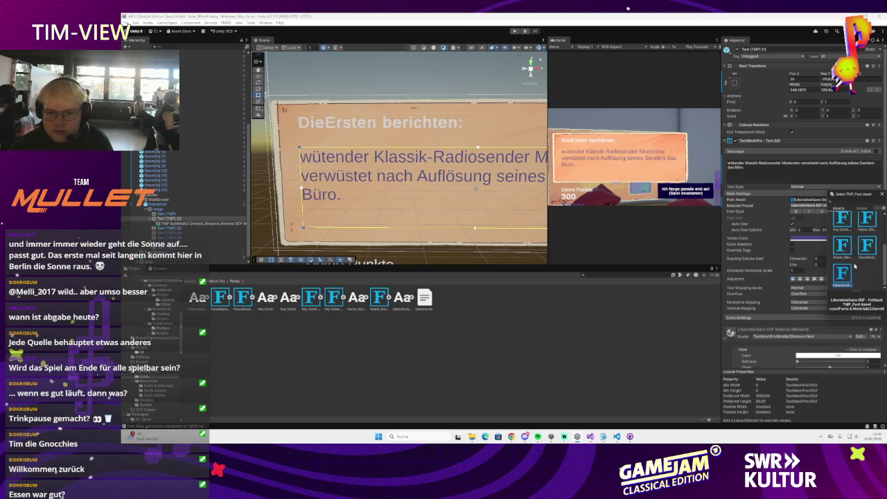
click(335, 309)
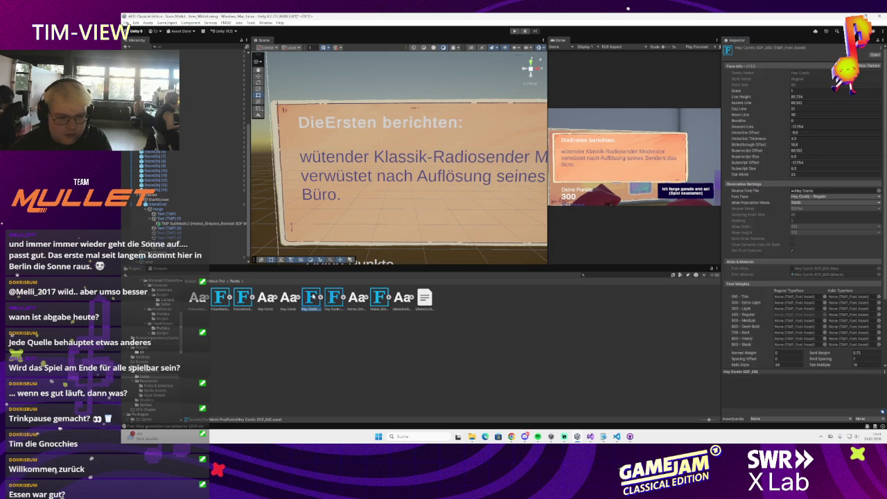
Step: Delete the Hey Comic SDF and FuturaHandwritten SDF font assets from the project
key(Delete)
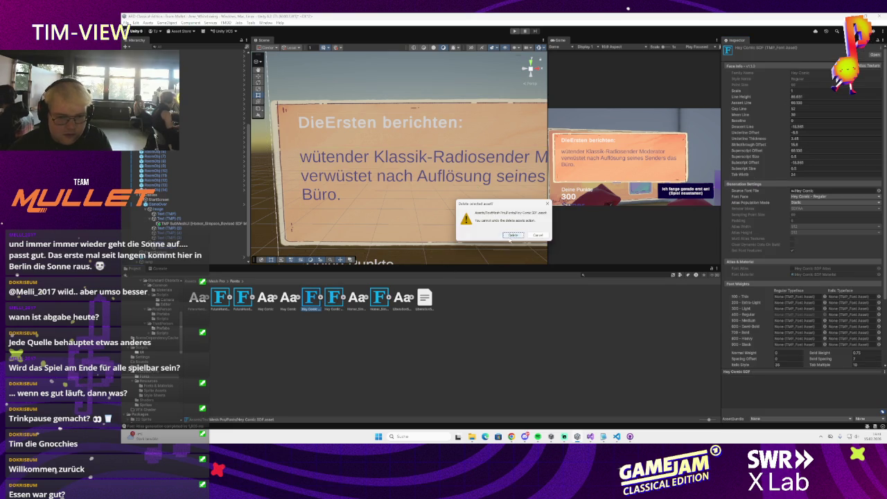
click(512, 234)
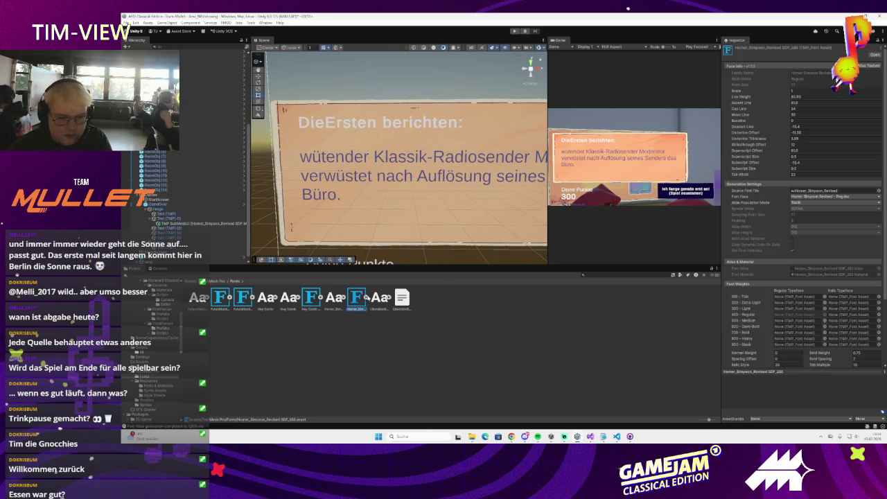
click(221, 297)
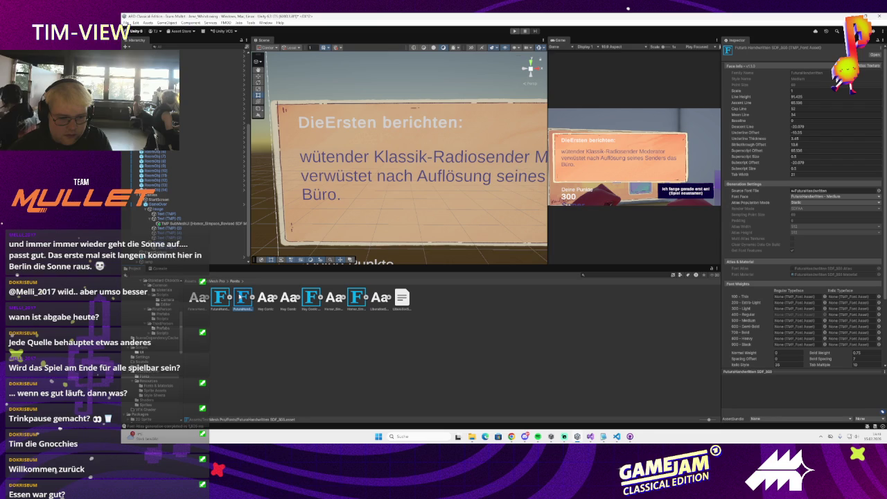
key(Delete)
click(510, 236)
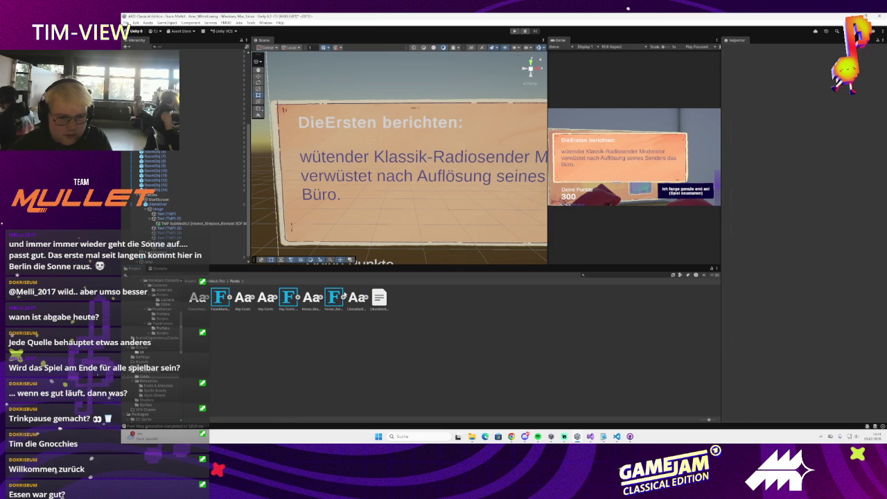
Step: Set Text (TMP) (1)'s font to FuturaHandwritten SDF_BIG after trying Hey Comic and Homer_Simpson_Revised
click(331, 296)
click(289, 298)
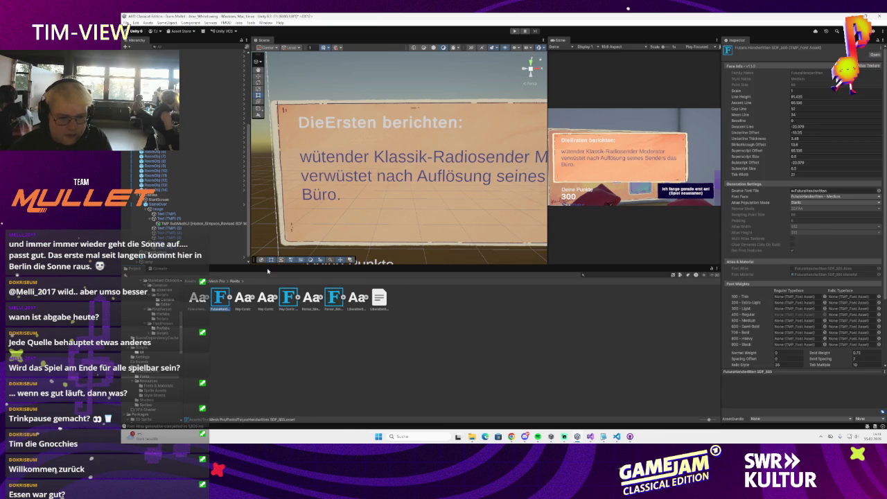
click(200, 223)
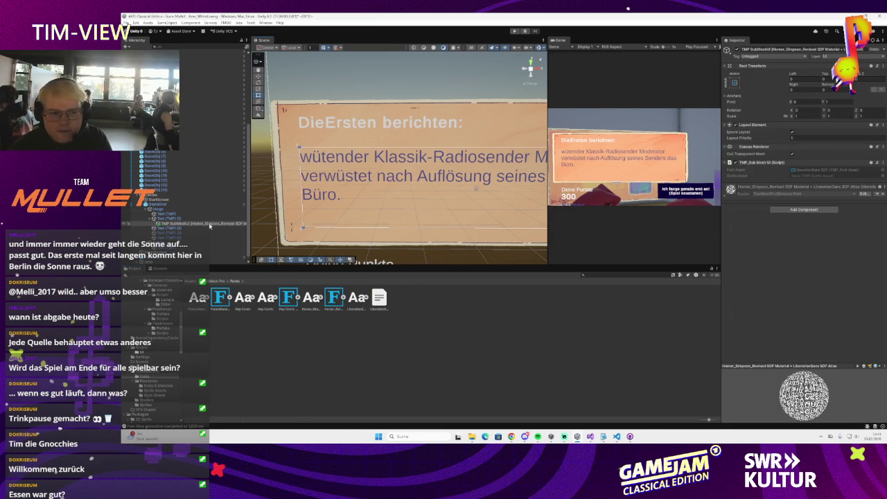
click(206, 218)
click(877, 200)
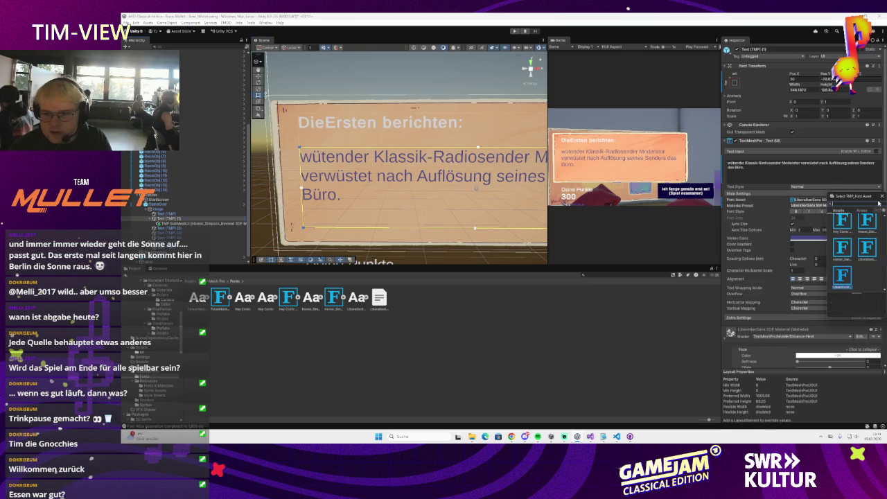
click(841, 255)
click(865, 254)
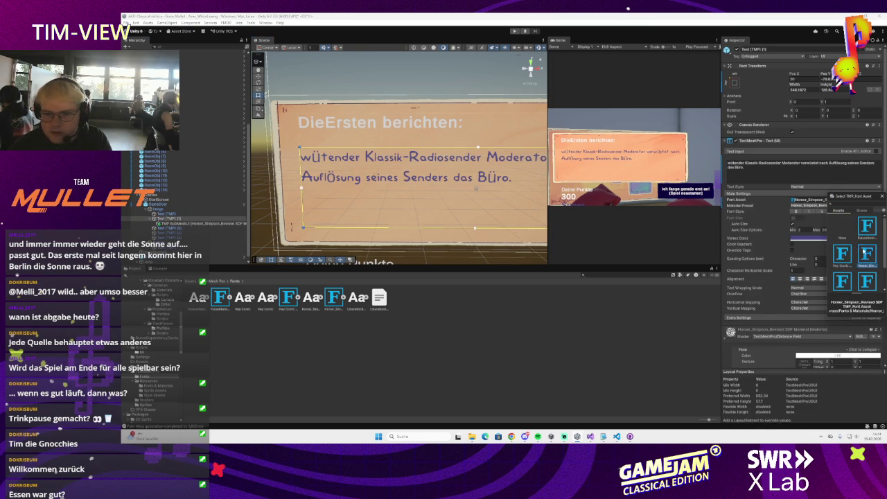
click(864, 236)
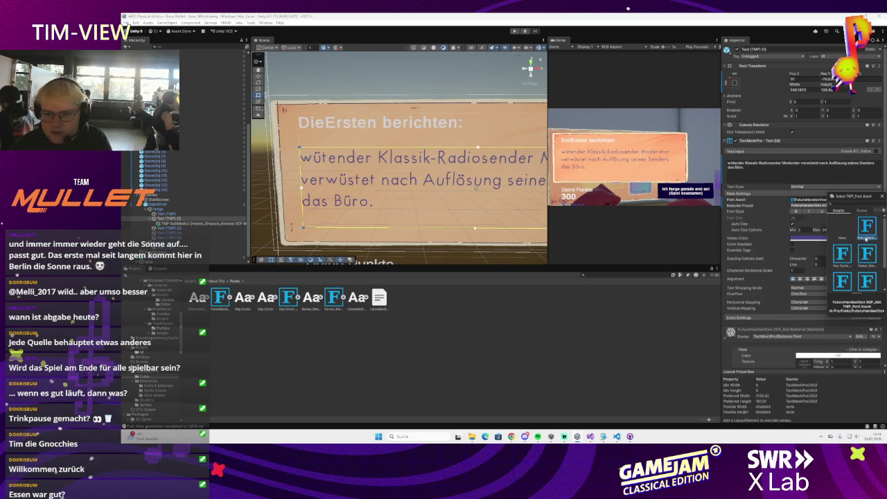
click(220, 280)
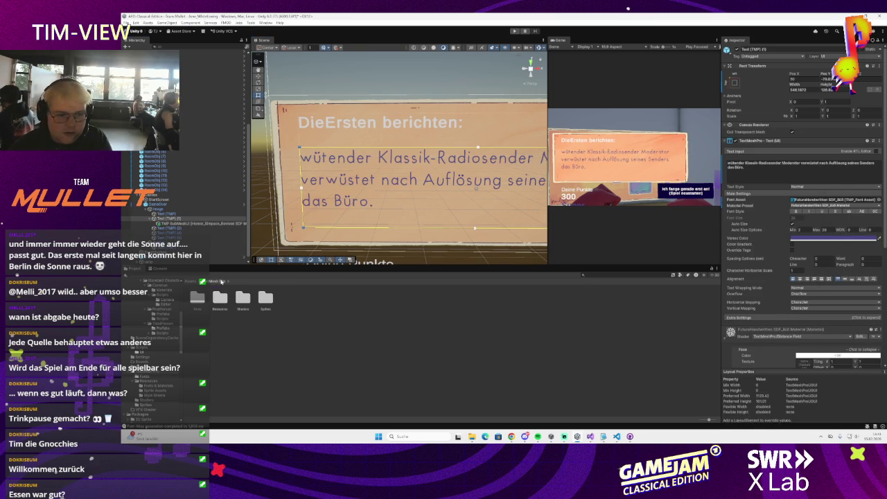
Step: Delete Homer_Simpson_Revised SDF from TextMesh Pro > Resources > Fonts & Materials, then reselect Text (TMP) (1)
double_click(198, 298)
click(208, 281)
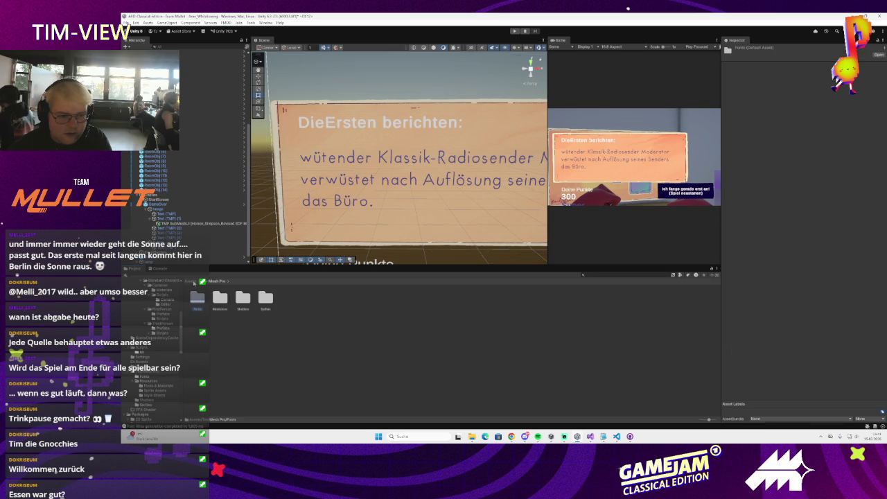
click(193, 281)
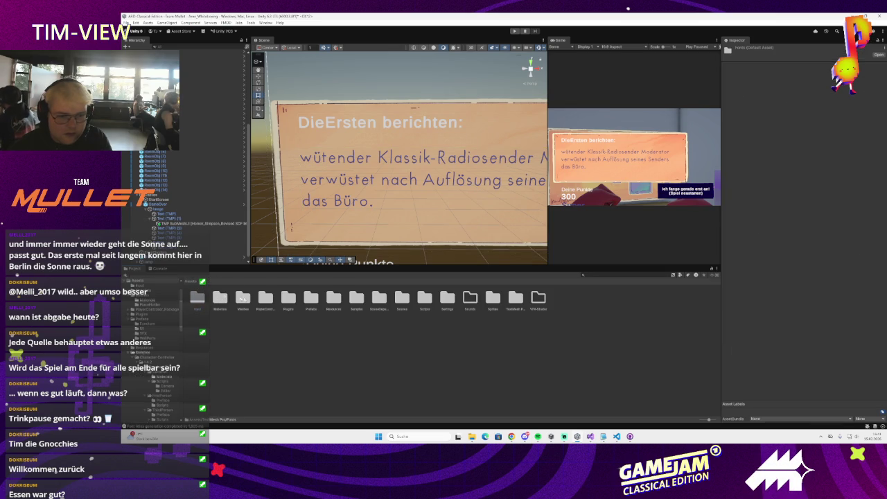
double_click(515, 299)
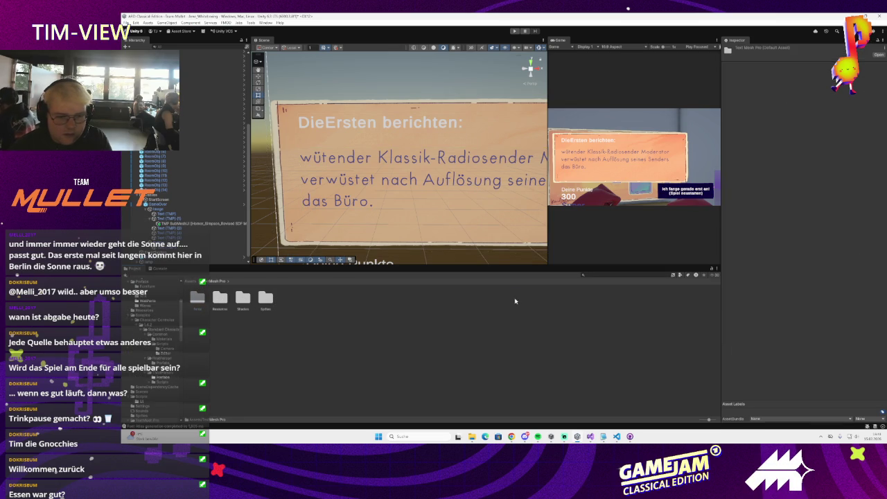
double_click(220, 299)
double_click(198, 298)
click(199, 299)
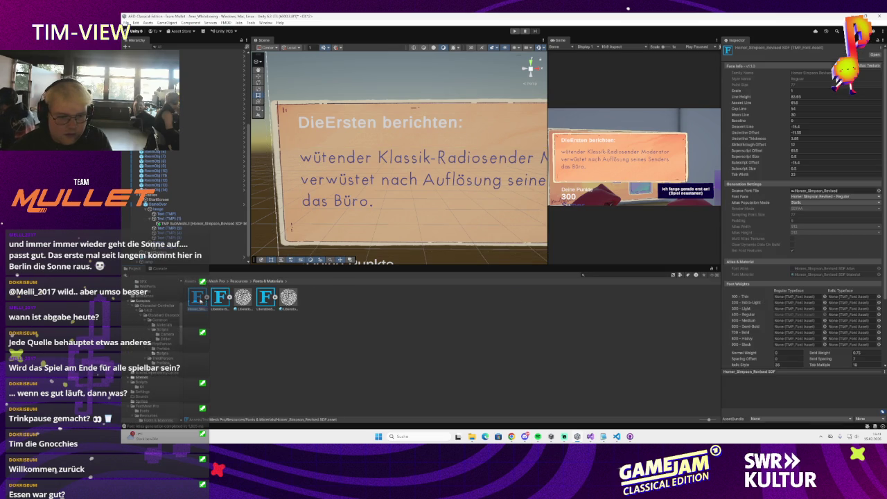
key(Delete)
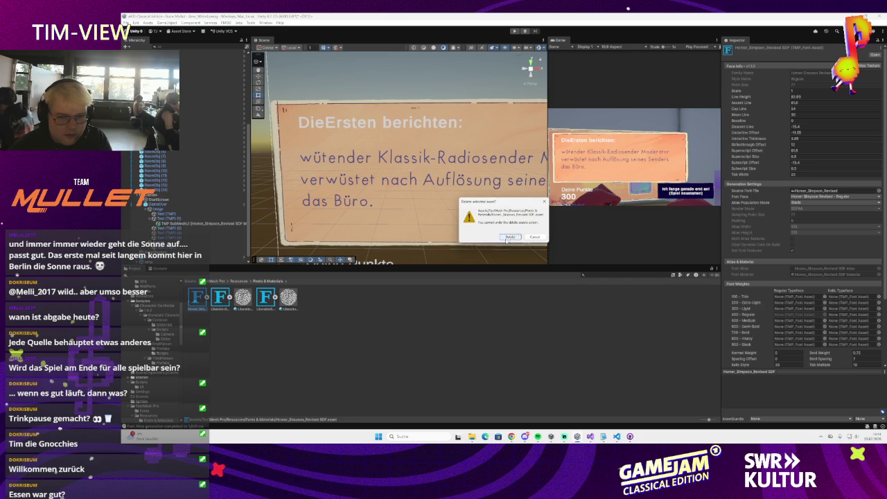
click(510, 237)
click(242, 298)
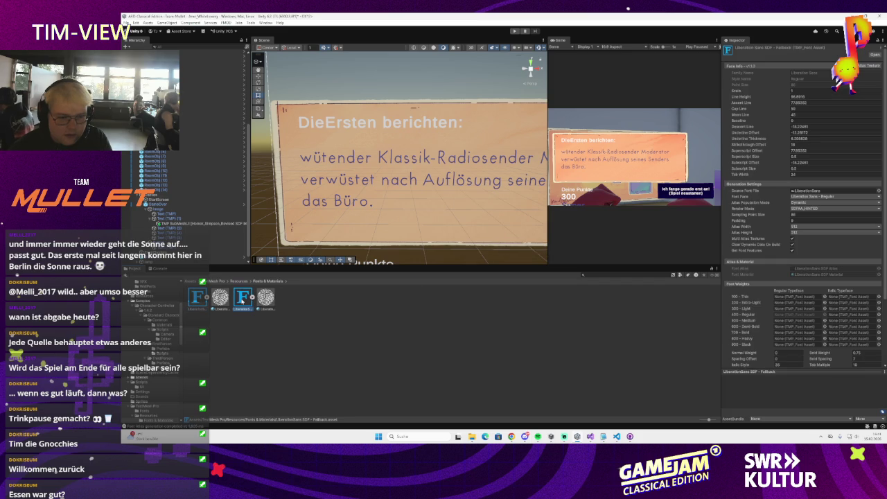
click(347, 201)
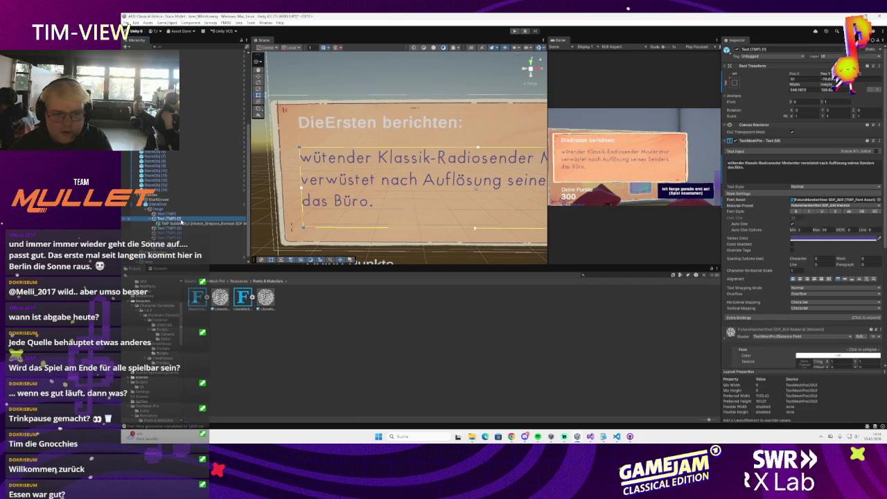
Step: Set the body text Text (TMP) (1) to the Homer_Simpson font asset
click(878, 200)
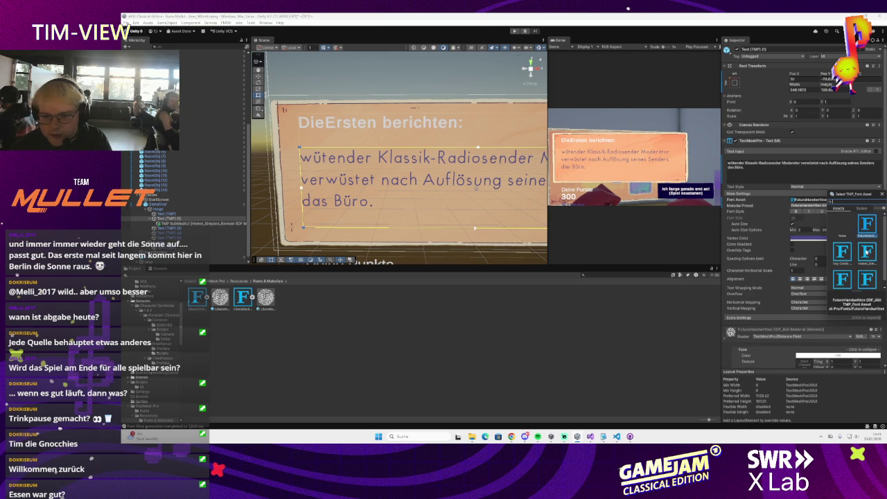
click(843, 253)
click(866, 253)
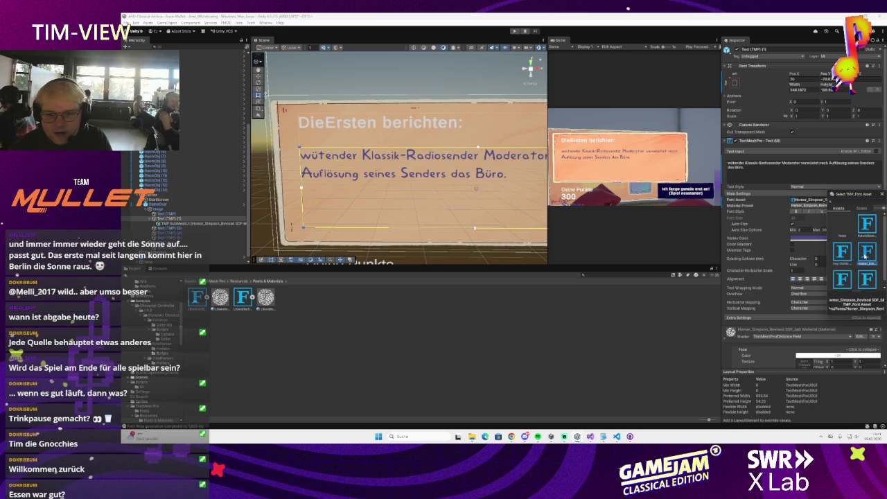
click(374, 128)
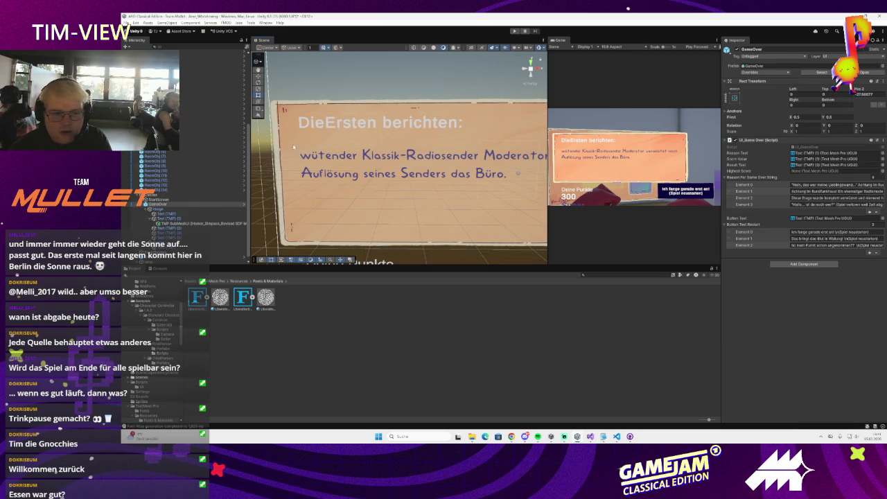
Step: Give the 'DieErsten berichten:' heading the Hey Comic SDF_BIG font asset
click(181, 215)
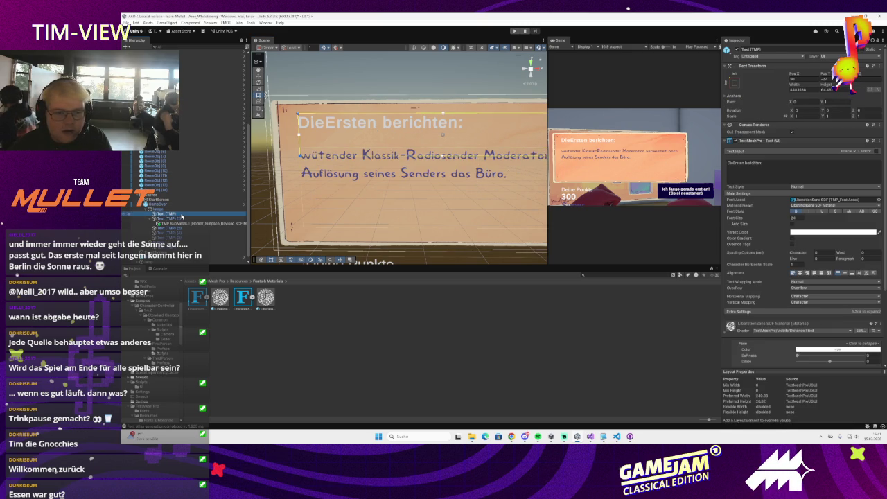
click(878, 199)
click(844, 247)
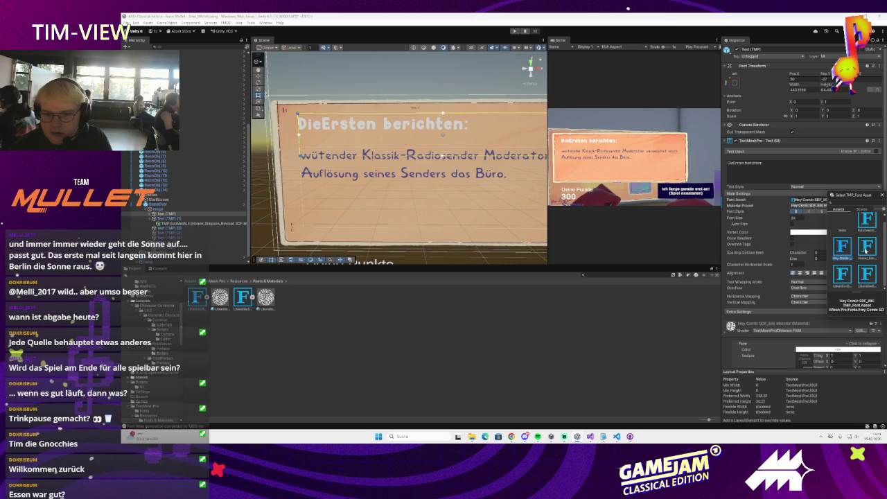
click(864, 250)
click(842, 252)
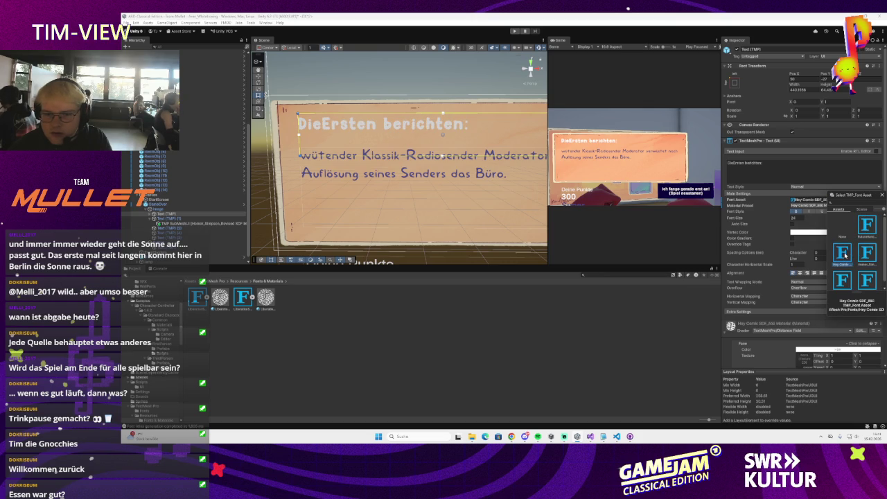
click(882, 194)
click(364, 156)
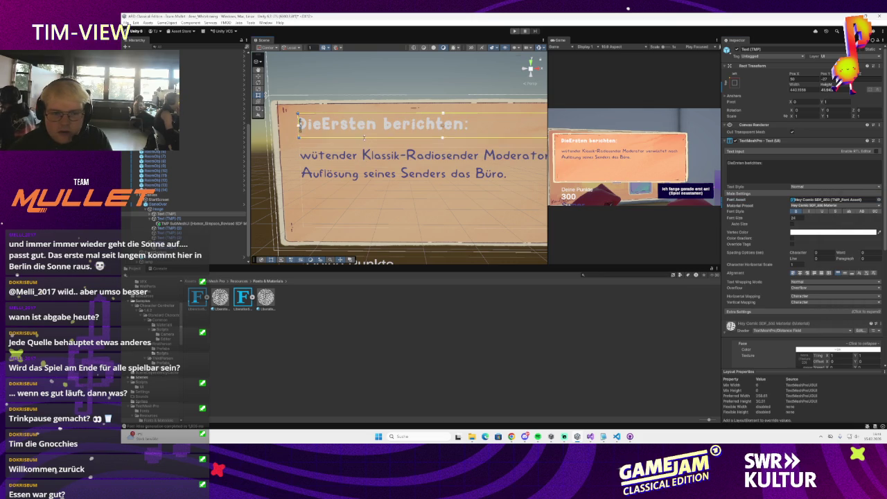
drag(345, 173, 293, 142)
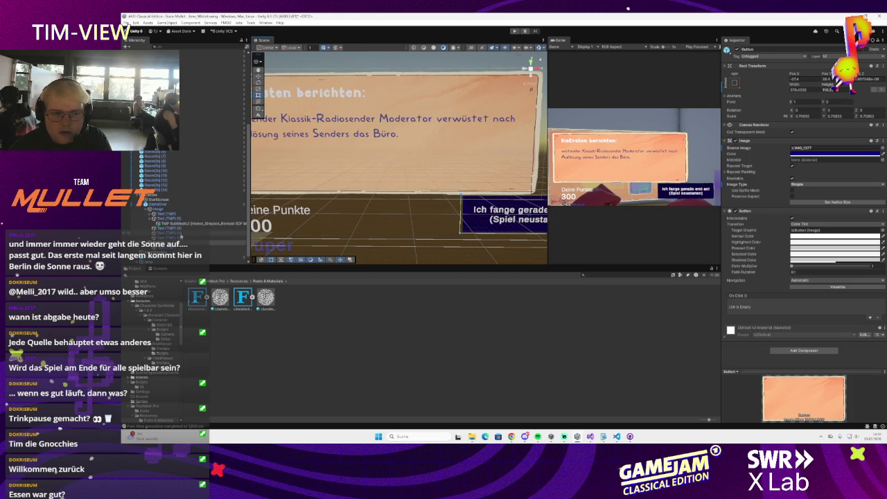
Step: Set the restart button's text to FuturaHandwritten SDF after comparing Homer_Simpson, Hey Comic and LiberationSans
click(180, 246)
click(879, 199)
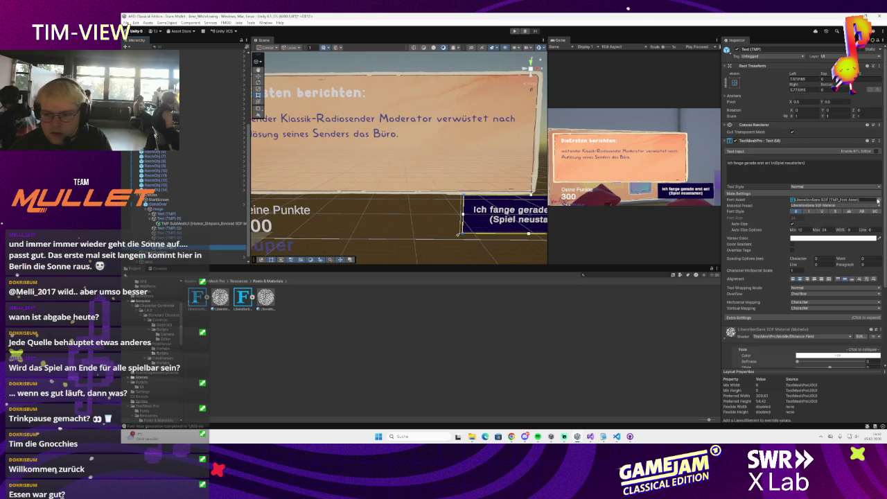
click(866, 246)
click(844, 249)
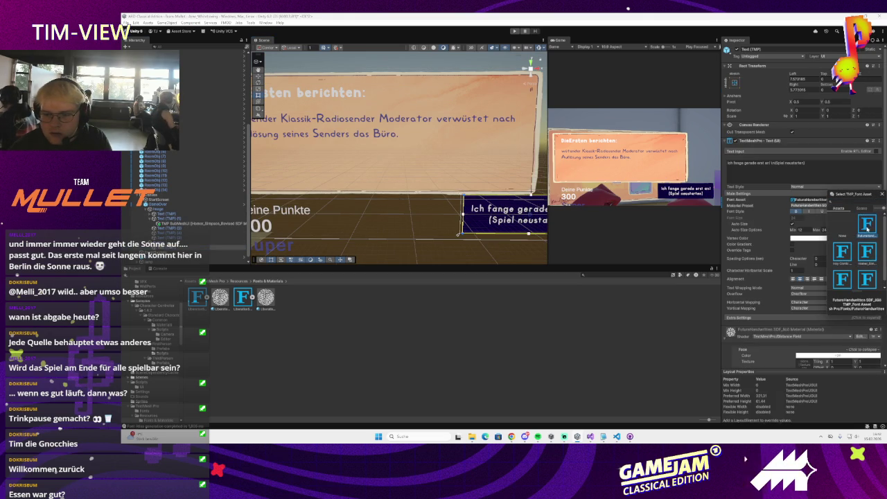
click(866, 230)
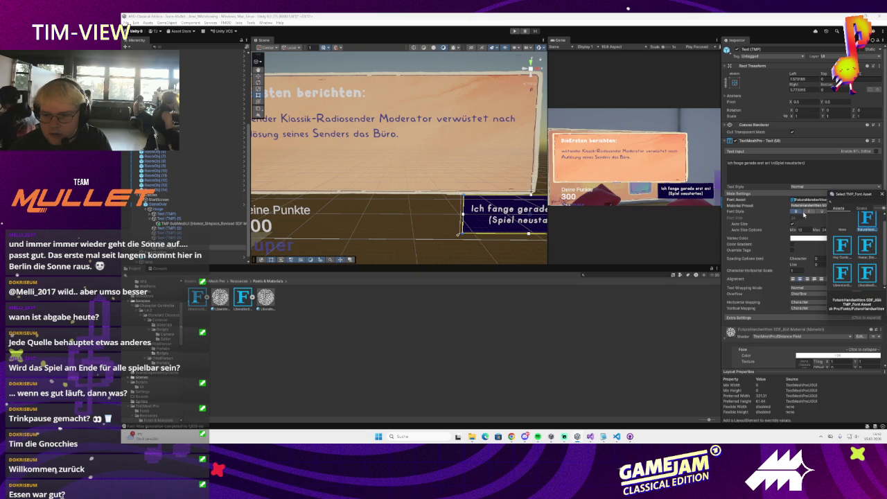
click(796, 212)
click(877, 201)
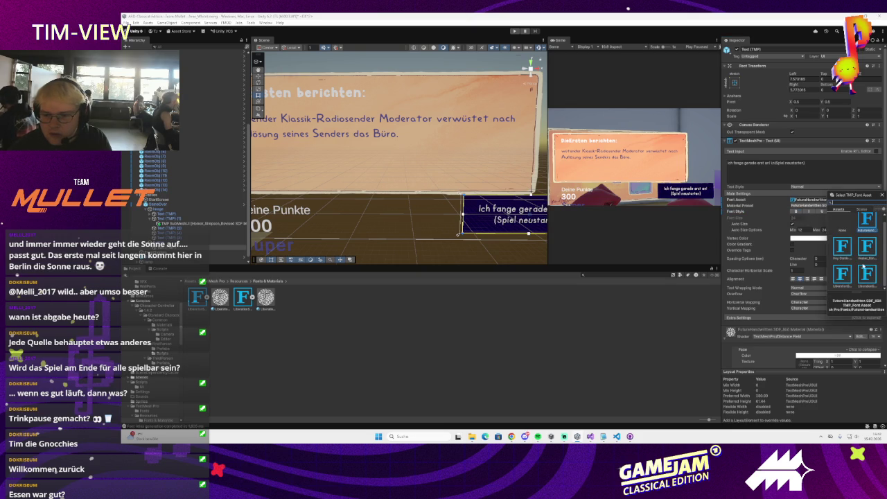
click(867, 270)
click(842, 275)
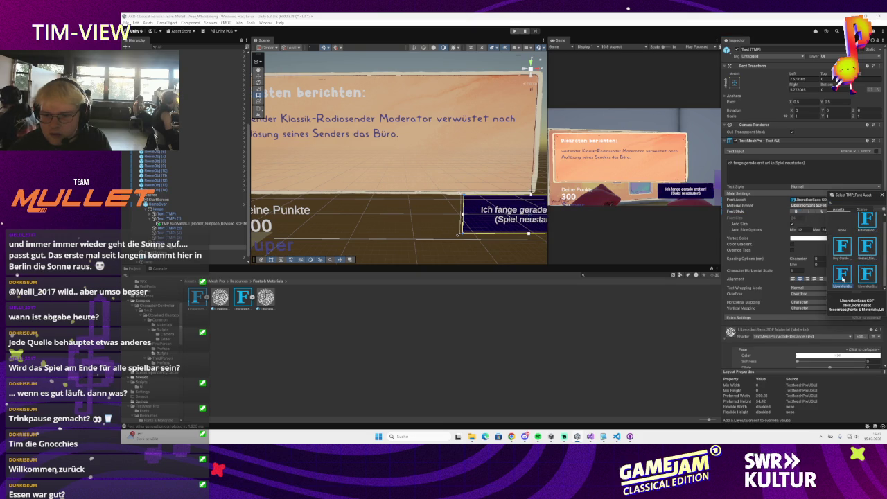
scroll(856, 250, up, 1)
click(869, 223)
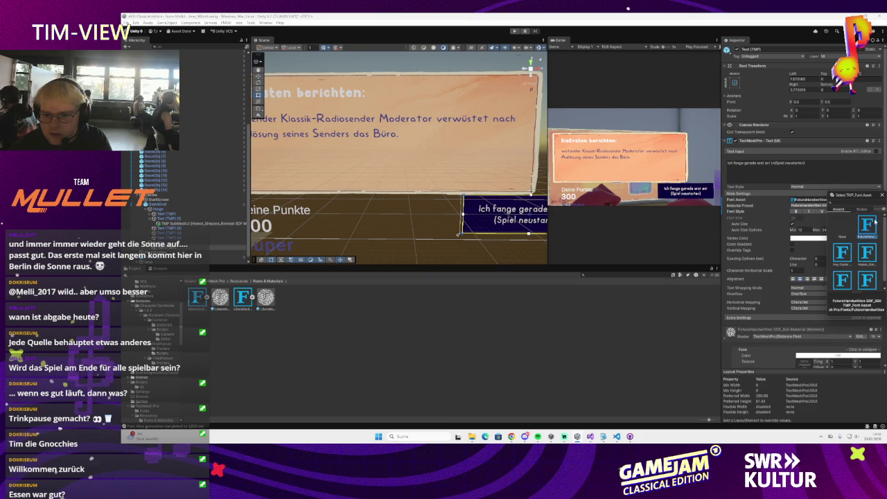
click(881, 194)
Step: Nudge the restart text up-left and move the restart button slightly lower on the panel
drag(499, 218, 483, 194)
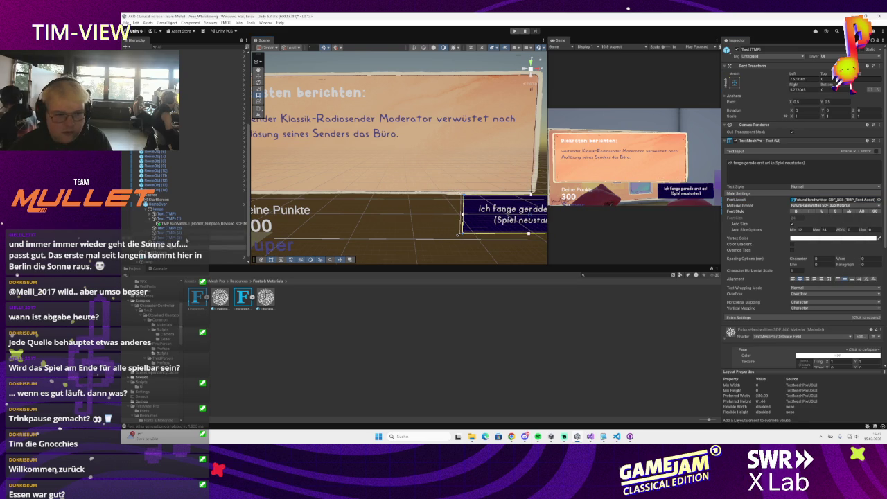
key(f)
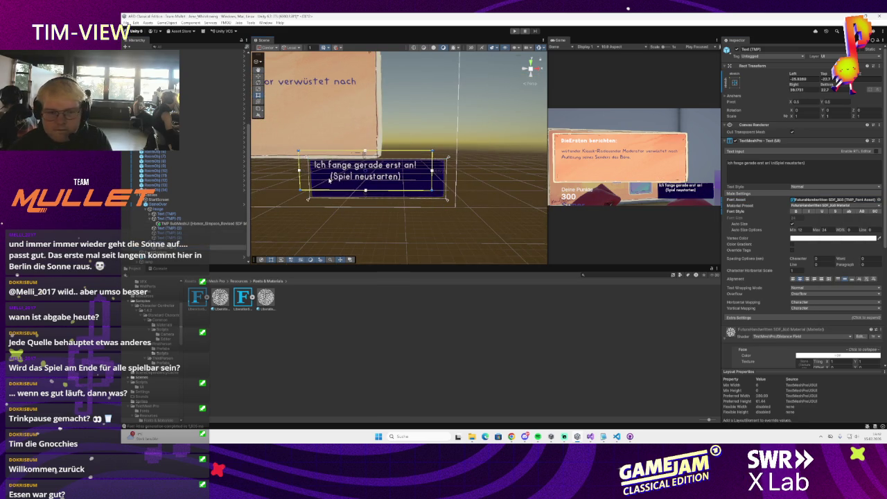
click(459, 211)
drag(363, 166, 363, 173)
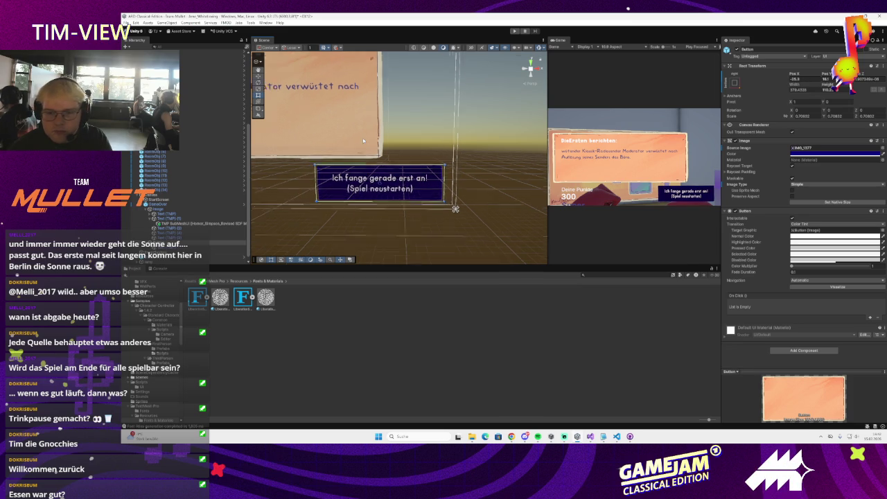
Step: Select the Deine Punkte label and bring up its font asset choices
scroll(362, 173, down, 3)
click(396, 196)
click(396, 196)
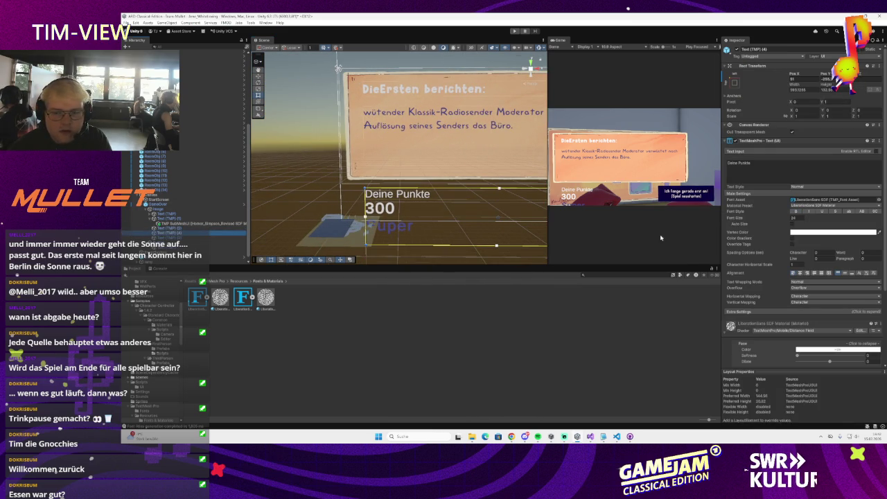
click(878, 199)
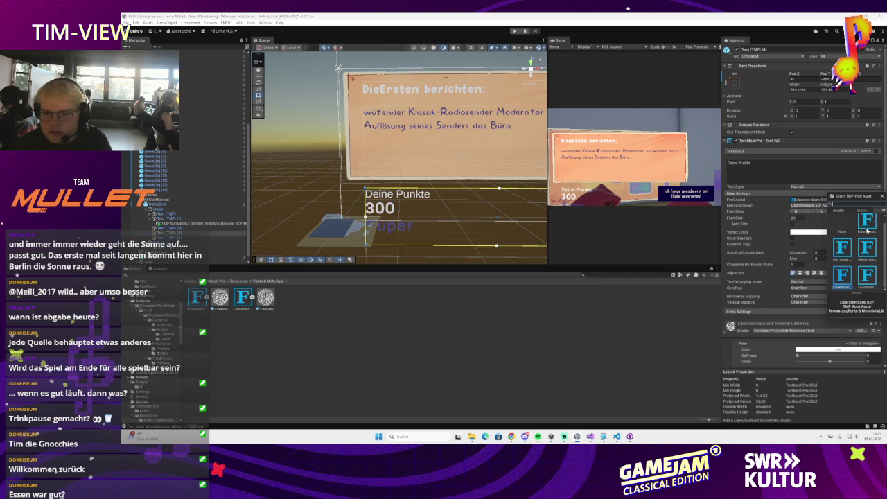
Step: Set the Deine Punkte label to FuturaHandwritten SDF after trying Homer_Simpson and Hey Comic
click(867, 254)
click(866, 231)
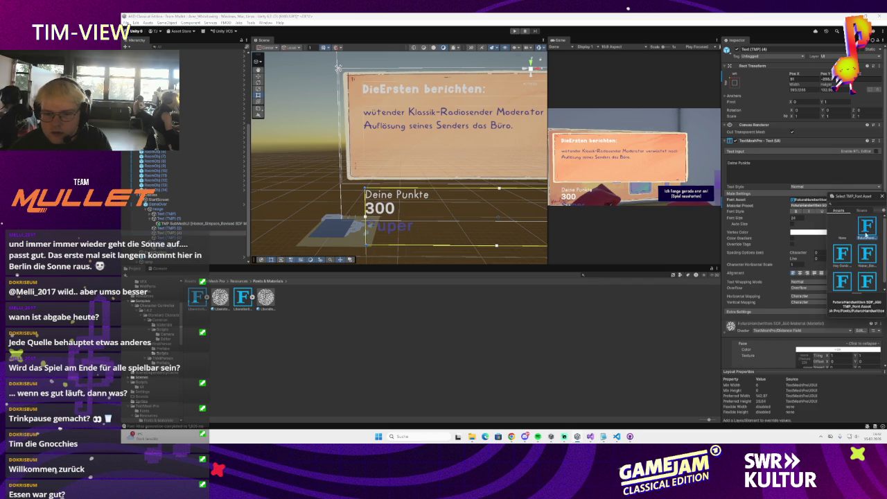
click(841, 254)
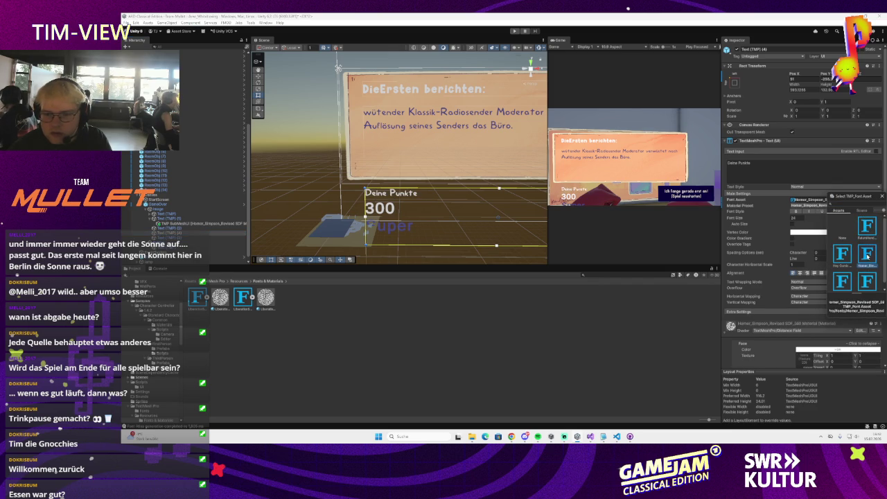
click(867, 231)
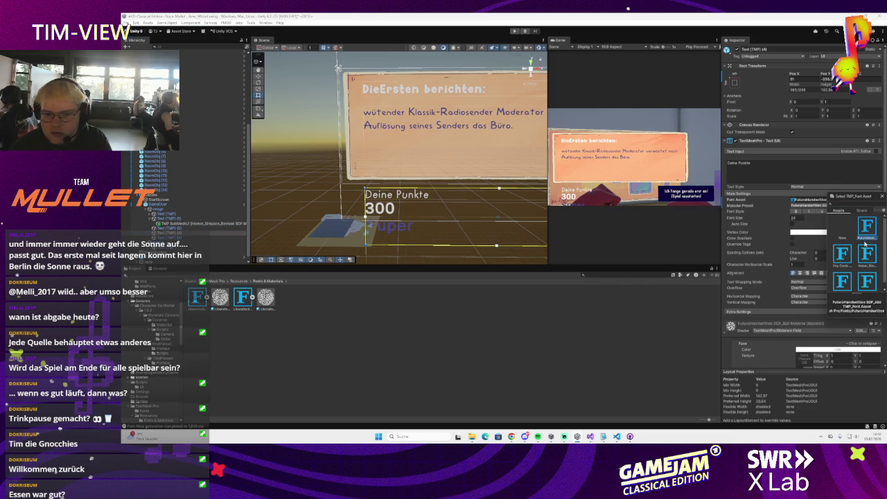
click(881, 197)
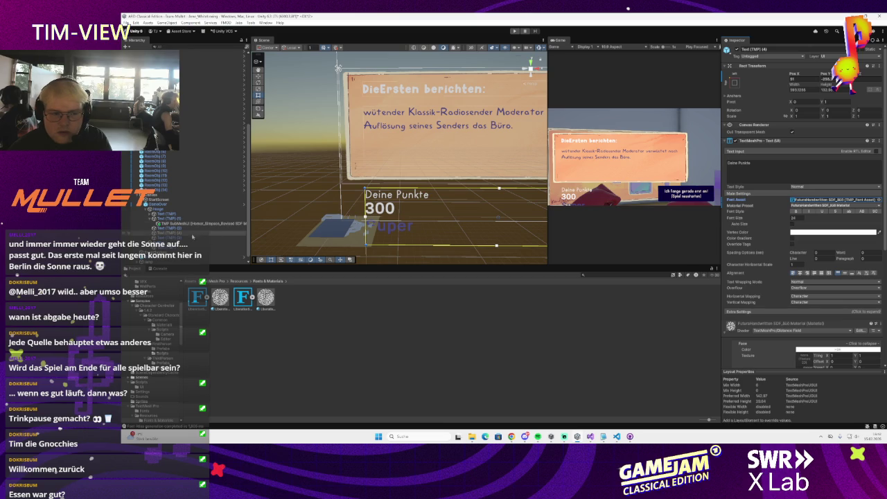
Step: Set the 300 score text to FuturaHandwritten SDF after comparing Hey Comic and LiberationSans
click(170, 237)
click(166, 227)
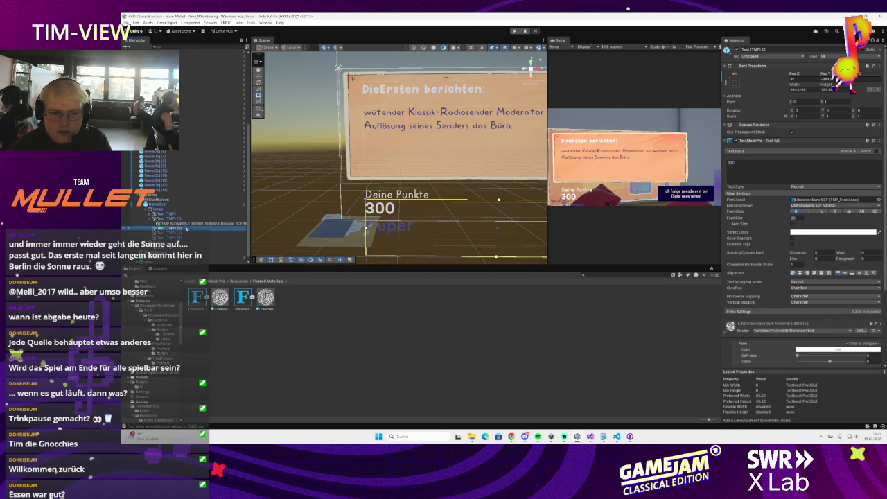
click(878, 200)
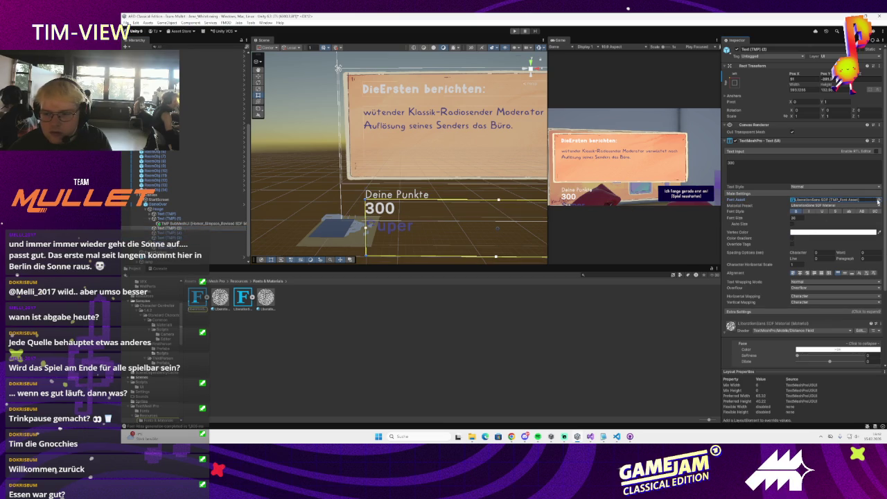
click(866, 228)
click(841, 252)
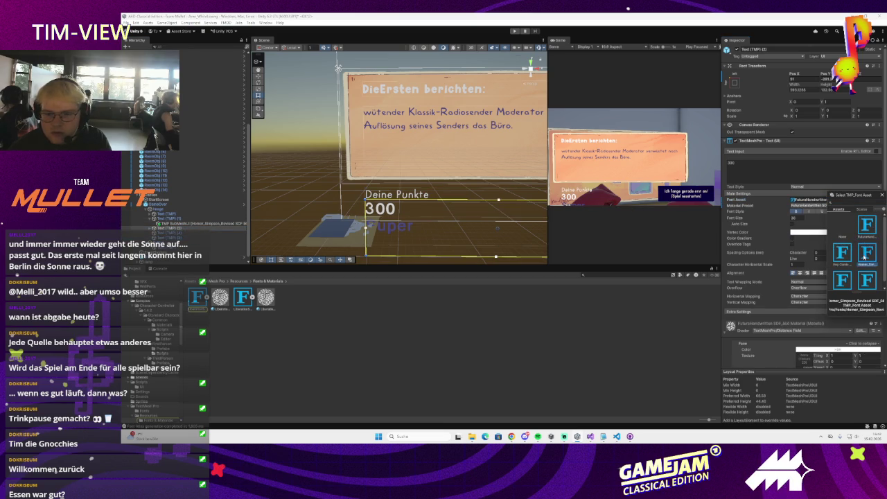
click(865, 225)
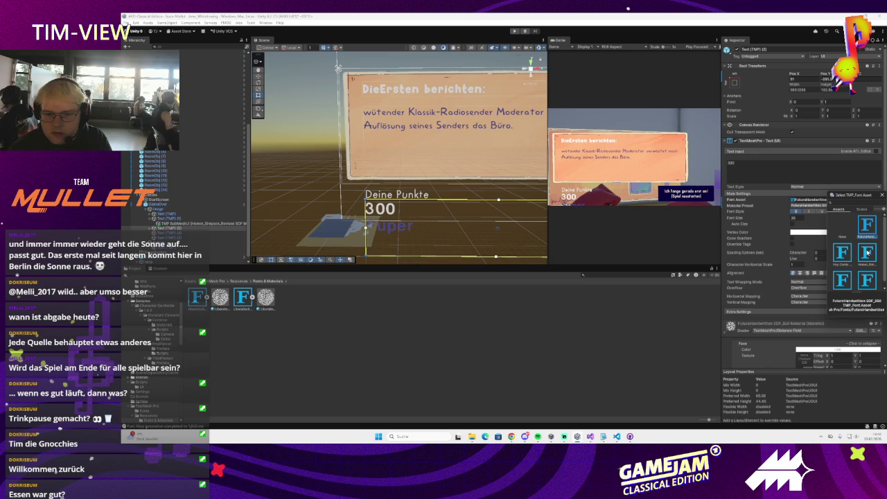
scroll(868, 257, down, 1)
click(867, 275)
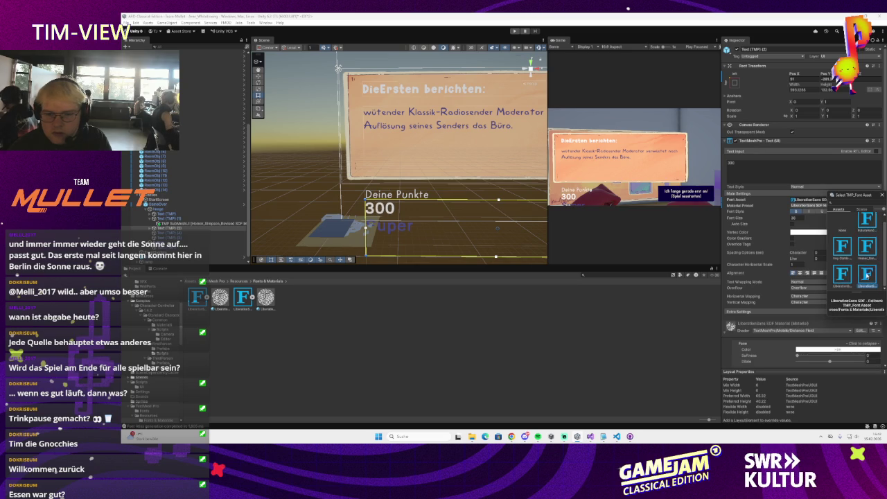
scroll(866, 263, up, 1)
click(865, 225)
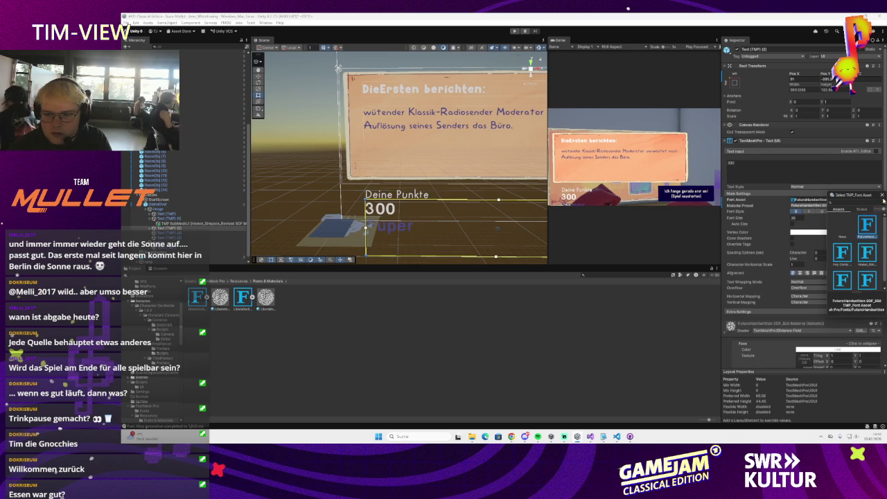
click(650, 244)
Step: Shrink the 300 score's text box and turn on Auto Size
scroll(515, 217, down, 5)
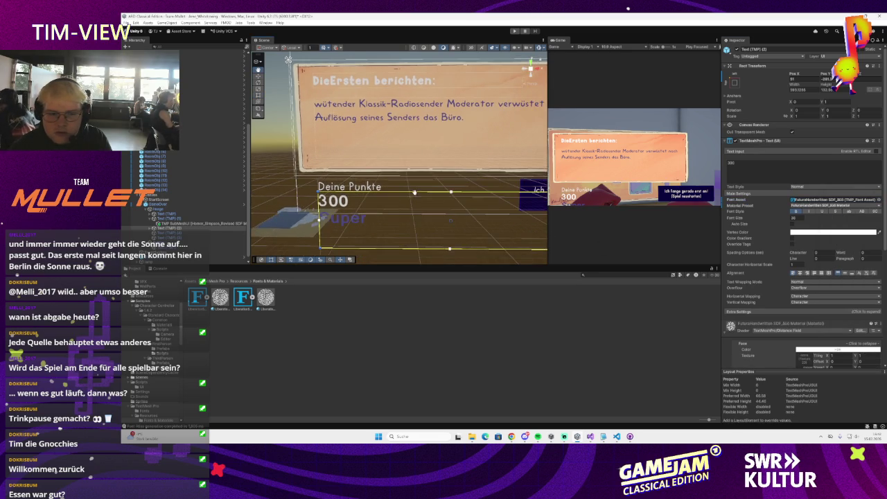
drag(501, 220, 464, 187)
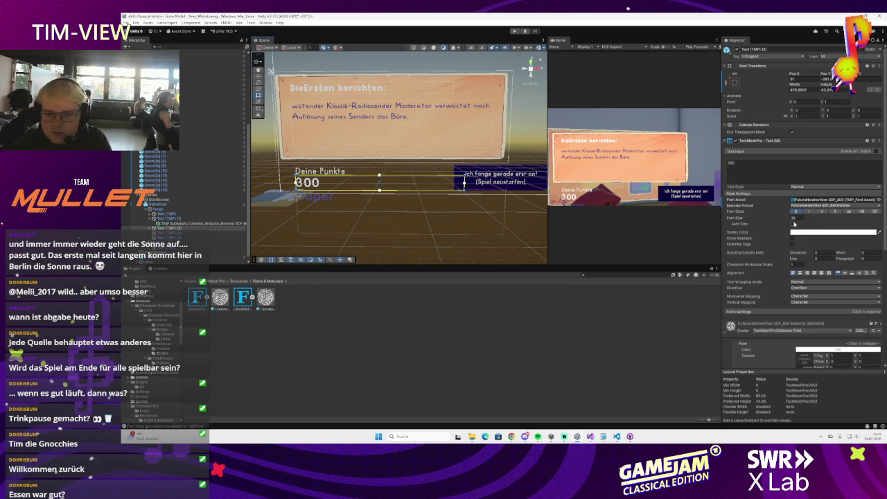
click(793, 224)
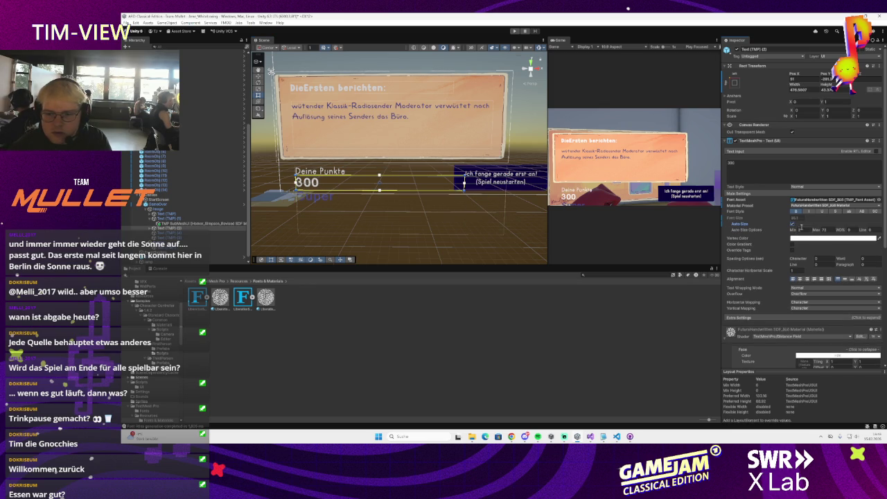
click(402, 215)
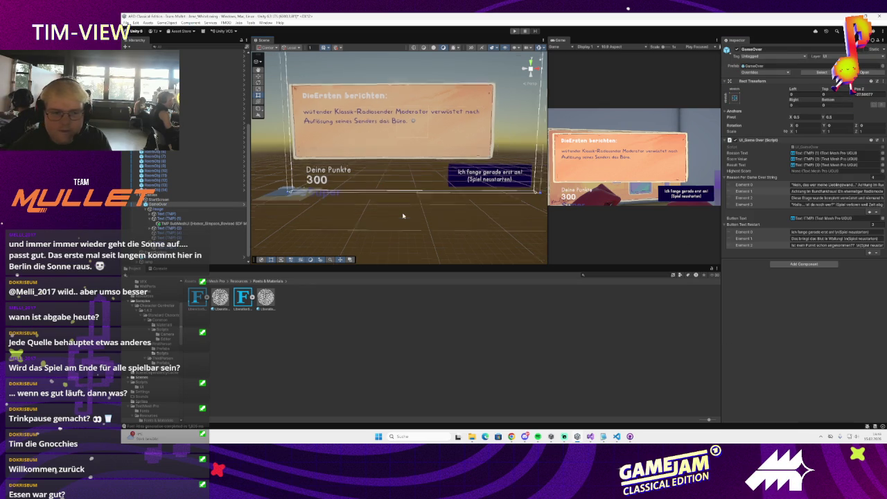
Step: Move the GameOver panel's background image slightly right and down
click(282, 147)
scroll(355, 141, down, 2)
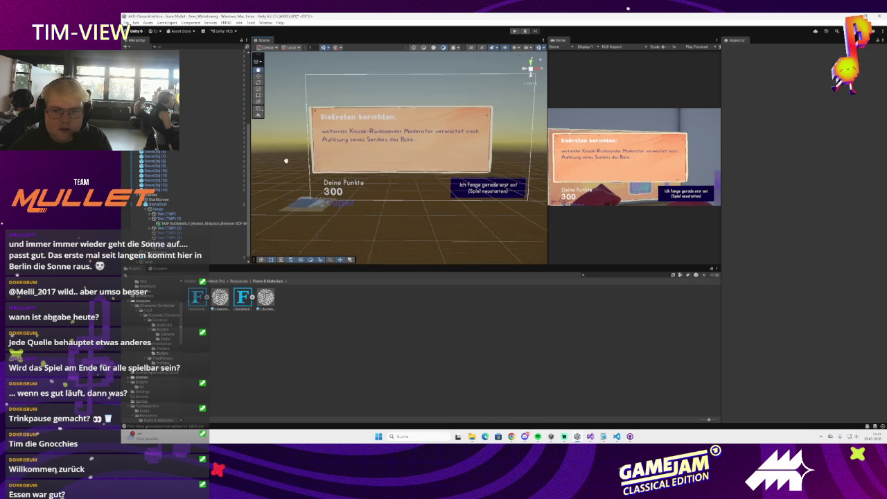
click(355, 141)
click(173, 214)
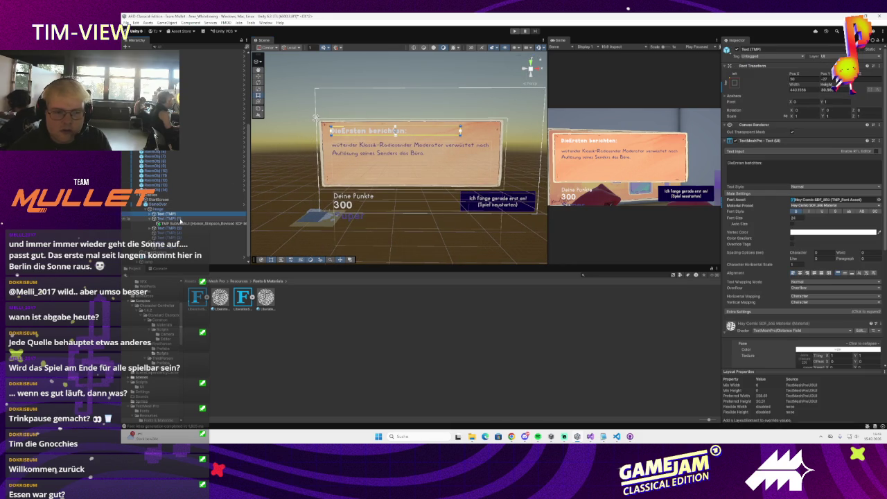
click(172, 203)
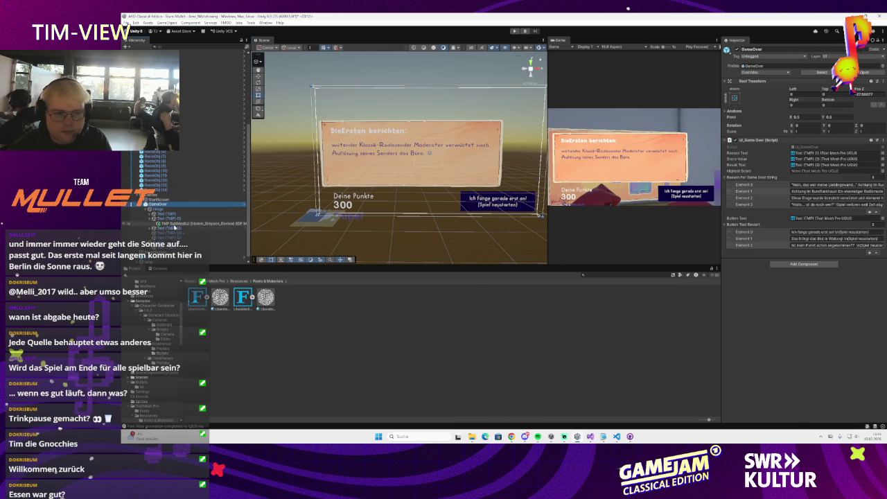
click(409, 159)
drag(358, 148, 363, 151)
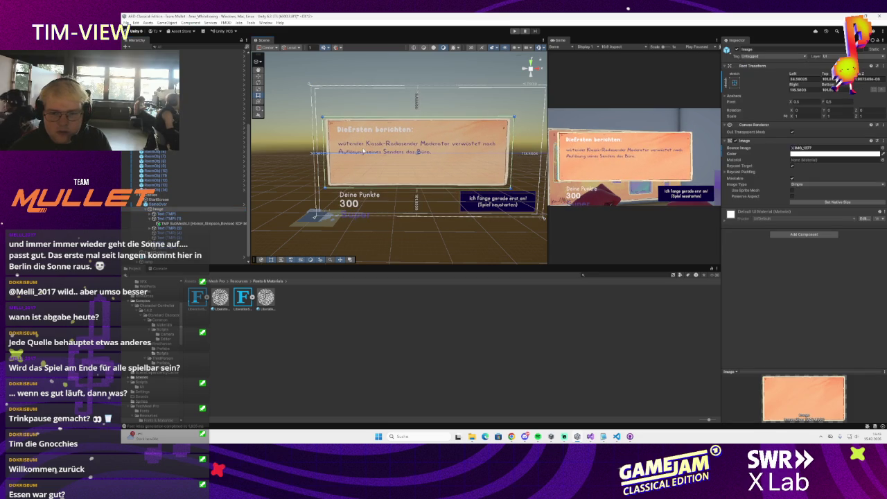
Step: Move the Deine Punkte and 300 texts slightly down-right and shorten the Super text's box from the bottom
click(173, 214)
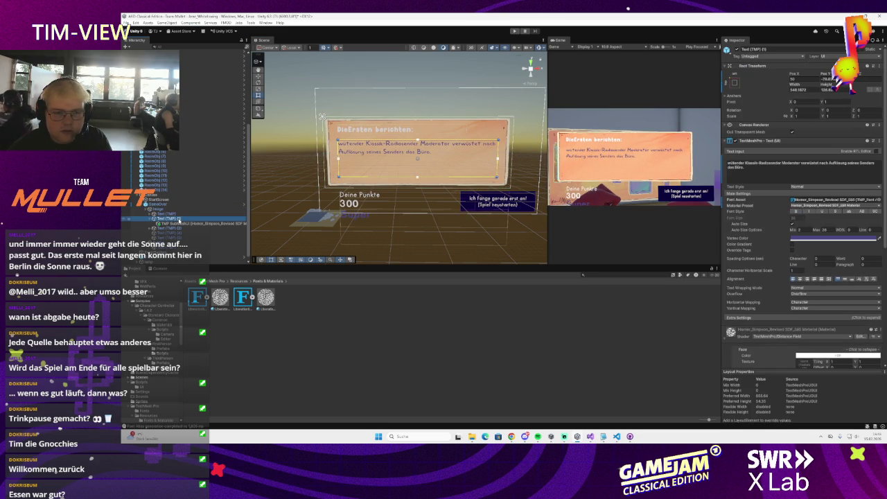
click(178, 229)
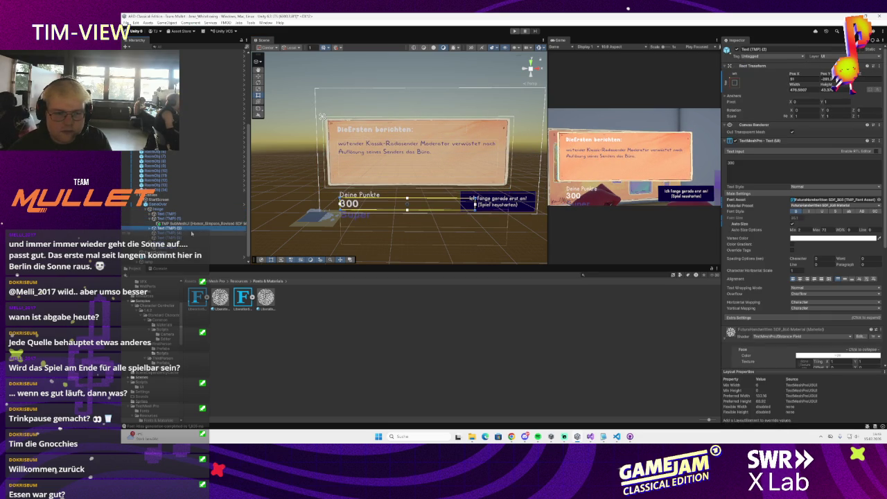
ctrl+click(183, 234)
ctrl+click(184, 238)
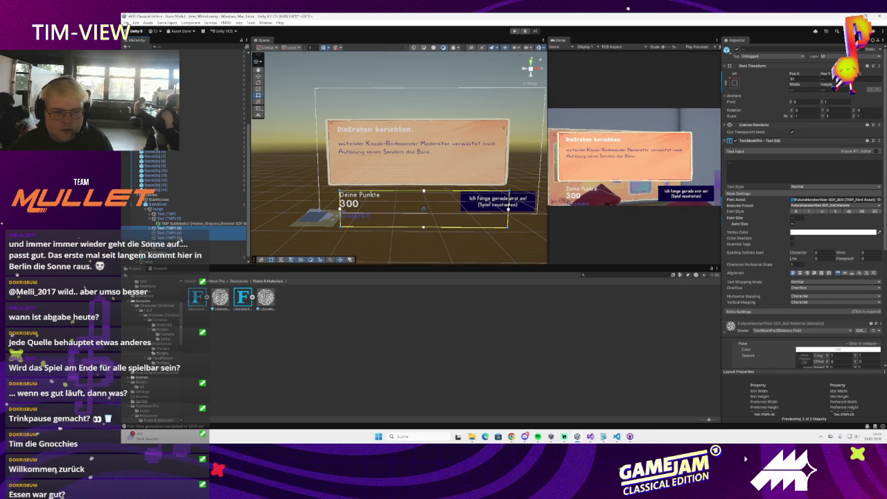
drag(342, 201, 358, 188)
click(303, 230)
drag(508, 208, 499, 173)
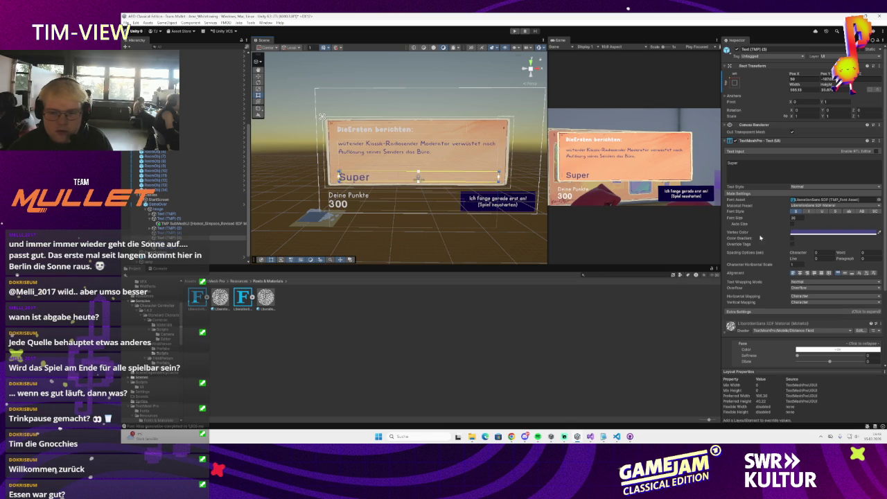
Step: Turn on Auto Size for the Super text with Max 5 and give it the Hey Comic font
click(793, 224)
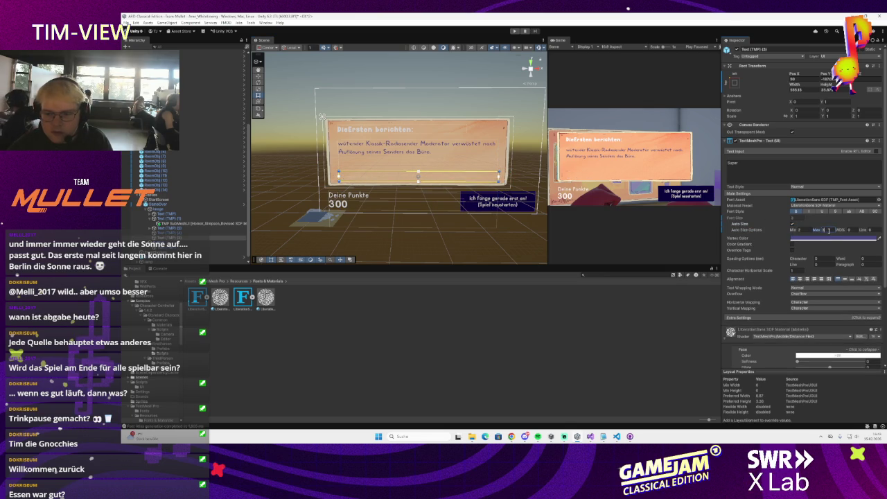
text(5)
click(879, 200)
click(865, 225)
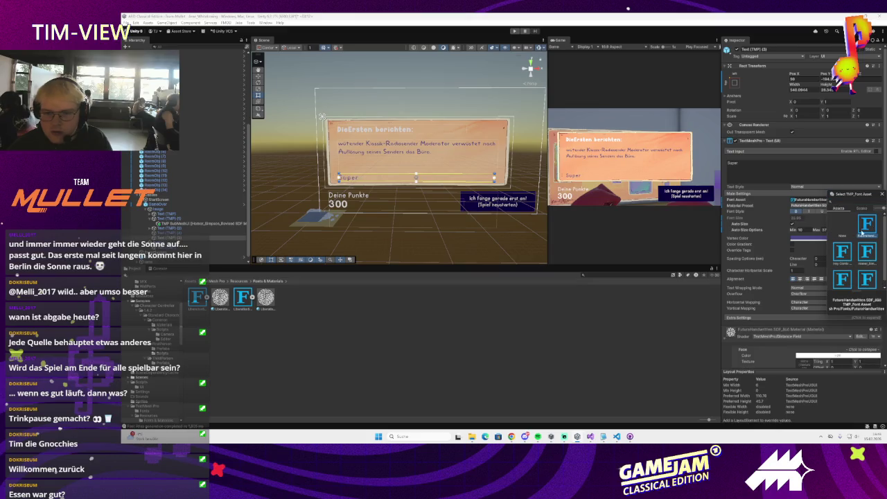
click(841, 253)
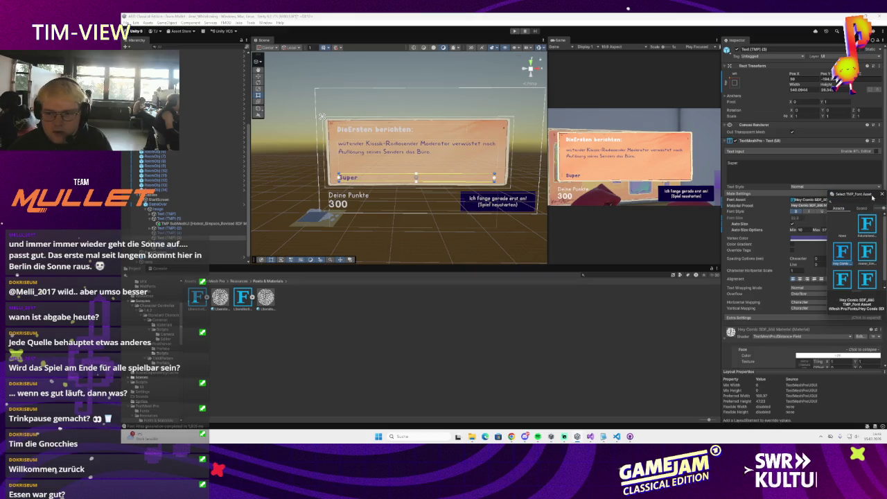
Step: Resize the body message text box so it no longer overlaps Super, leaving Bold off
click(166, 232)
click(168, 219)
click(416, 173)
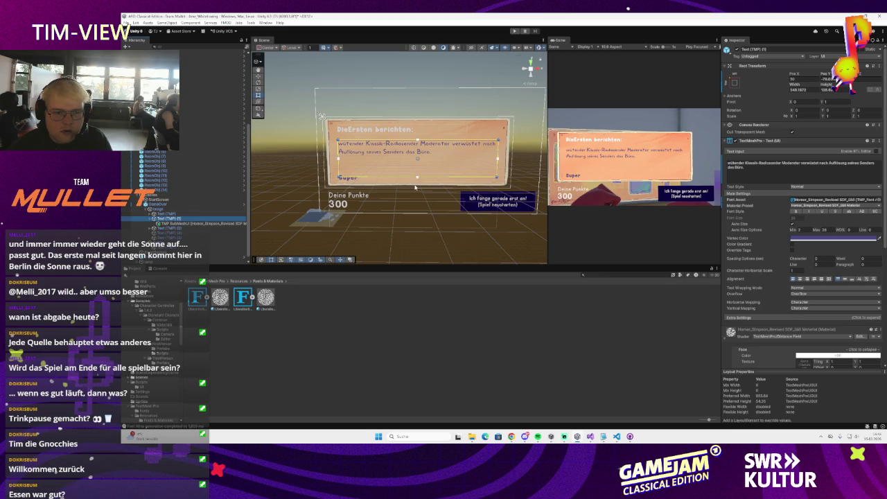
drag(421, 176, 422, 171)
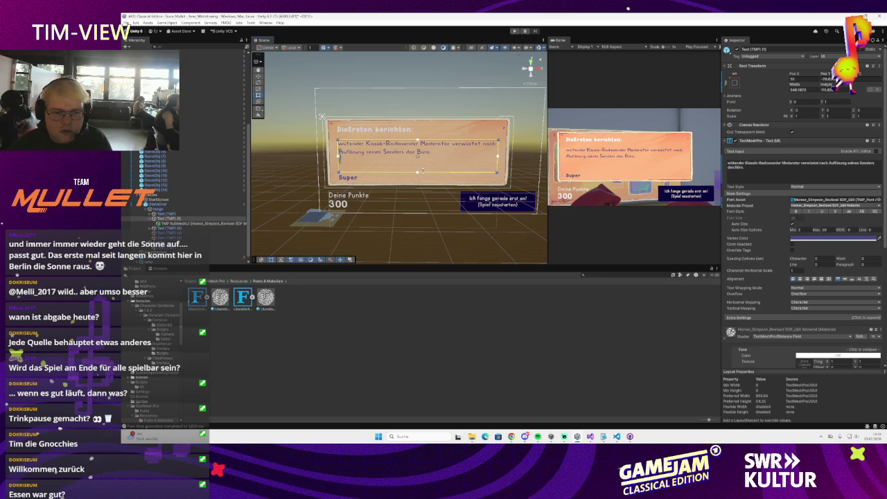
drag(418, 140, 418, 138)
click(795, 212)
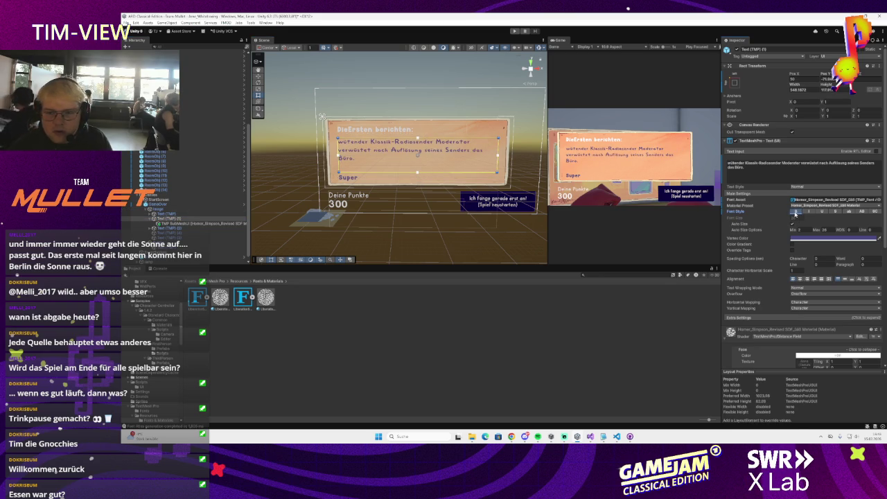
click(794, 212)
scroll(787, 255, down, 1)
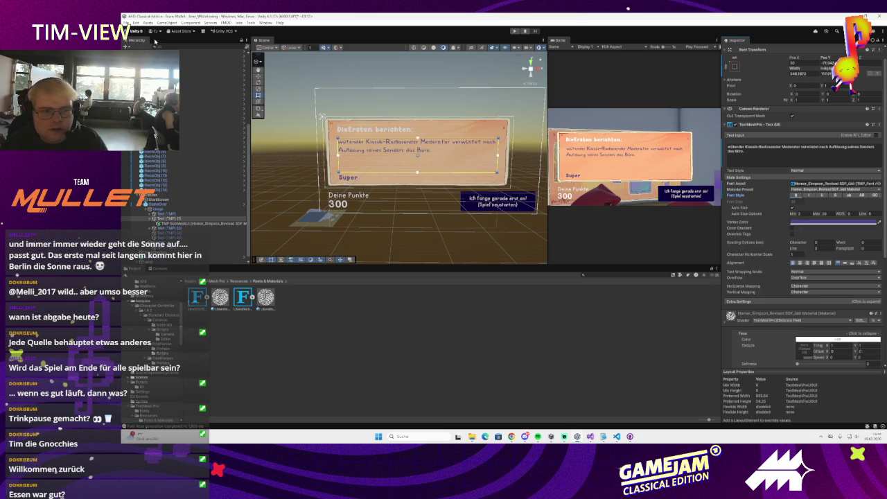
Step: Widen the Scene view beside the game preview and start the game in Play mode
click(126, 23)
click(125, 23)
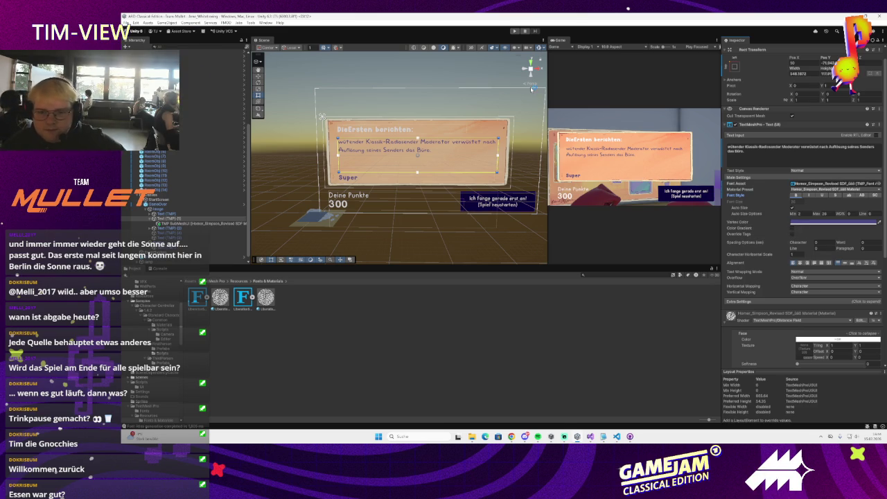
click(515, 32)
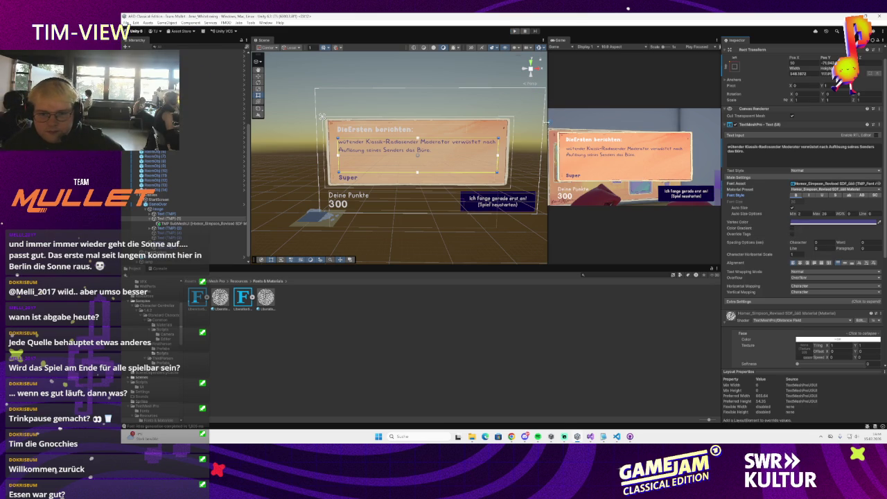
mouse_move(454, 123)
mouse_down()
mouse_move(578, 111)
mouse_move(467, 104)
mouse_move(491, 97)
mouse_up()
click(515, 31)
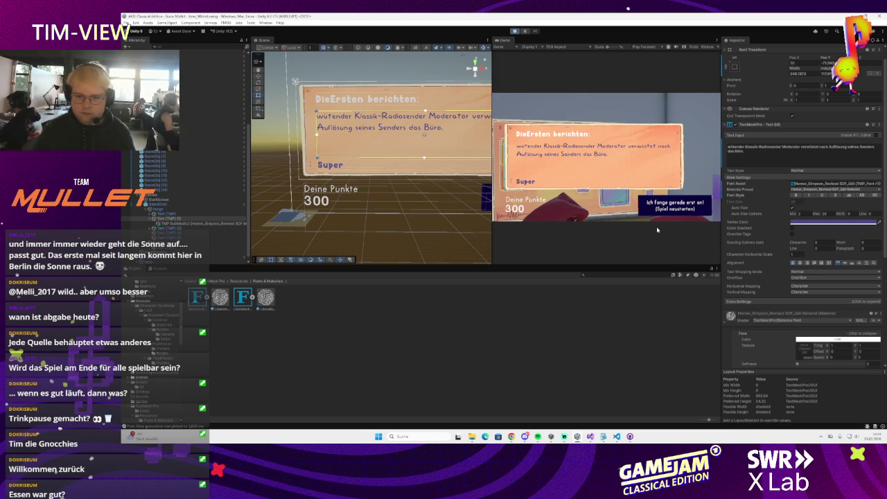
Step: Click into the running Game view to take control of the first-person player
click(657, 230)
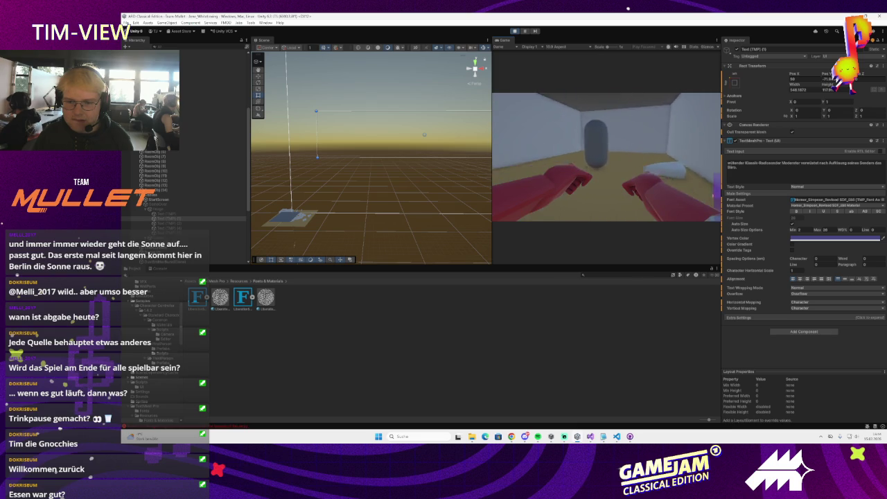
Step: Select the blue ceiling plane above the maze, frame it, and deactivate it
mouse_move(361, 173)
mouse_down()
mouse_move(346, 187)
mouse_move(357, 177)
mouse_move(323, 186)
mouse_move(348, 205)
mouse_move(404, 192)
mouse_move(409, 179)
mouse_move(370, 153)
mouse_move(403, 187)
mouse_move(328, 120)
mouse_up()
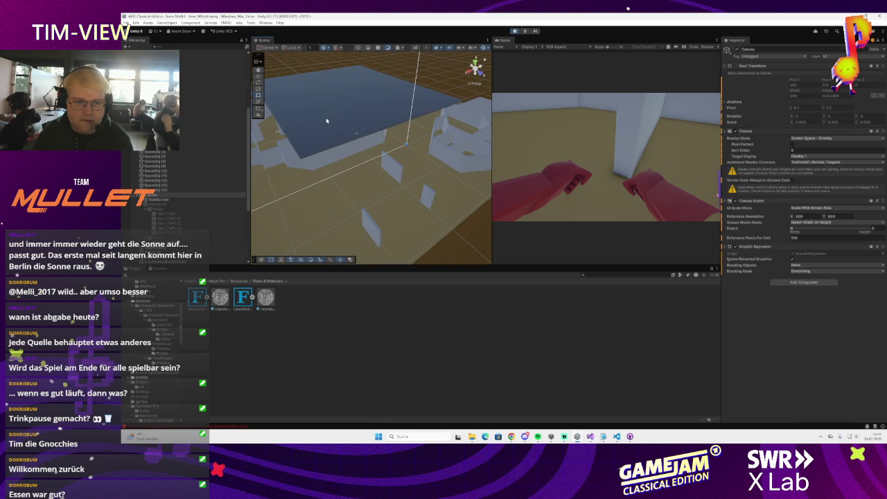
click(328, 120)
key(f)
click(726, 50)
Step: Look down over the maze and select a room capsule, then the ceiling Decke (1)
drag(360, 187, 374, 194)
click(375, 198)
click(374, 198)
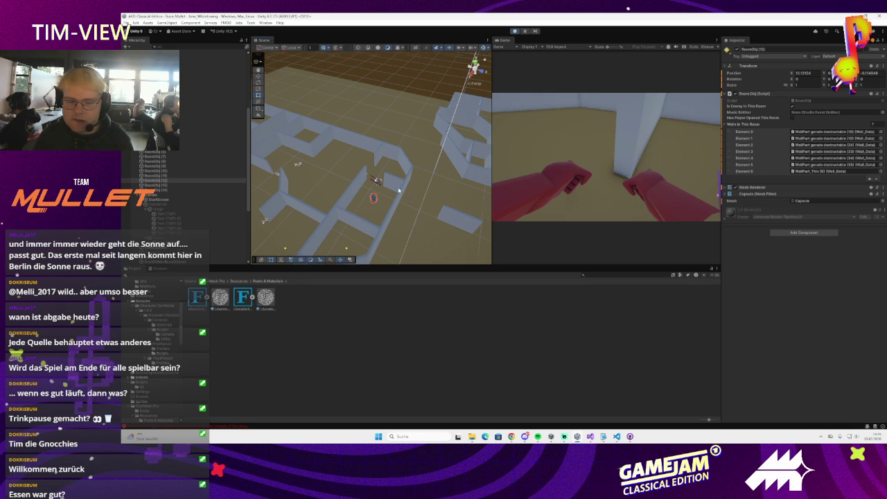
scroll(398, 189, up, 3)
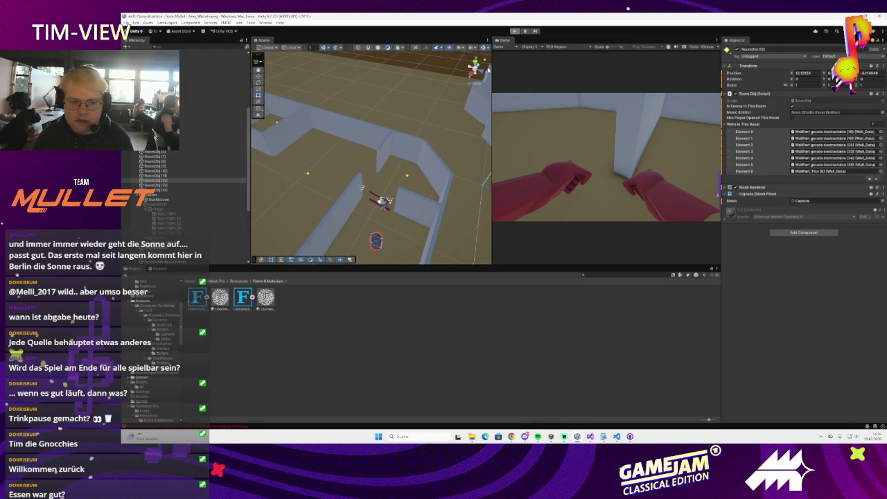
click(384, 196)
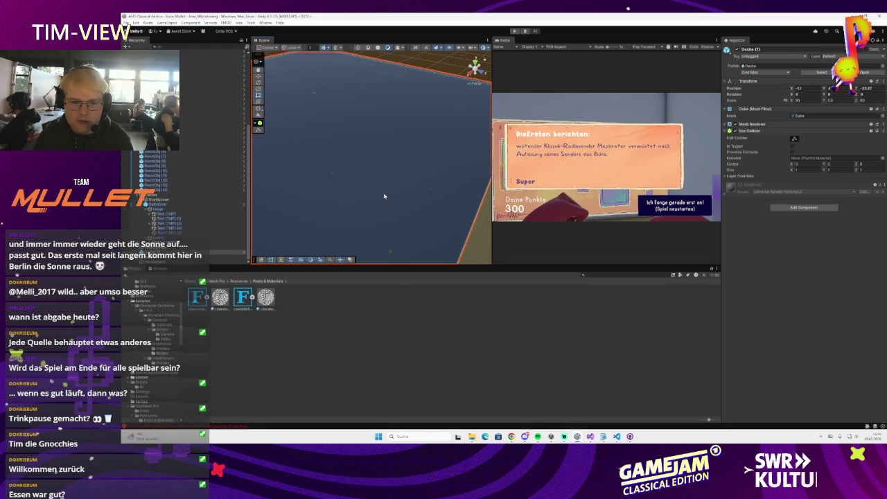
Step: Deactivate Decke (1), then inspect a wall segment and RoomObj (12)'s wall list Element 3
click(736, 50)
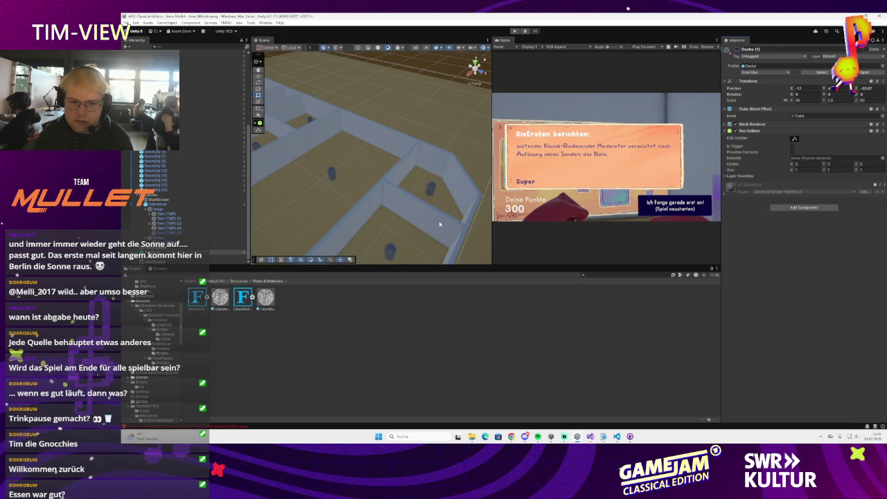
click(390, 252)
click(402, 205)
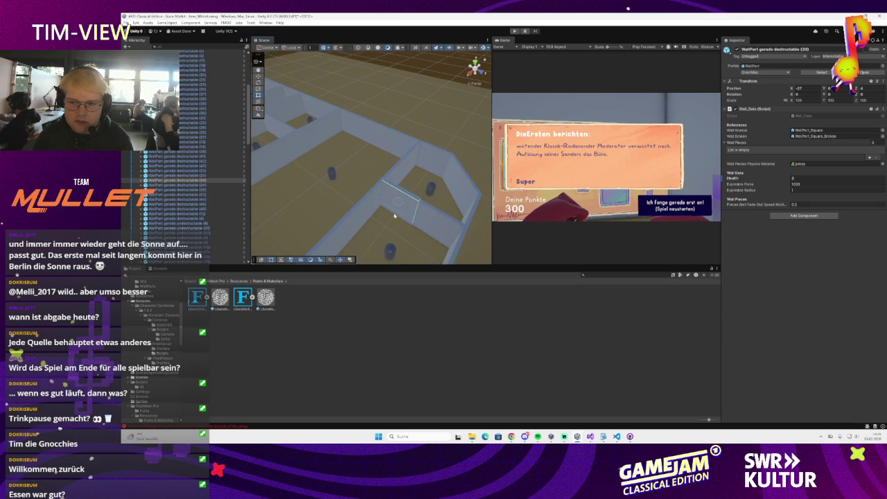
click(390, 251)
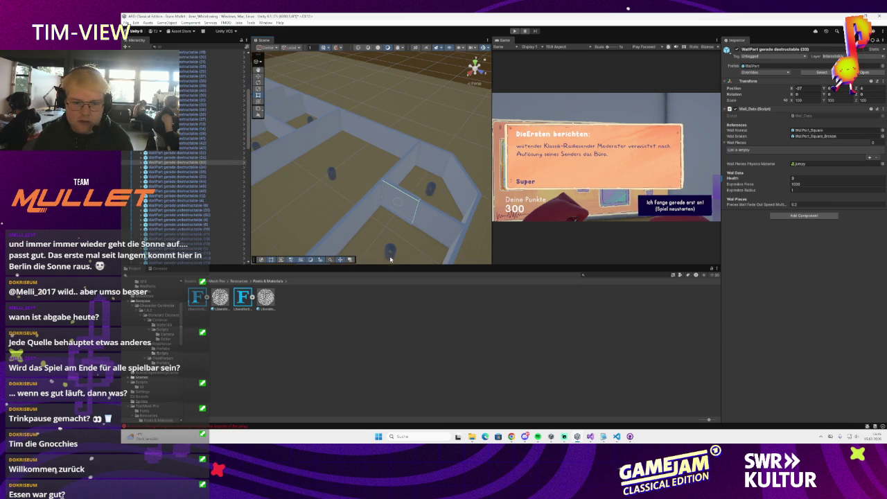
click(736, 167)
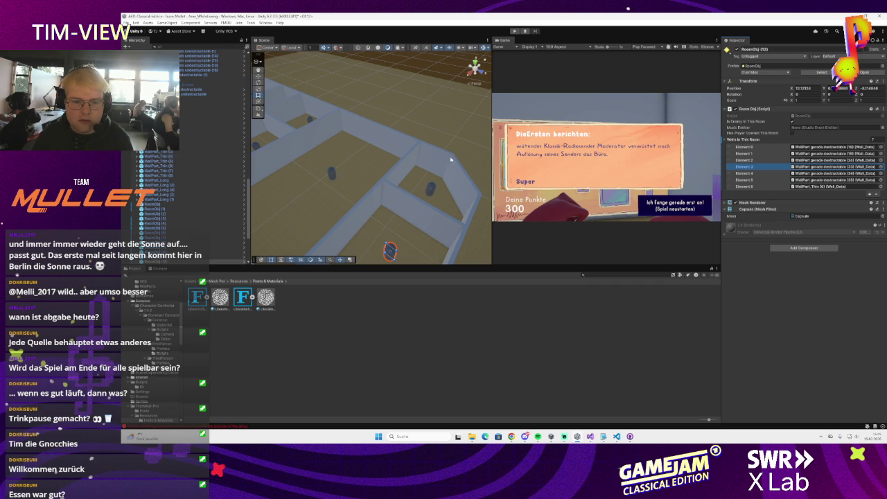
scroll(450, 159, down, 3)
Step: Restart Play mode and clear all entries in the Console log
click(514, 31)
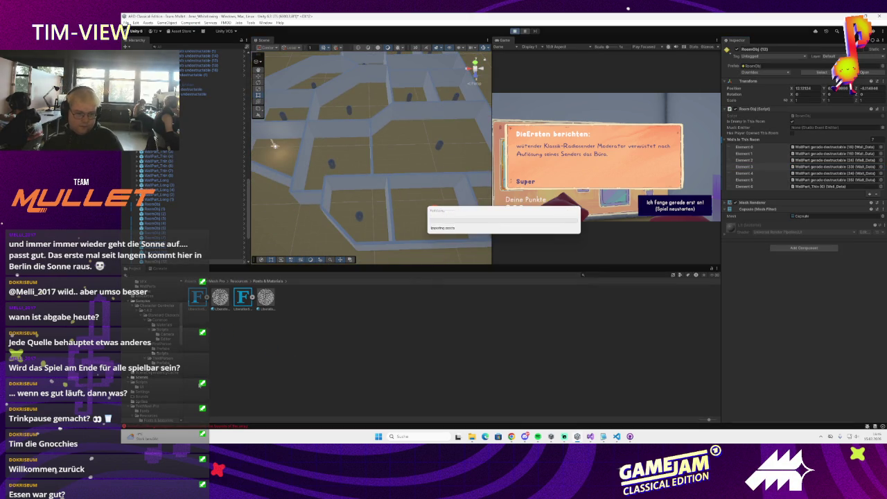
click(159, 269)
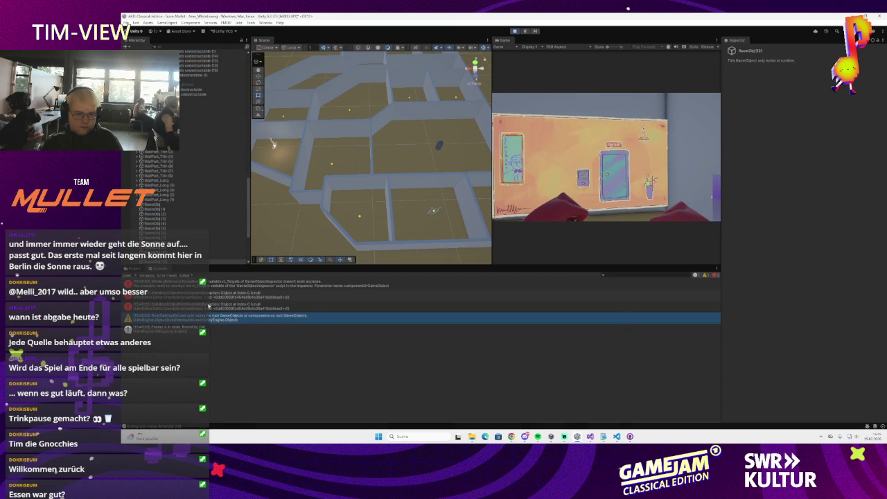
click(125, 275)
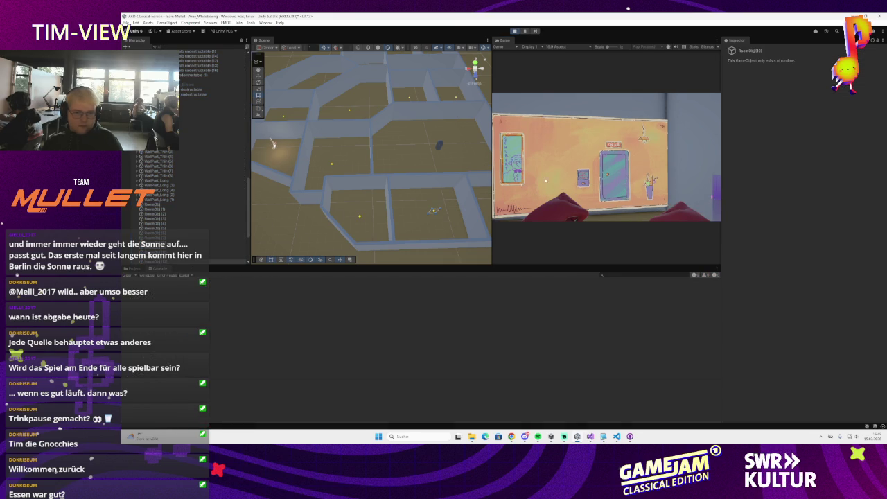
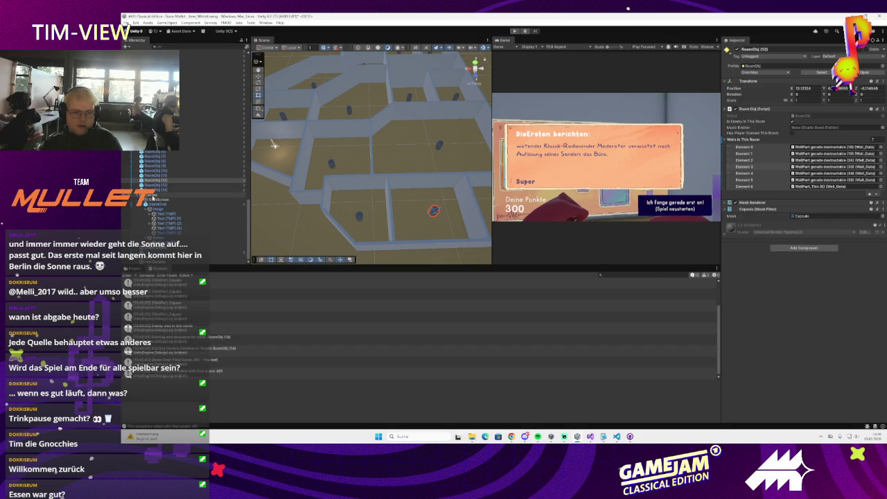
Step: Edit GameOver's first game-over reason so it begins 'Nein, das war meine Lieblingswand'
click(158, 205)
click(852, 185)
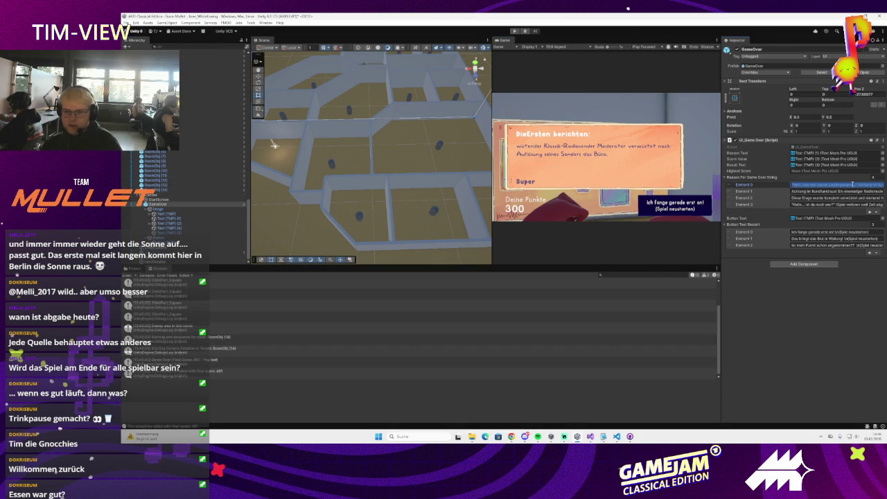
key(End)
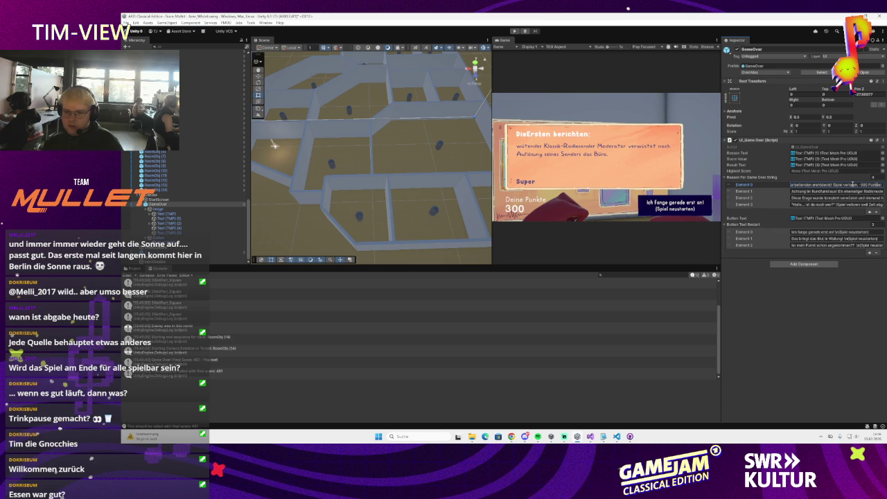
key(Home)
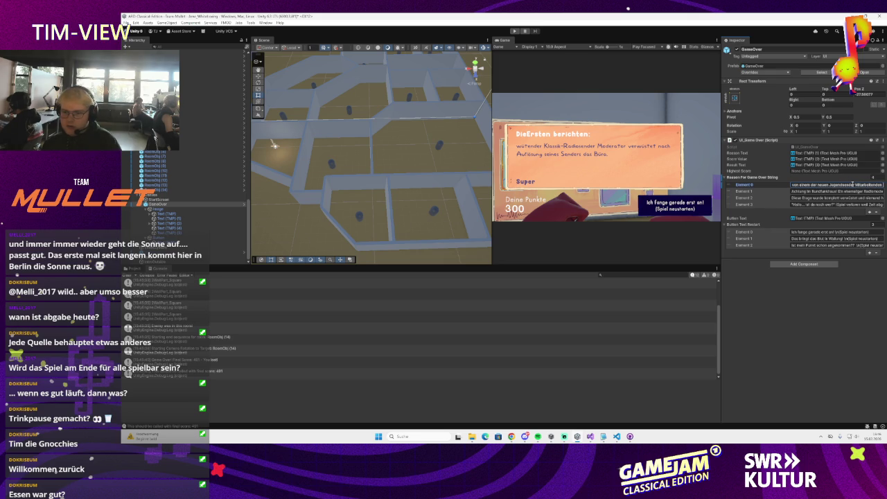
key(Delete)
key(Delete)
key(Delete)
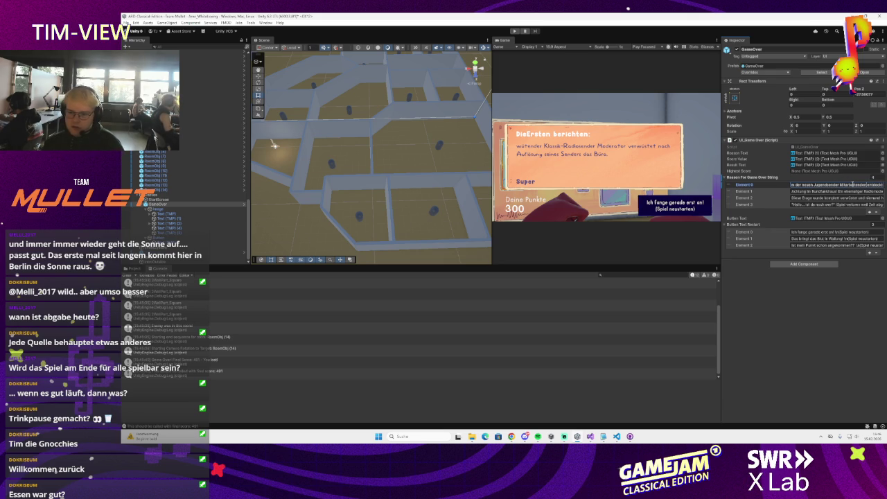
key(Delete)
key(Delete)
key(Delete)
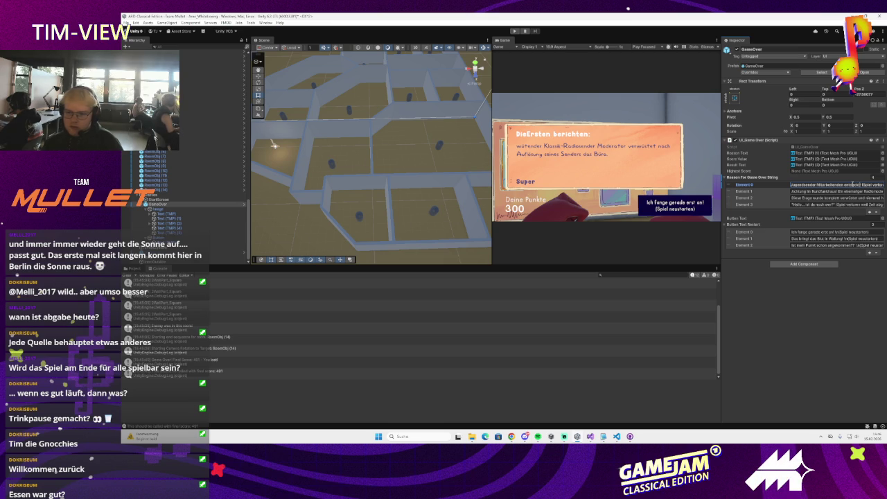
key(ctrl+v)
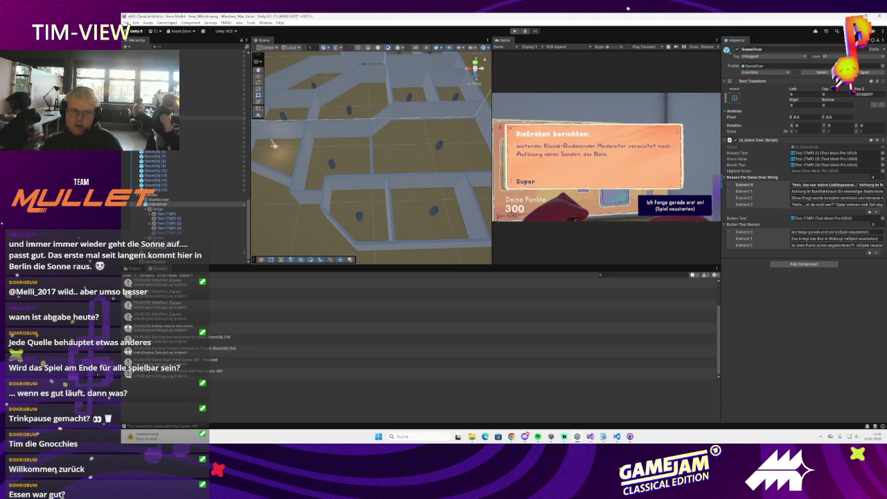
Step: Run the game to the 300-point game-over screen, then switch to the UI_GameOver script
click(129, 32)
click(129, 32)
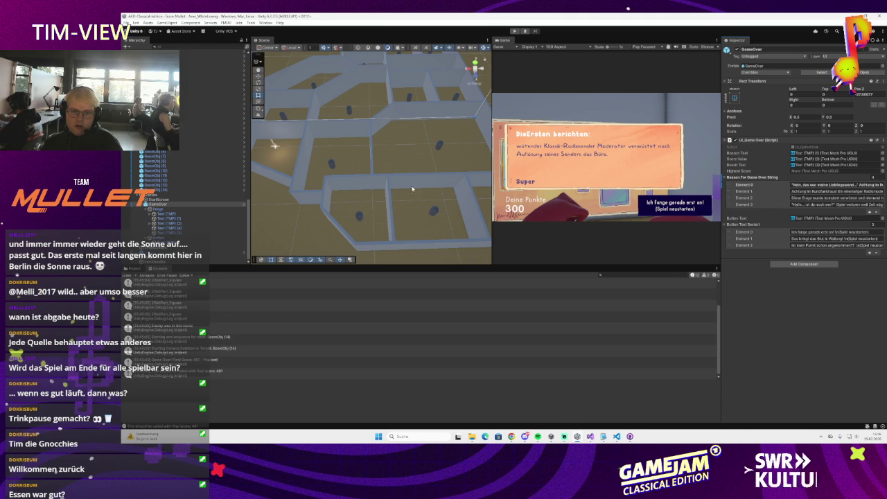
scroll(428, 195, down, 1)
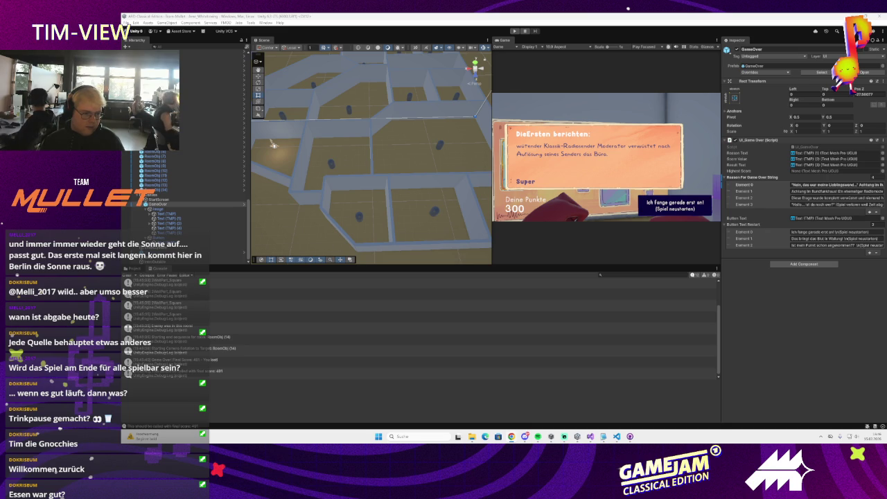
key(alt+Tab)
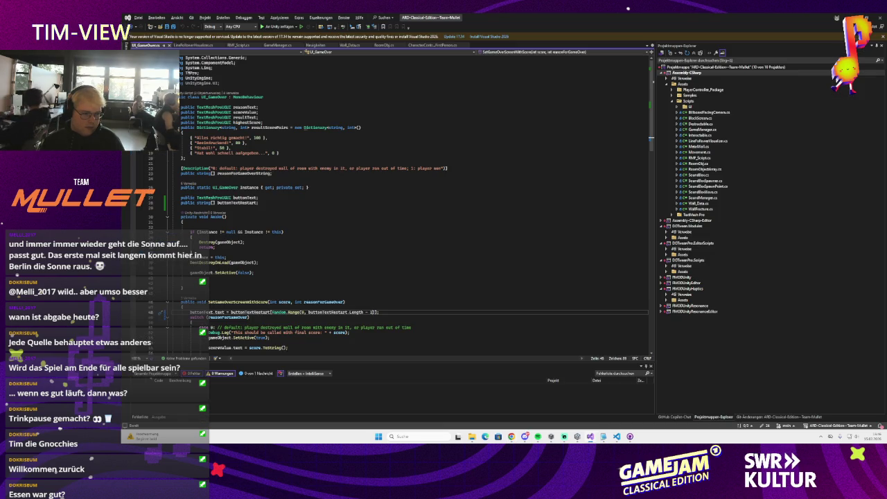
Step: In CharacterController_FirstPerson.cs, declare public void SetCursor(bool active) below Update()
scroll(220, 203, down, 10)
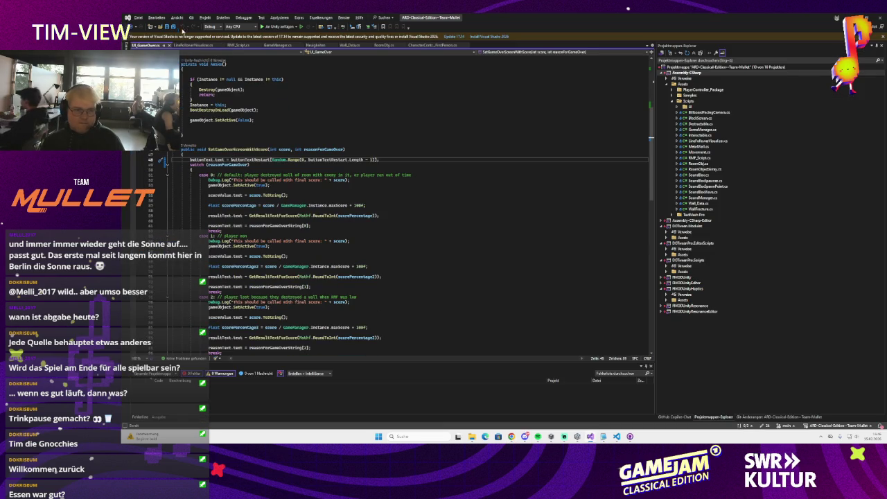
click(421, 46)
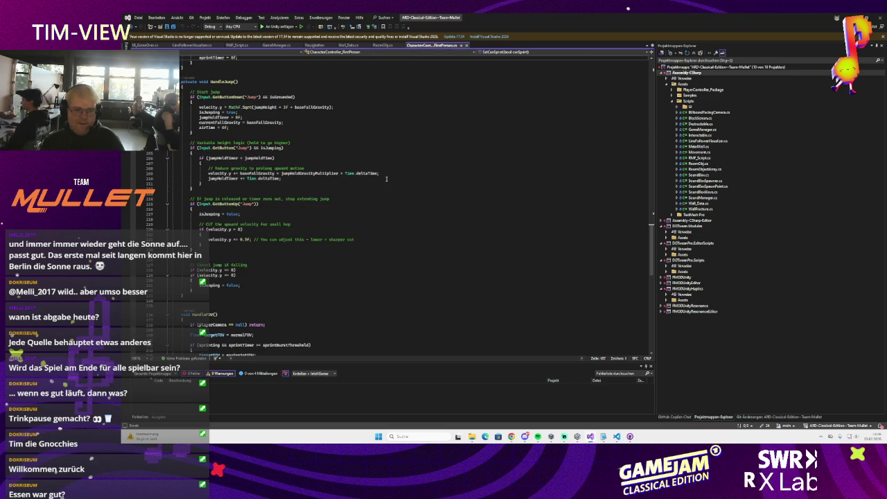
scroll(386, 179, up, 20)
scroll(383, 180, up, 20)
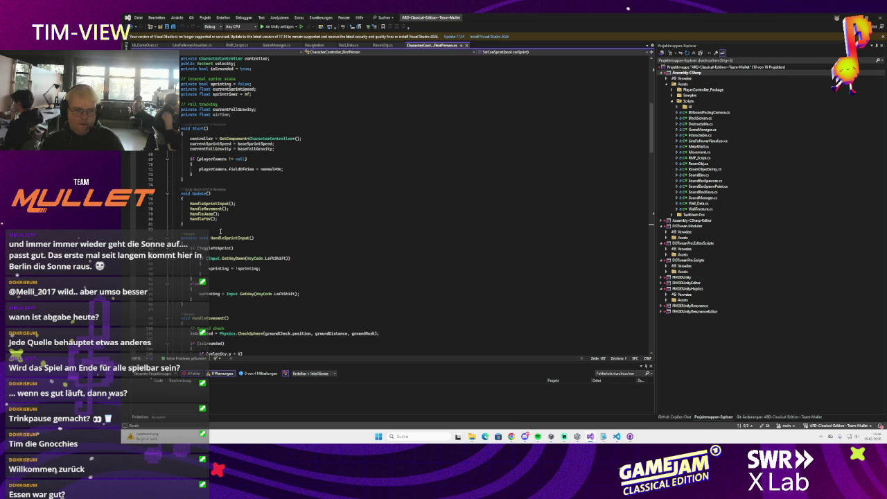
click(250, 223)
key(Return)
key(Return)
text(public void SetCursor)
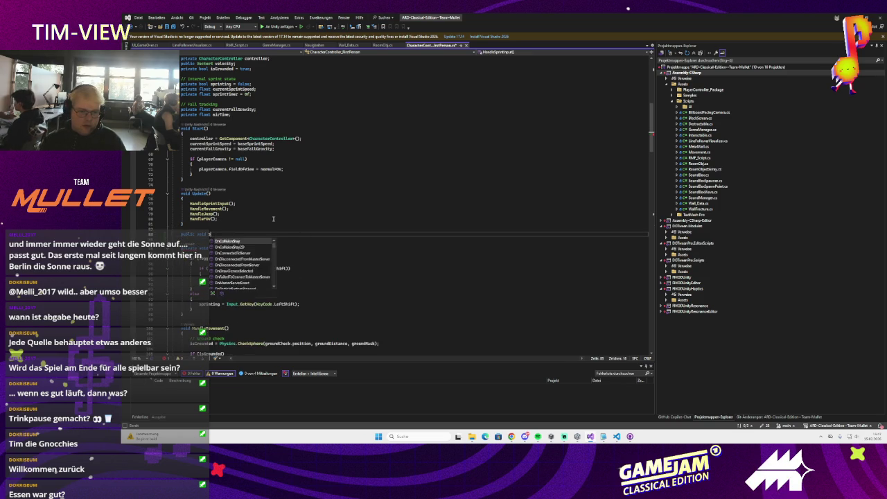
text((bool active)
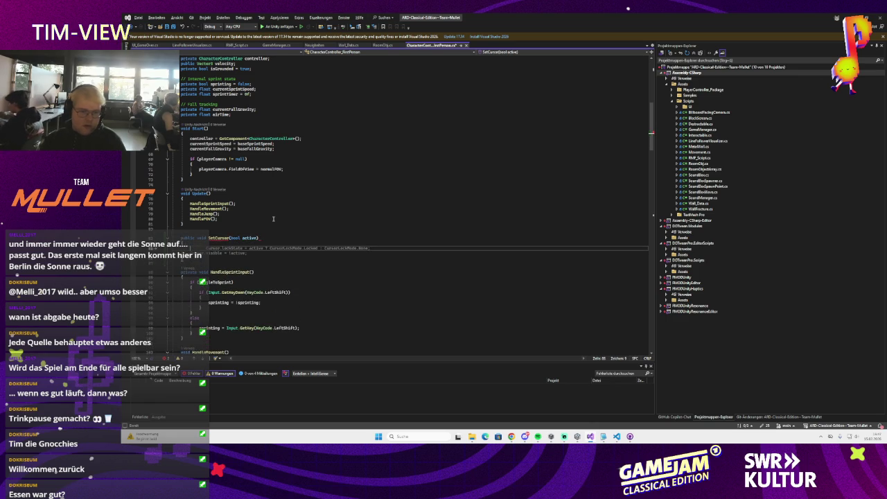
click(269, 220)
click(223, 239)
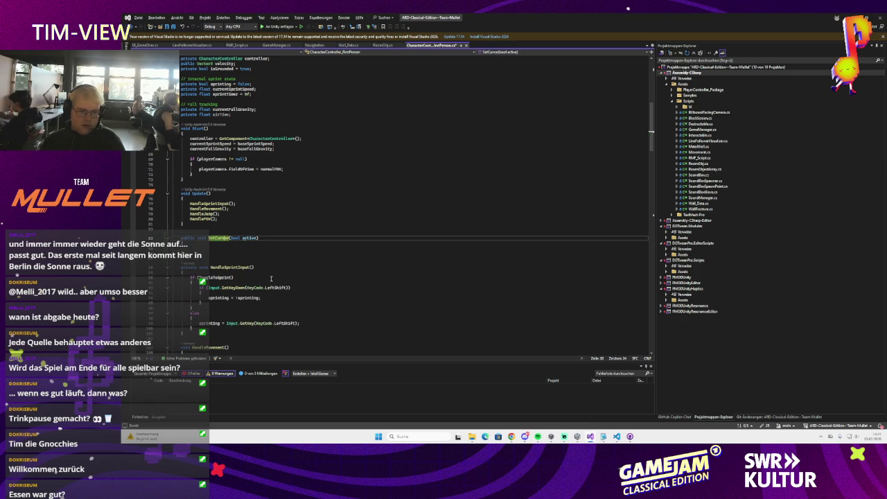
Step: Fill the SetCursor body with 'Cursor.visible = active;'
scroll(263, 274, down, 4)
click(230, 187)
text(Cursor)
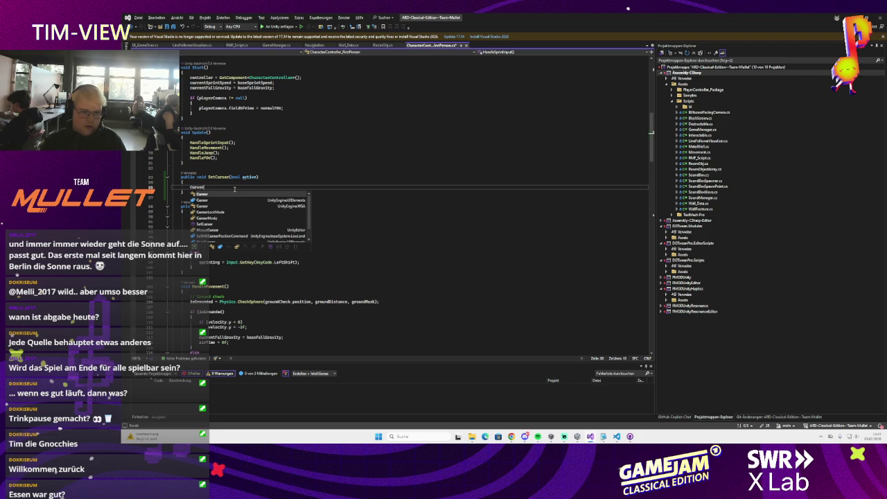
text(.visible )
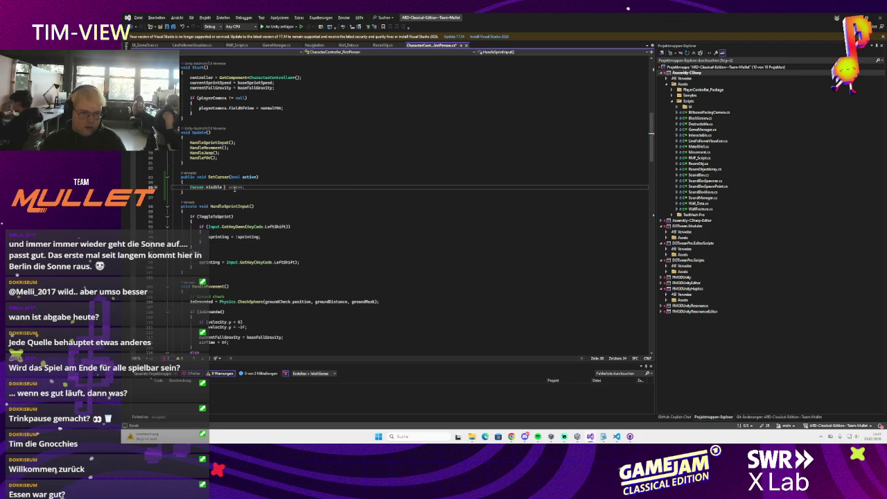
text(= true;)
double_click(234, 187)
text(ac)
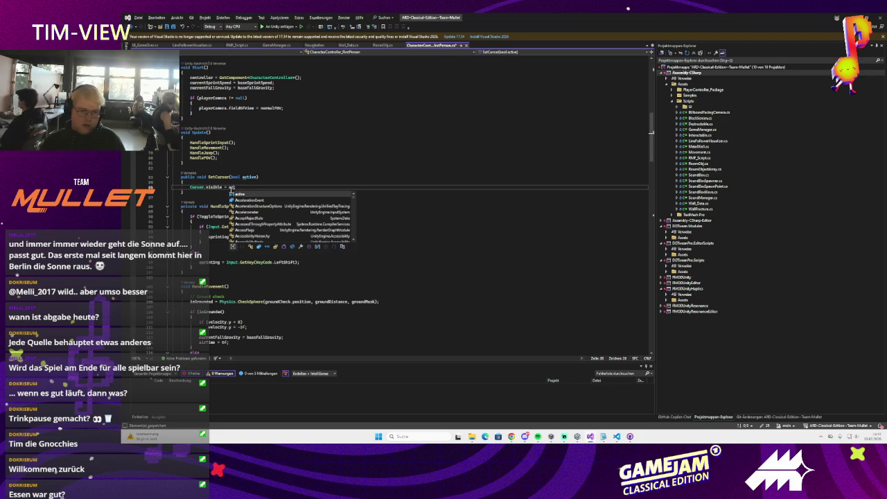
key(Tab)
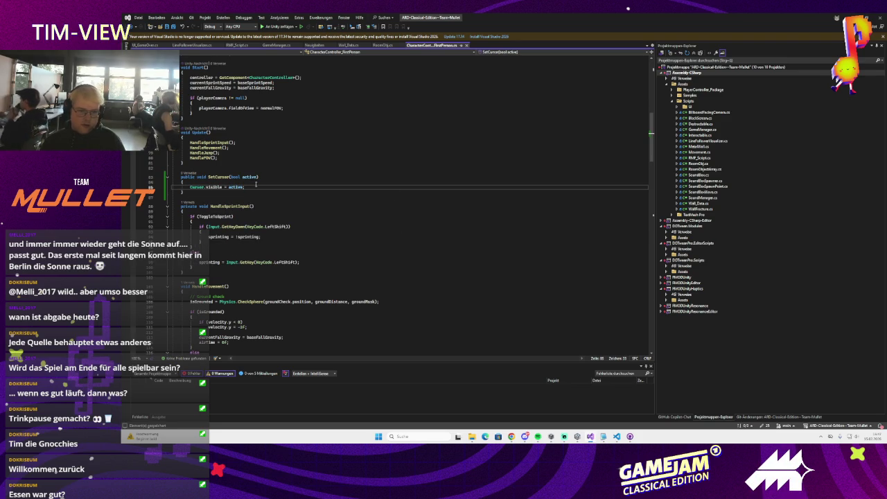
scroll(256, 184, down, 20)
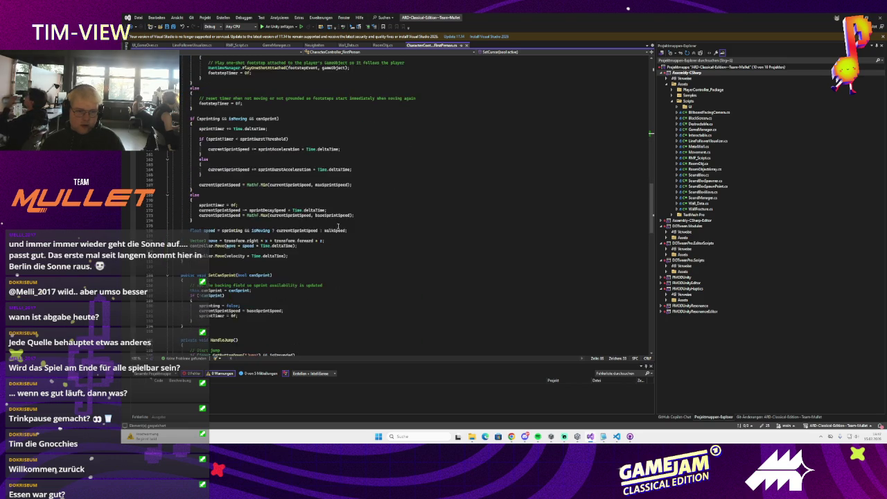
scroll(338, 225, down, 20)
scroll(301, 234, down, 15)
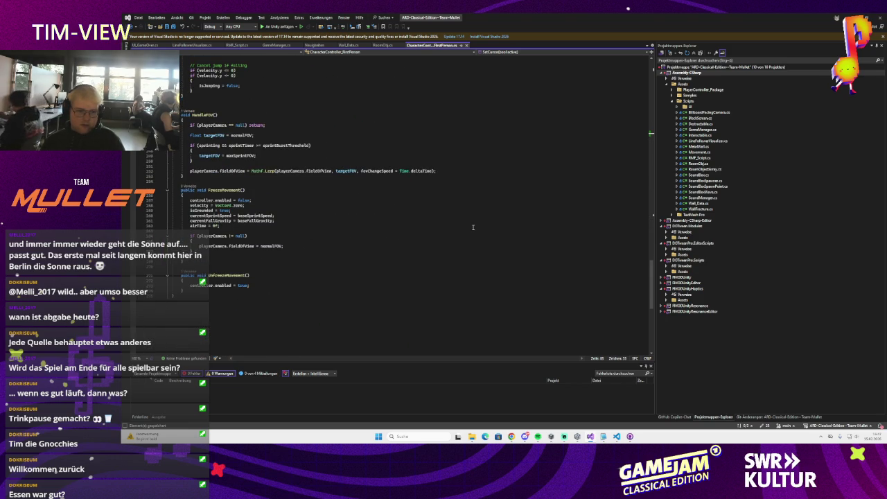
click(256, 285)
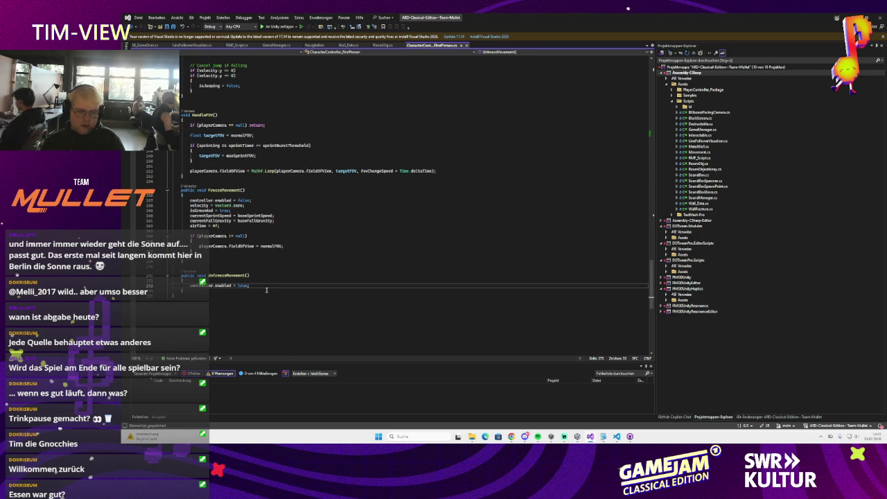
key(Return)
text(Set)
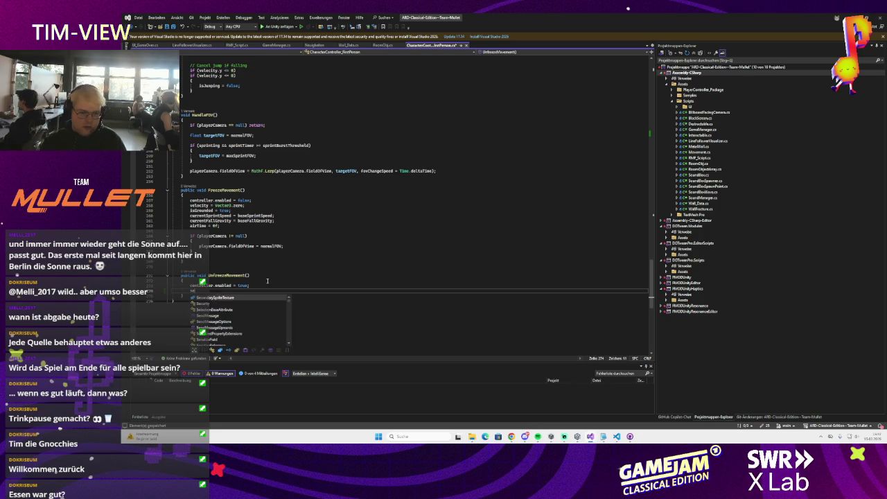
text(Cursor(false);)
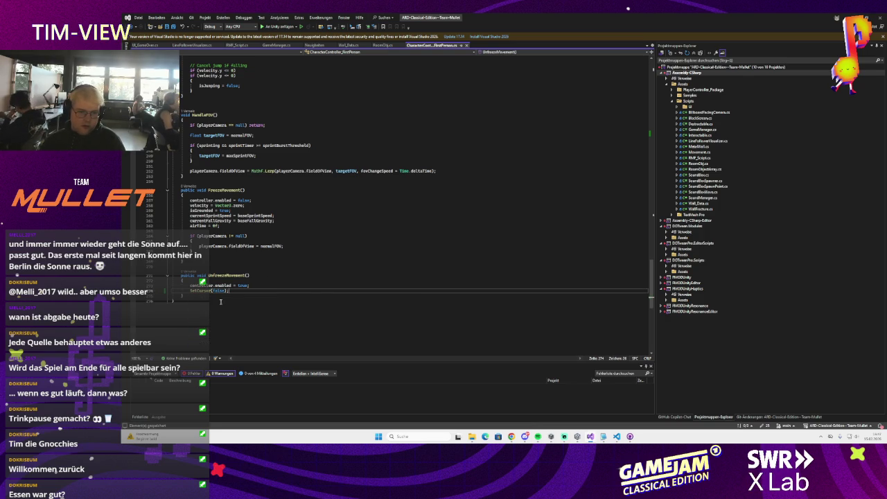
key(shift+Home)
key(shift+Home)
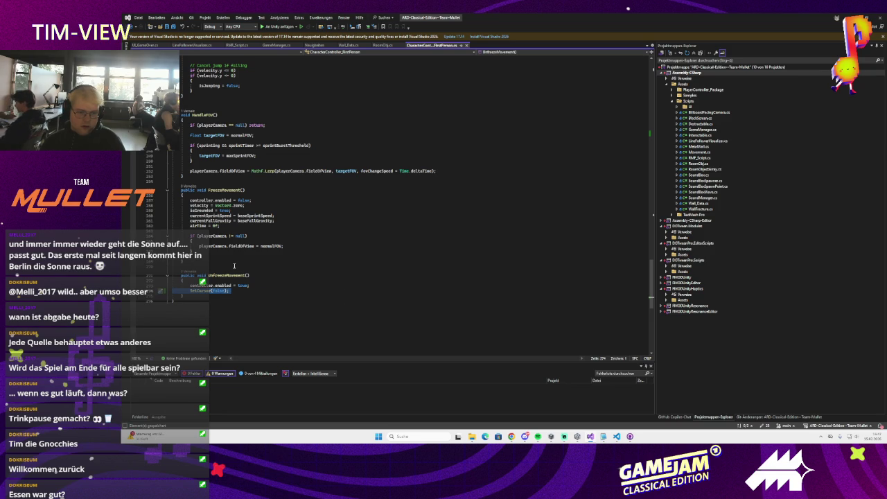
key(Delete)
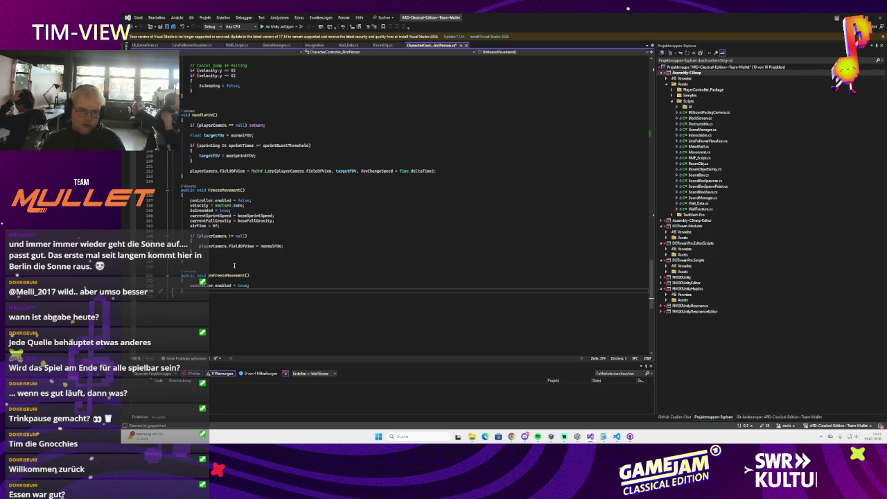
scroll(234, 265, up, 15)
scroll(248, 270, up, 1)
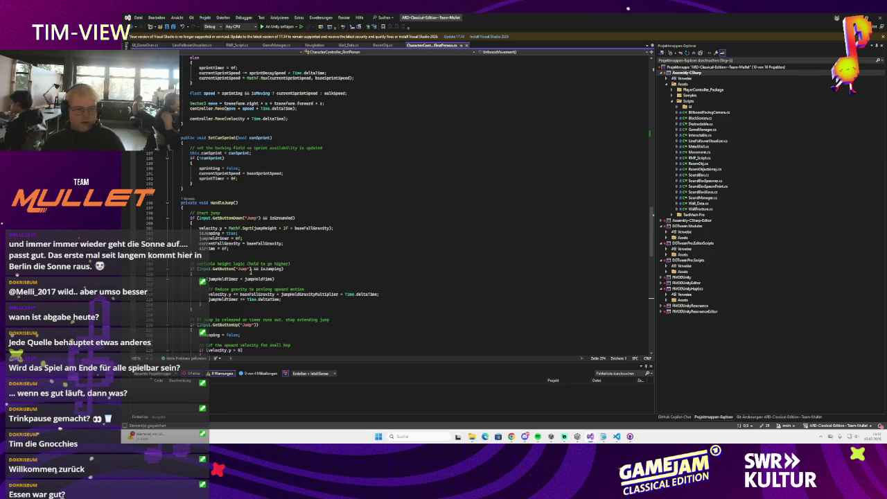
scroll(250, 262, up, 18)
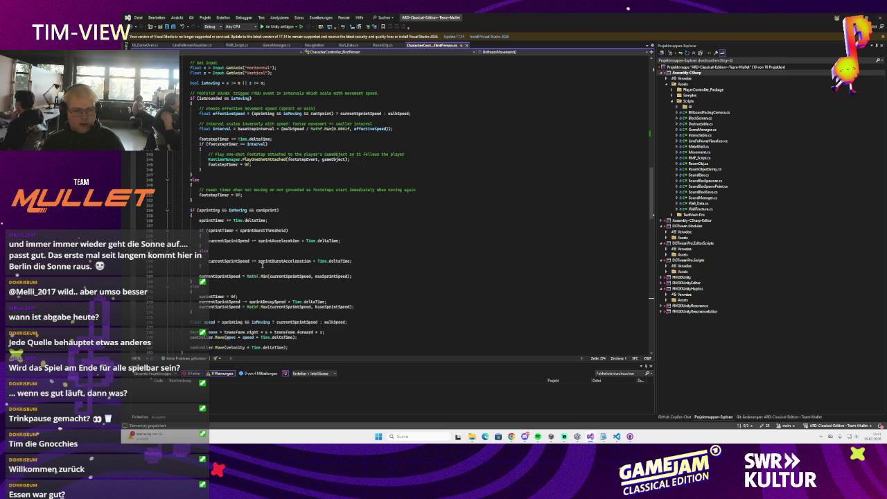
scroll(262, 265, up, 15)
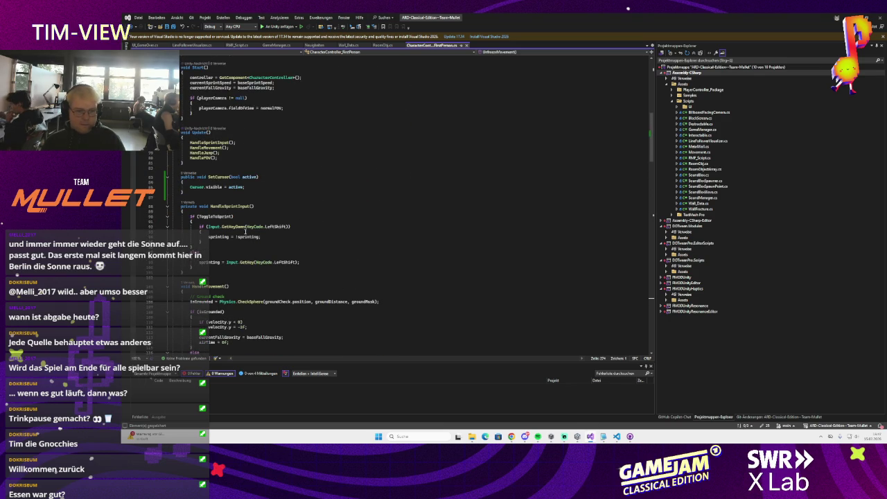
scroll(257, 211, down, 9)
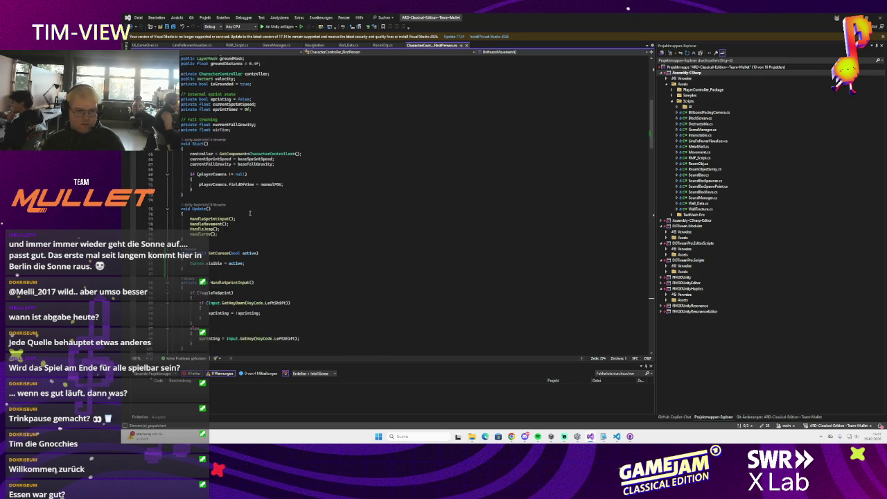
Step: Add playerController.SetCursor(true) after the walkSpeed line in GameManager's EndSequence, then return to Unity
click(275, 45)
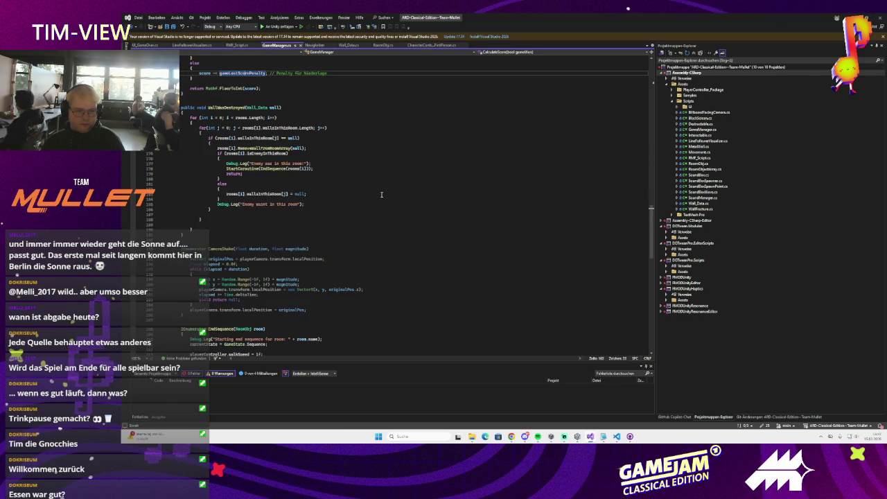
scroll(381, 194, down, 15)
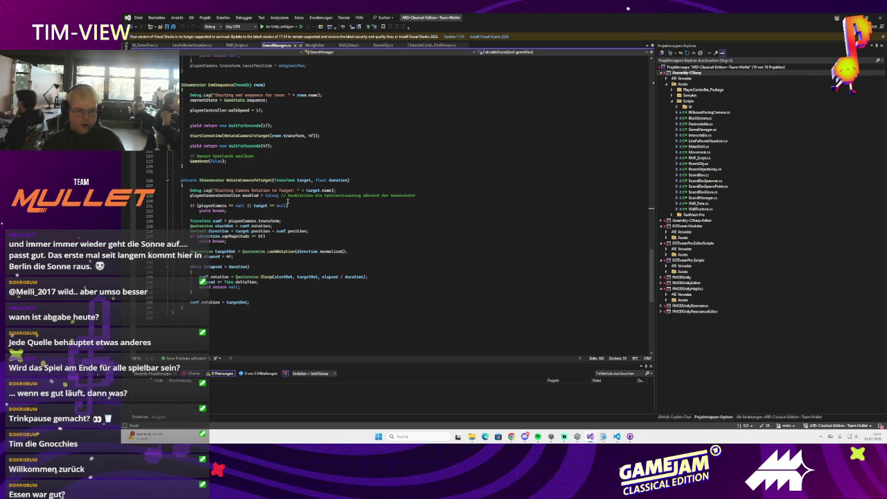
scroll(288, 223, up, 4)
click(212, 151)
click(278, 171)
click(274, 177)
text(pla)
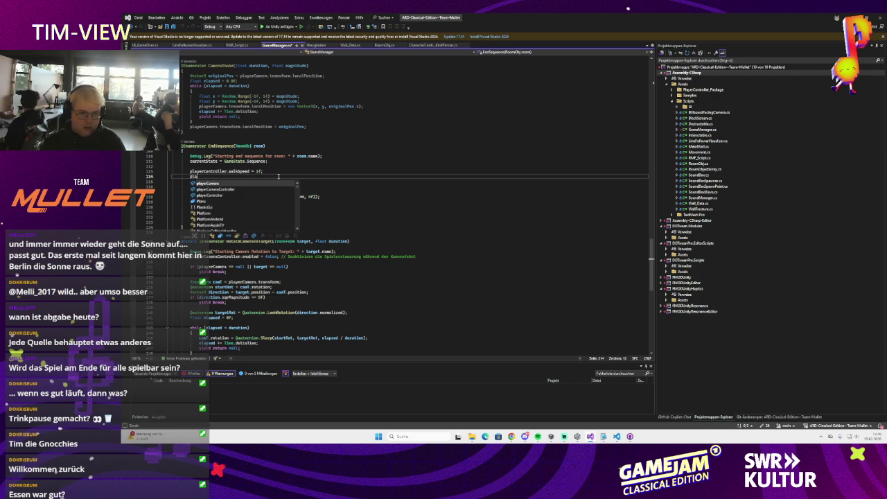
text(yerController.set)
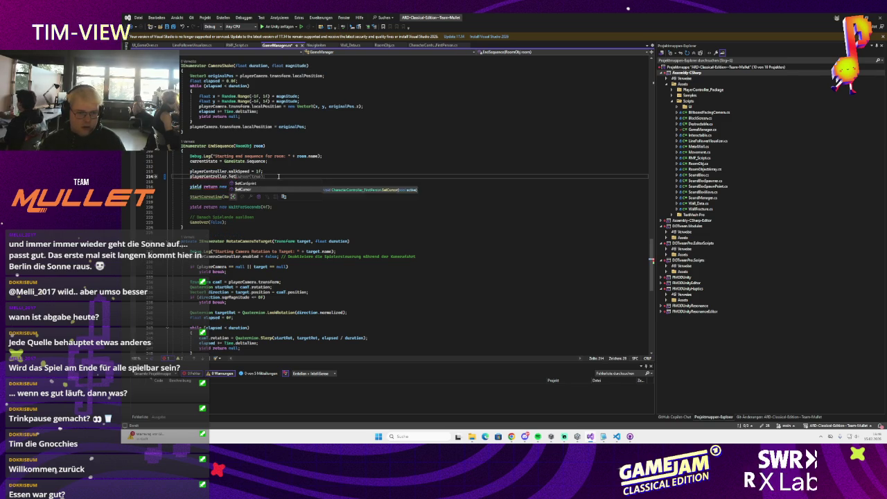
text(()
key(Tab)
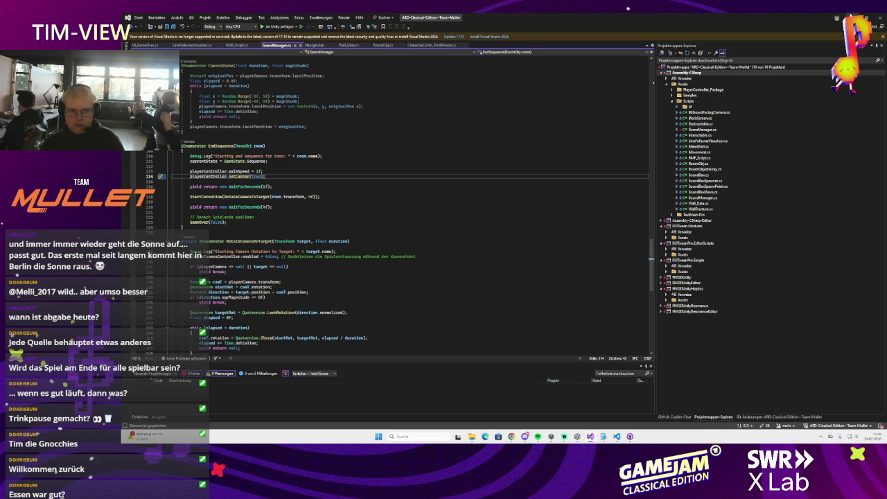
key(alt+Tab)
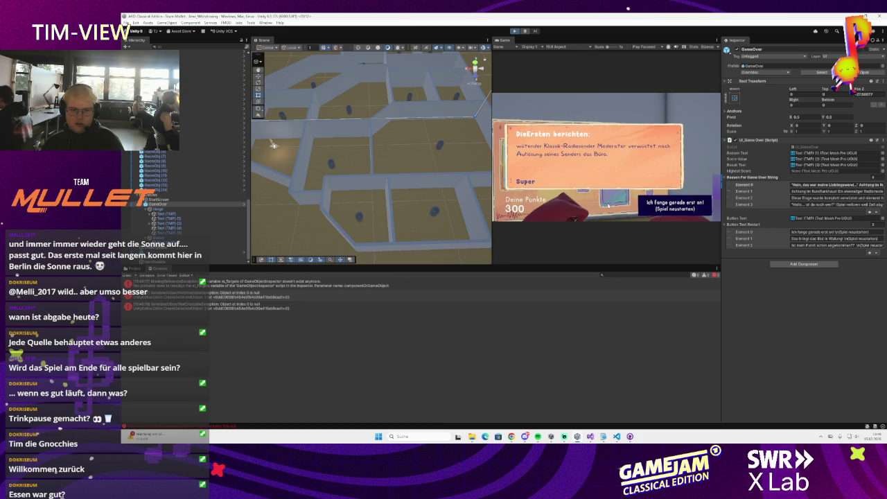
Step: Restart the game, walk around the first room, and show a Console message's stack trace
key(Return)
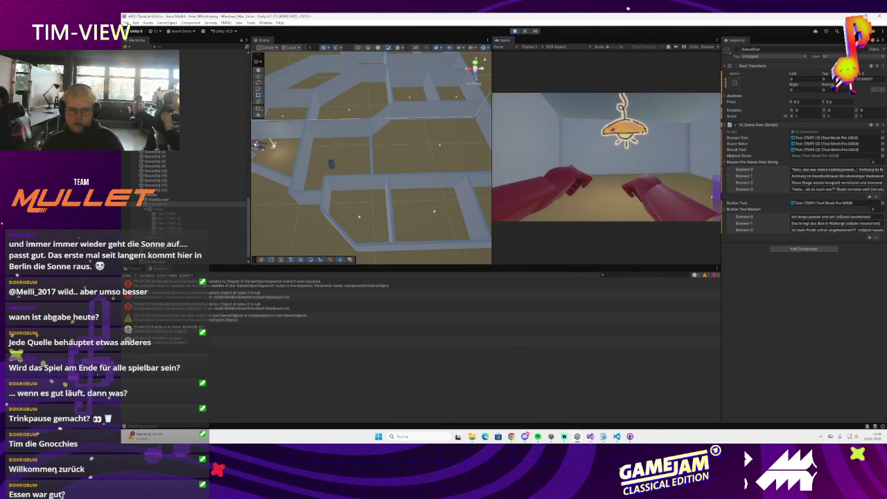
key(w)
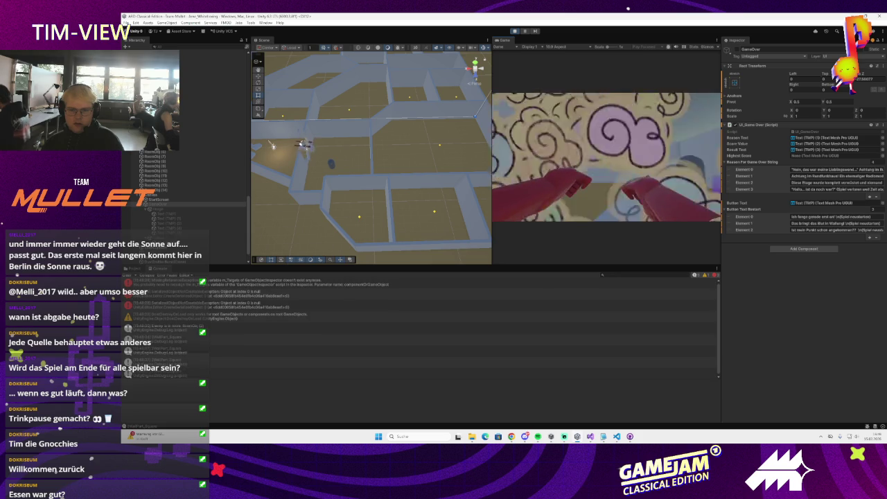
key(w)
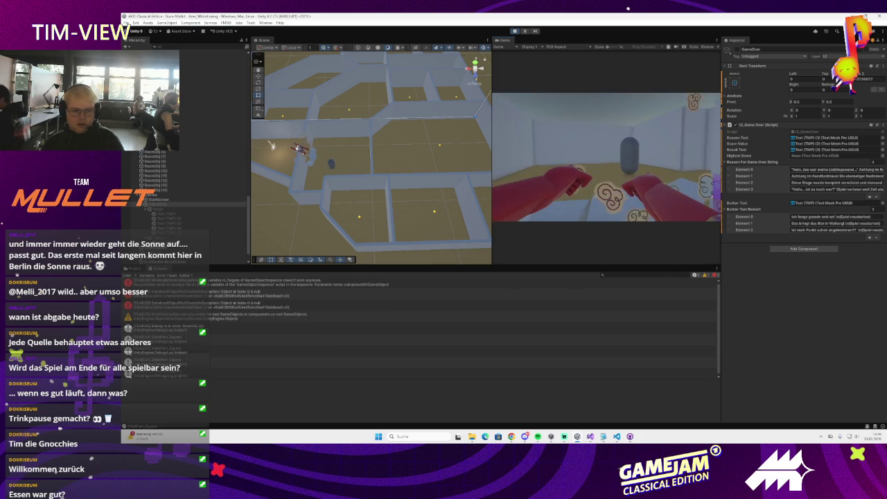
key(w)
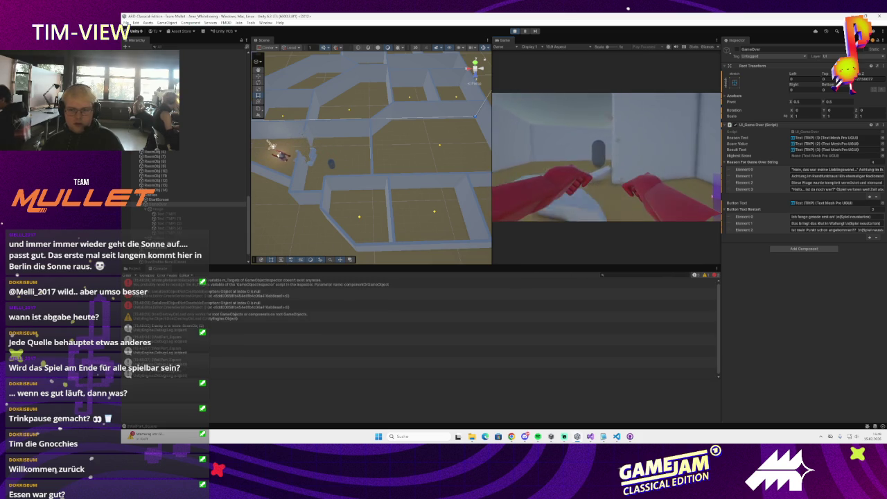
key(w)
key(w)
key(w)
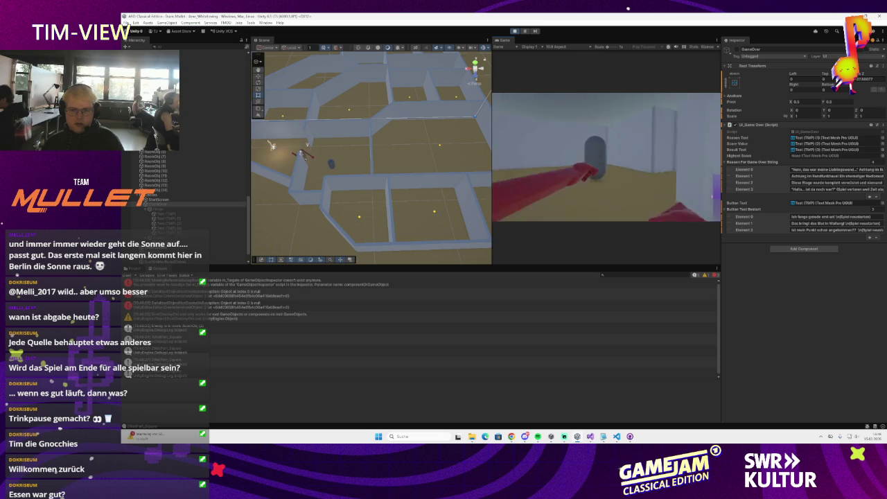
key(w)
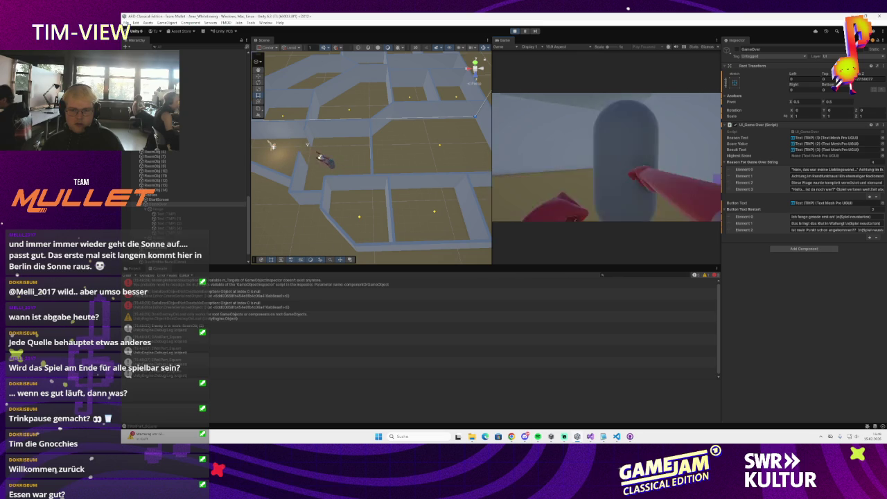
key(w)
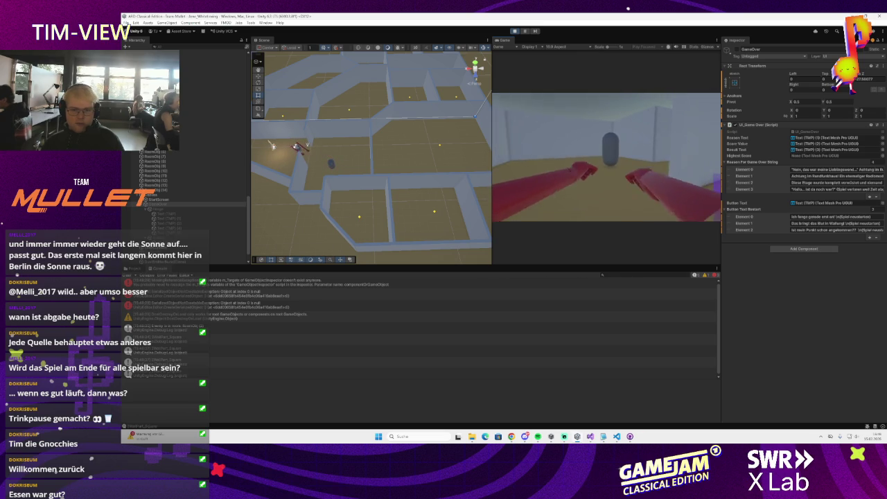
key(w)
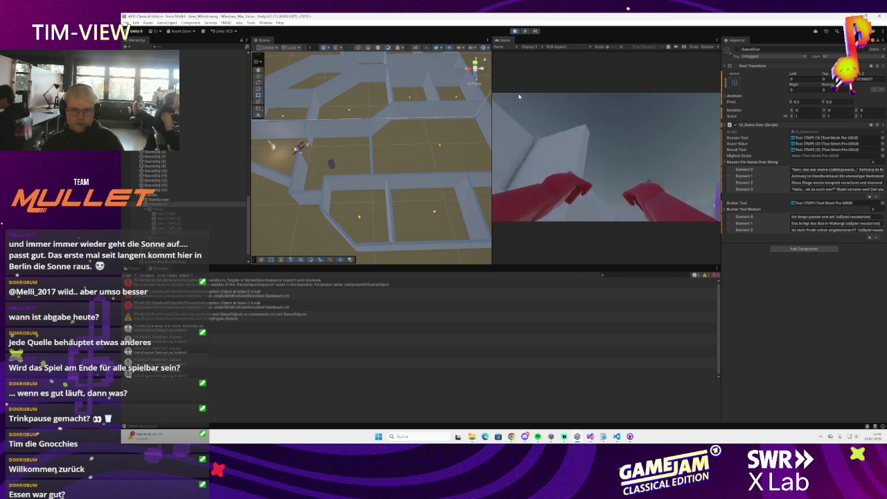
click(211, 328)
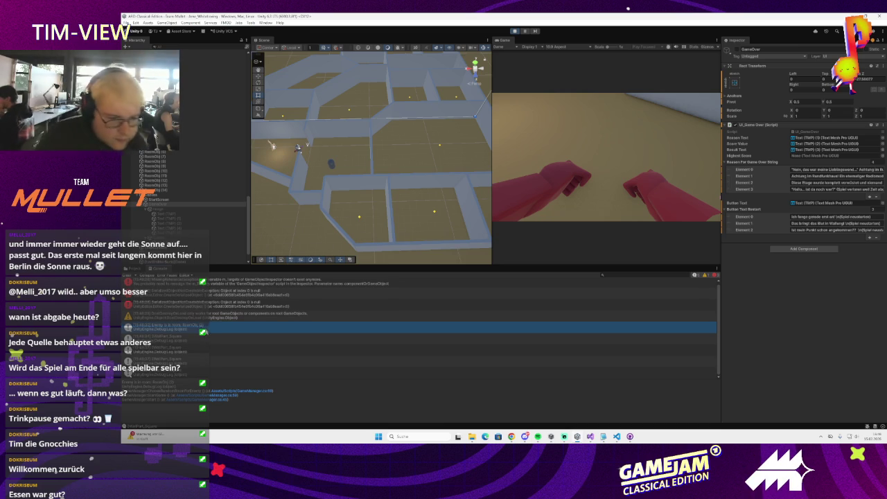
Step: Open GameManager.cs and Player_Interact.cs at their logged lines from the Console, then return to Unity
double_click(211, 328)
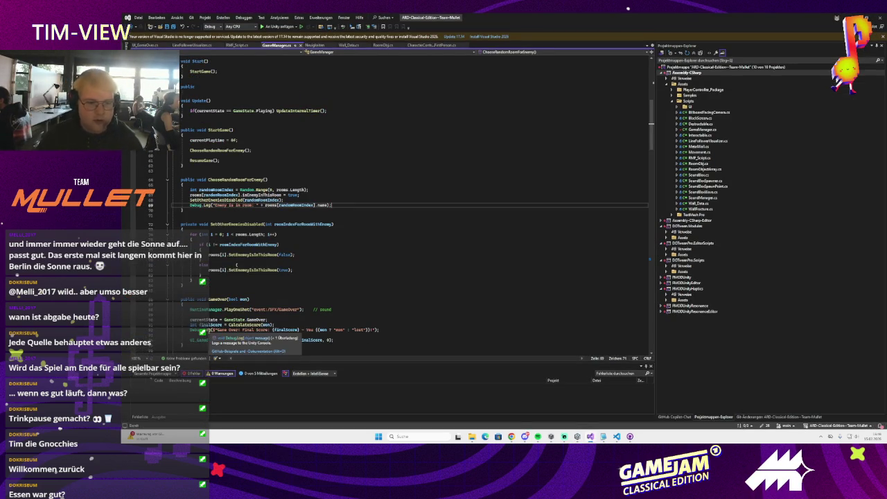
click(837, 16)
click(331, 164)
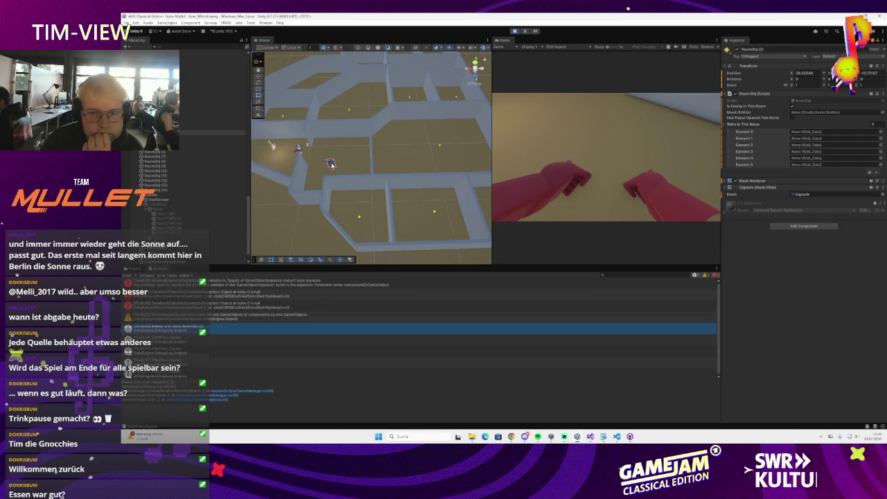
double_click(208, 368)
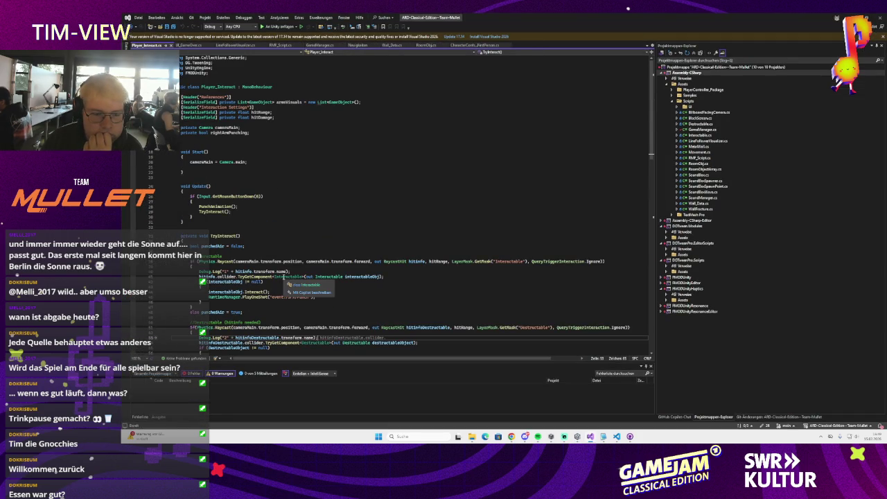
scroll(300, 247, down, 5)
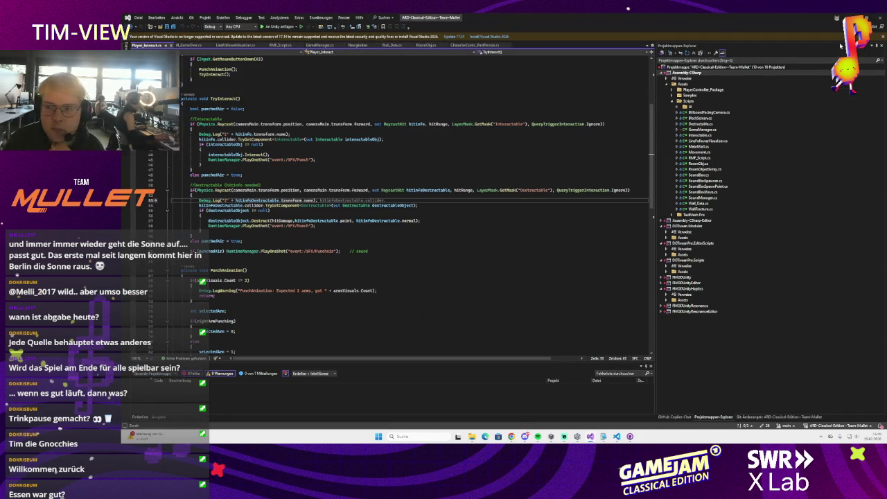
key(alt+Tab)
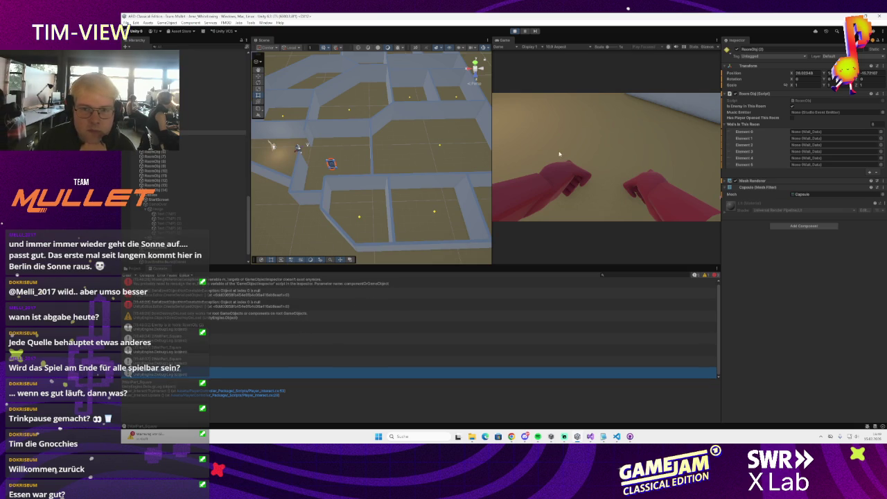
Step: Keep walking the maze until the 300-point game-over report appears, framing the selected object in Scene view
key(w)
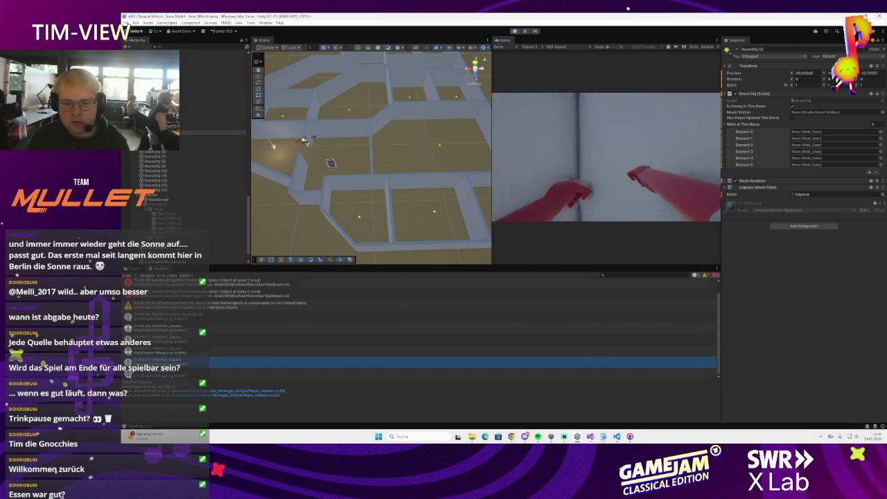
key(w)
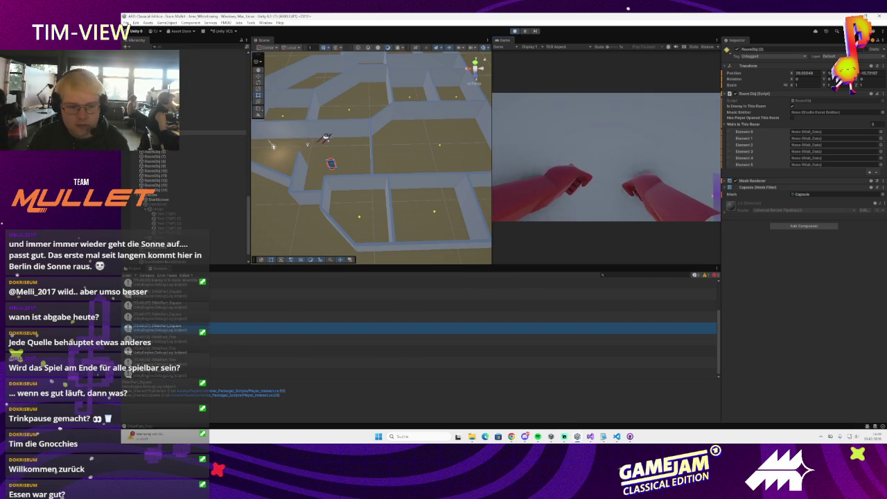
key(w)
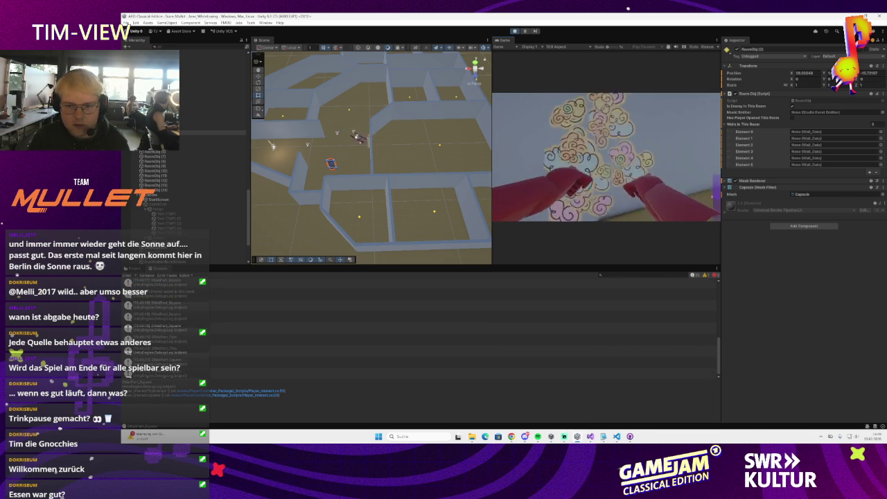
key(w)
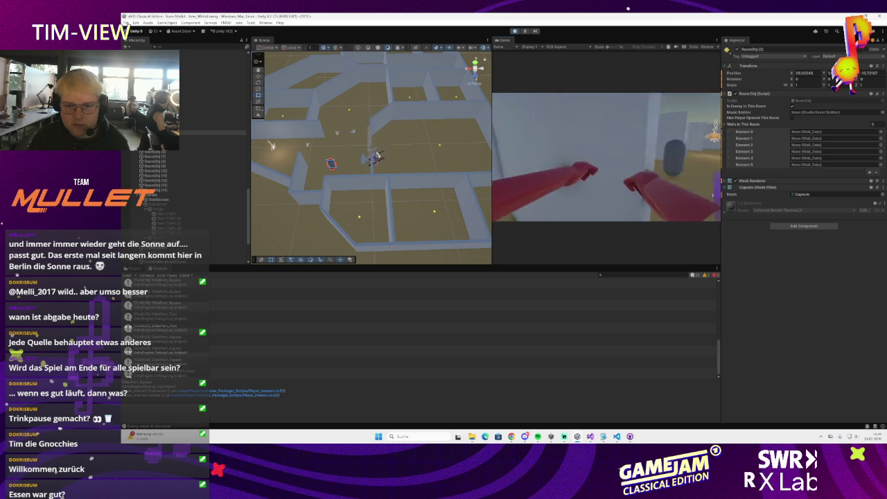
key(w)
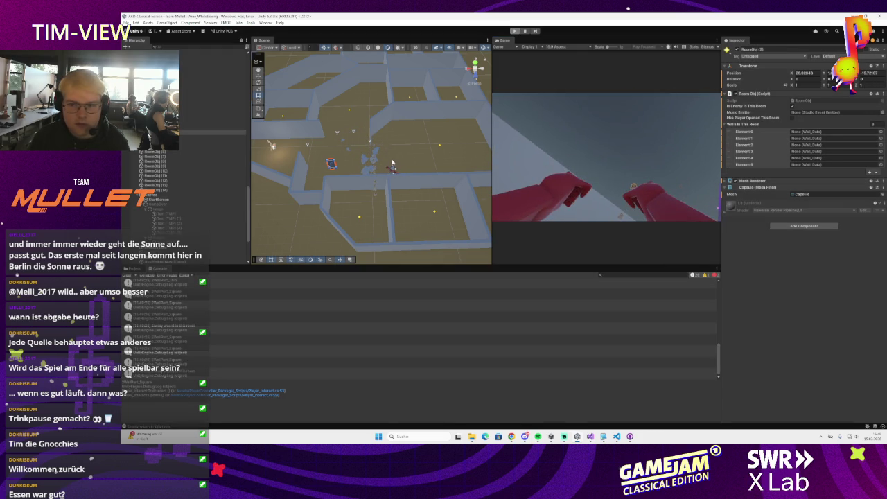
key(f)
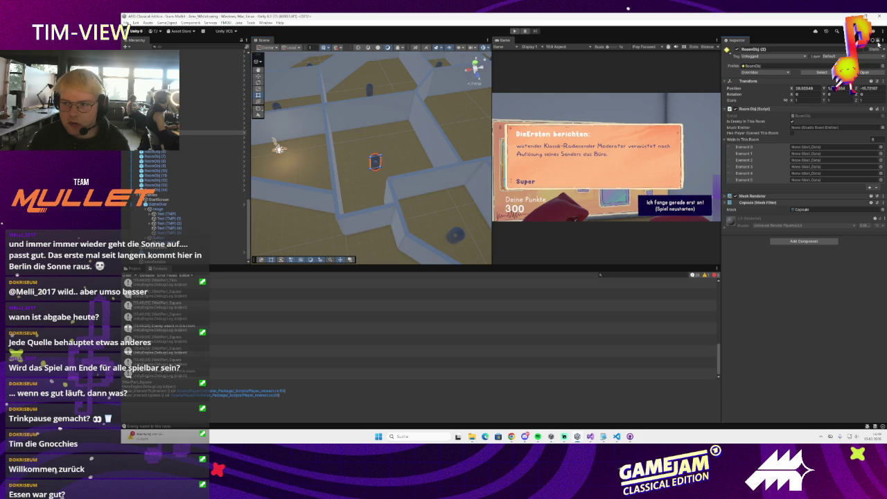
Step: Clear RoomObj (2)'s Walls In This Room list and fill it with 12 WallPart objects
click(874, 139)
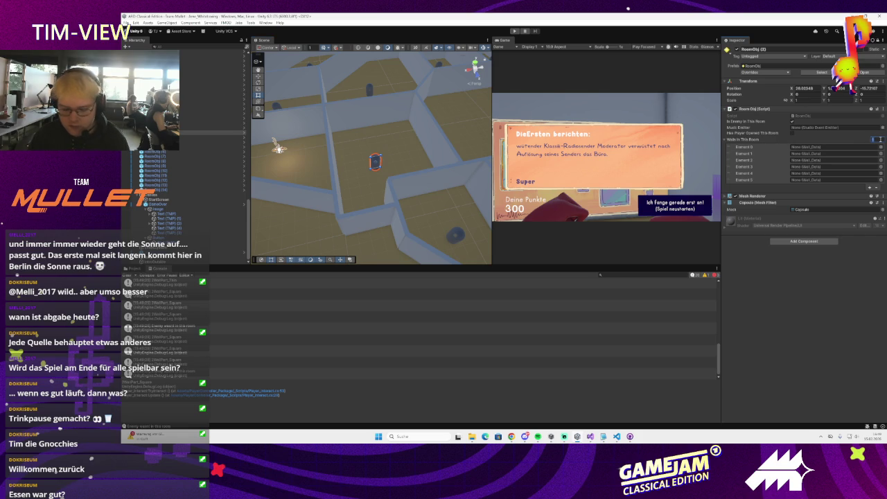
text(0)
key(Return)
mouse_move(380, 91)
mouse_down()
mouse_move(331, 123)
mouse_move(370, 155)
mouse_move(408, 142)
mouse_move(331, 164)
mouse_up()
ctrl+click(342, 105)
drag(395, 119, 416, 150)
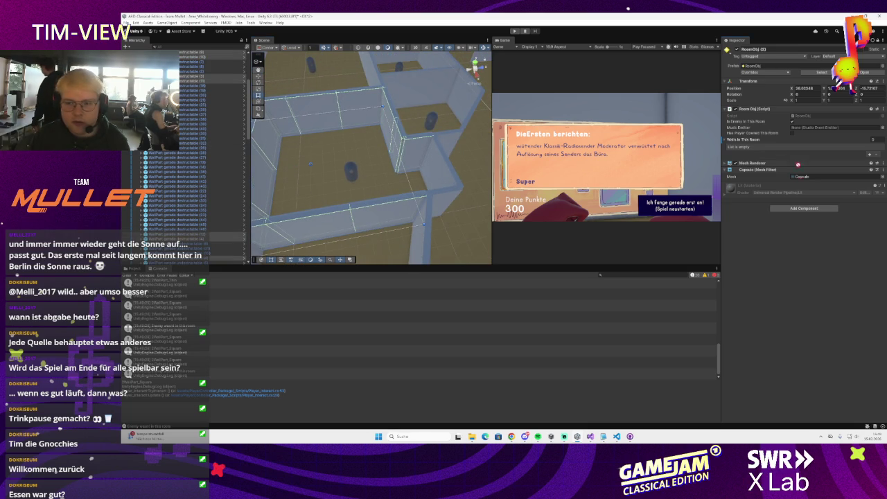
drag(768, 143, 767, 140)
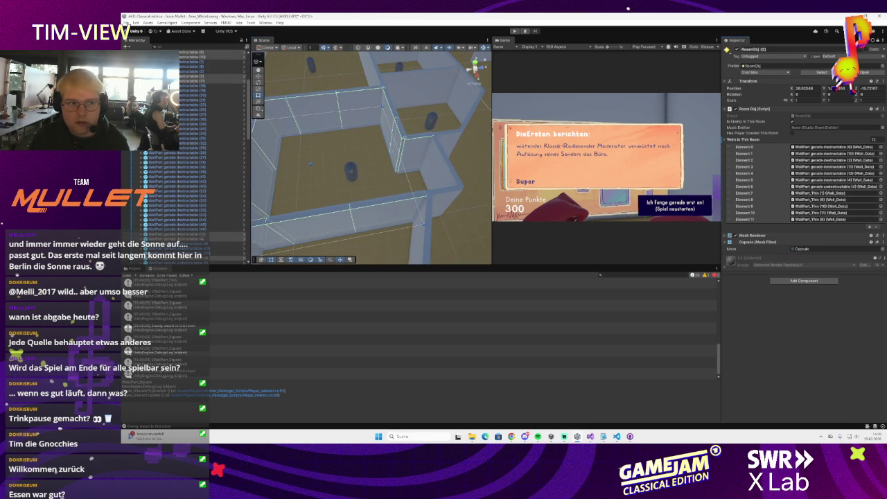
Step: Show the project's asset folders in the Project window
click(126, 23)
click(307, 150)
scroll(221, 140, up, 3)
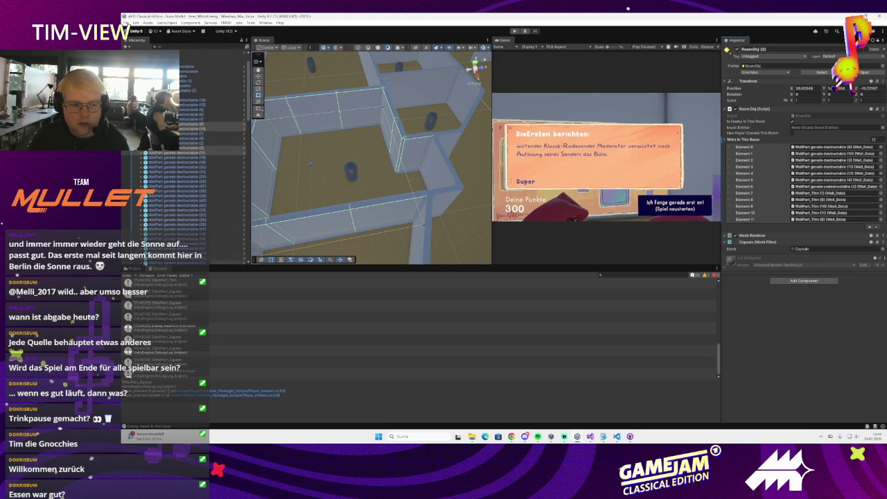
click(129, 268)
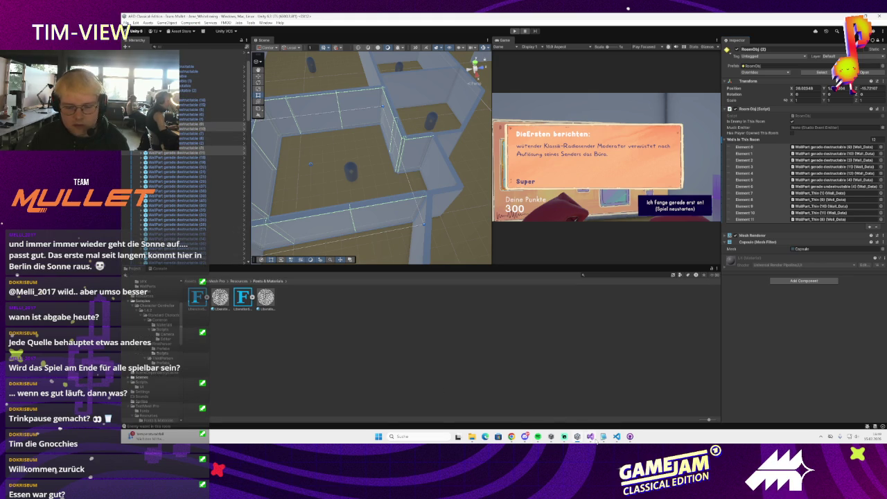
scroll(422, 227, down, 2)
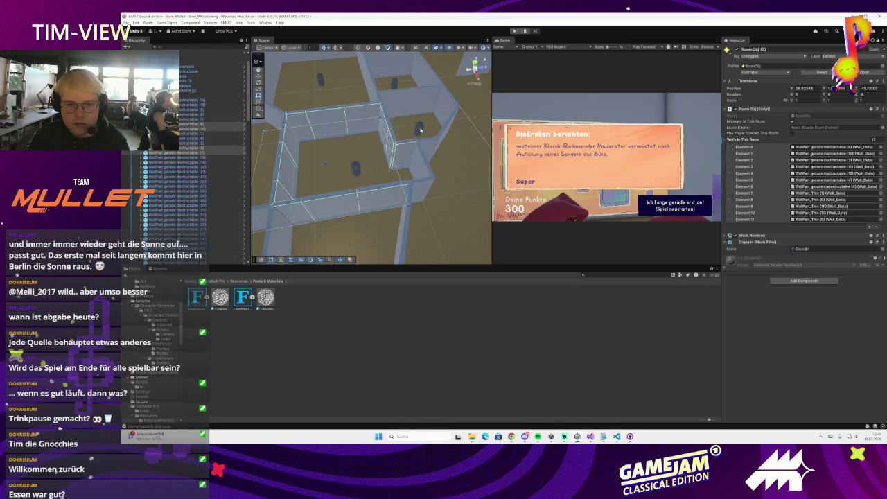
Step: Check the wall lists of RoomObj (13), (14), (11) and (8)
click(420, 130)
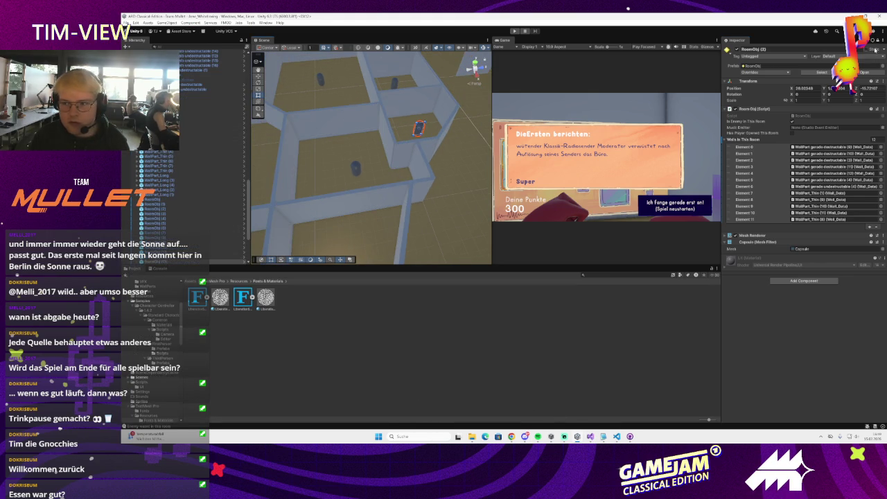
click(420, 130)
scroll(421, 127, down, 3)
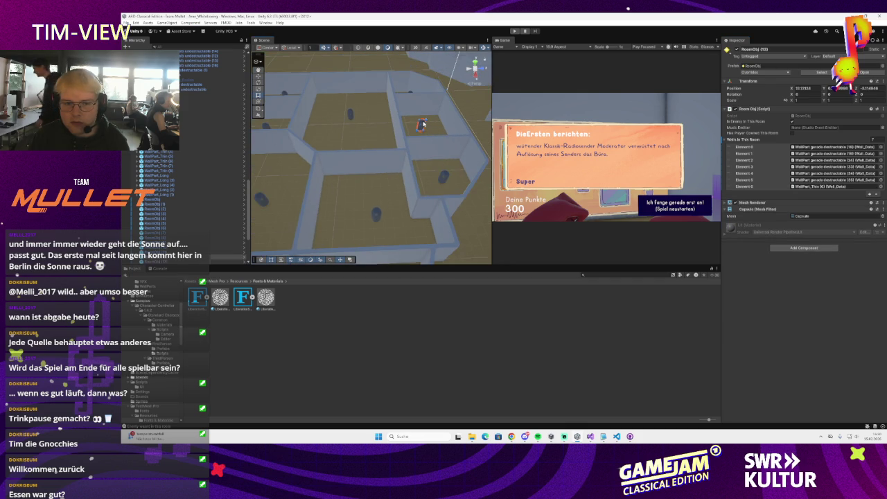
click(350, 115)
scroll(387, 121, up, 3)
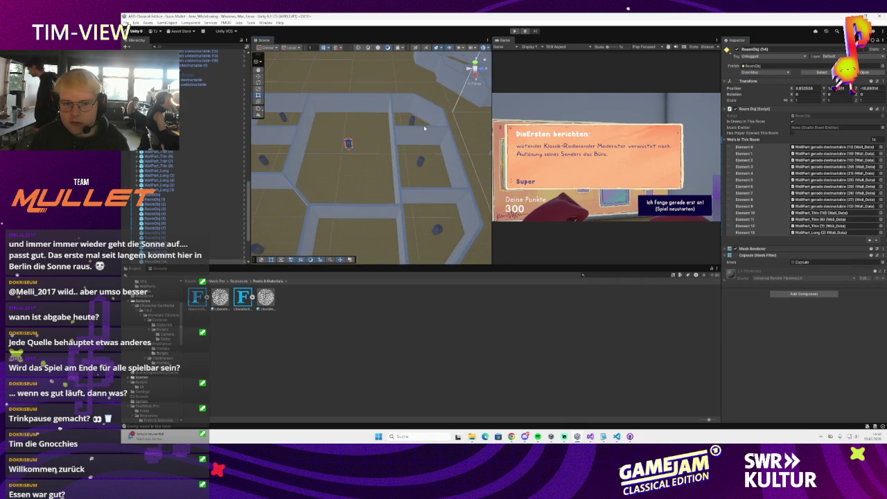
click(412, 121)
drag(412, 121, 387, 141)
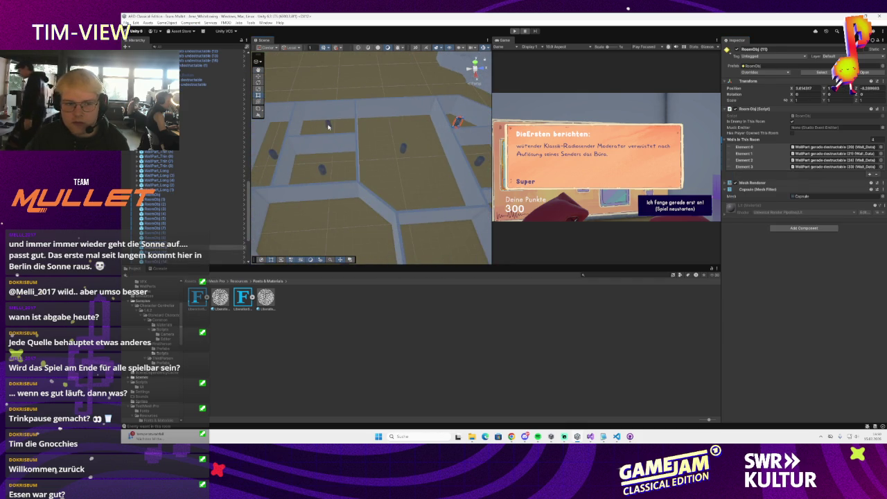
click(323, 170)
mouse_move(323, 173)
mouse_down()
mouse_move(312, 183)
mouse_move(377, 154)
mouse_up()
click(378, 154)
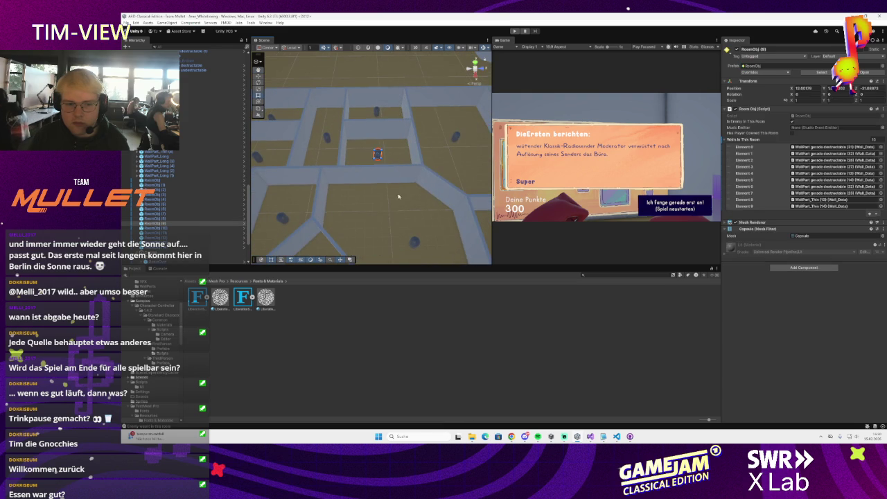
Step: Check the wall lists of RoomObj (1), (4), (5), (3) and others, then start Play mode
click(415, 242)
drag(415, 242, 412, 203)
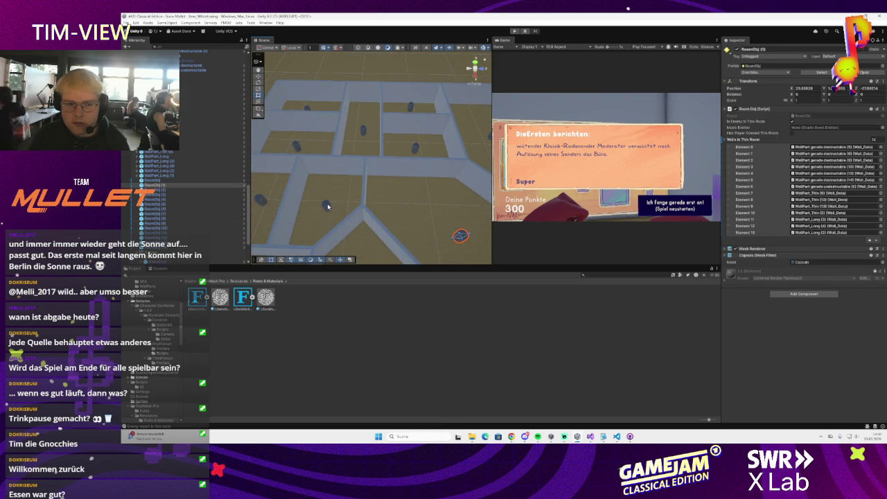
click(328, 207)
click(364, 130)
drag(364, 130, 383, 157)
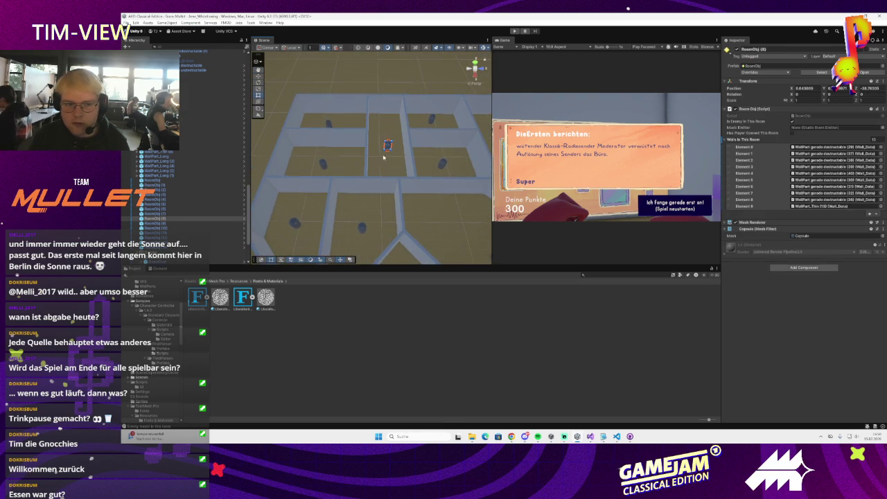
click(329, 124)
click(323, 163)
drag(333, 177, 302, 187)
click(302, 186)
scroll(408, 198, up, 5)
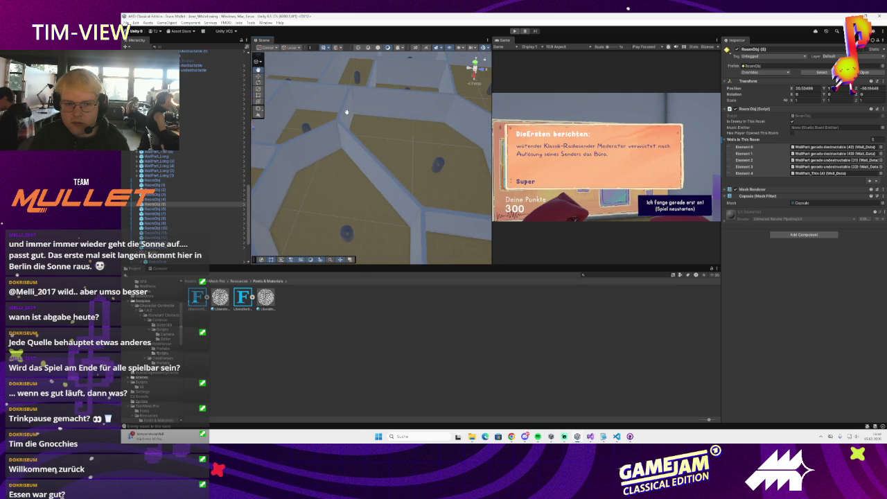
click(360, 201)
scroll(428, 169, down, 5)
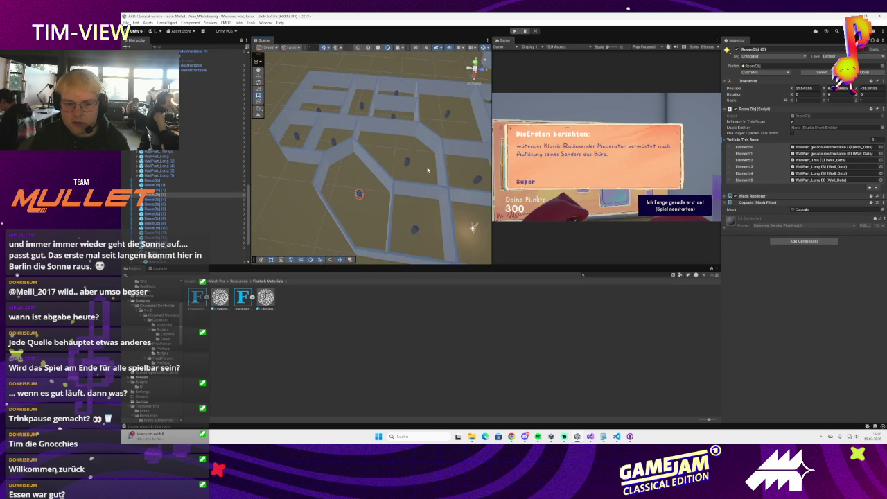
click(415, 229)
click(513, 31)
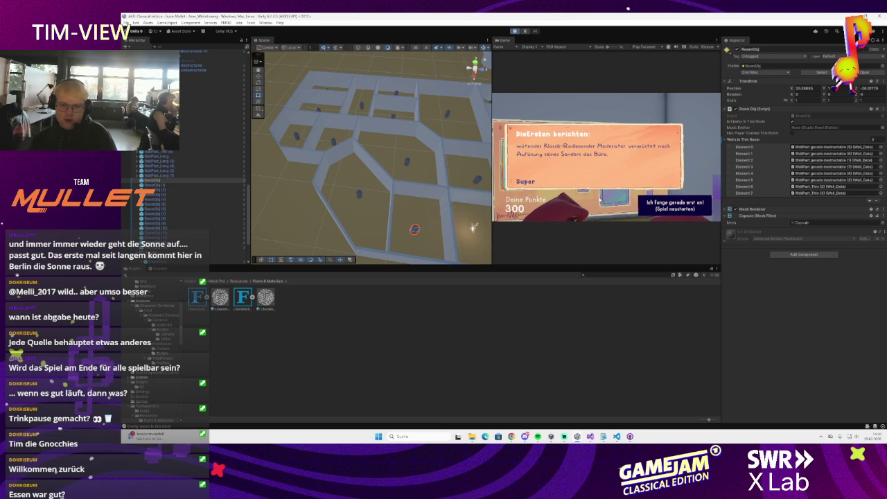
Step: Dismiss the intro popup and play through the maze to a 487-point Game Over report
click(600, 196)
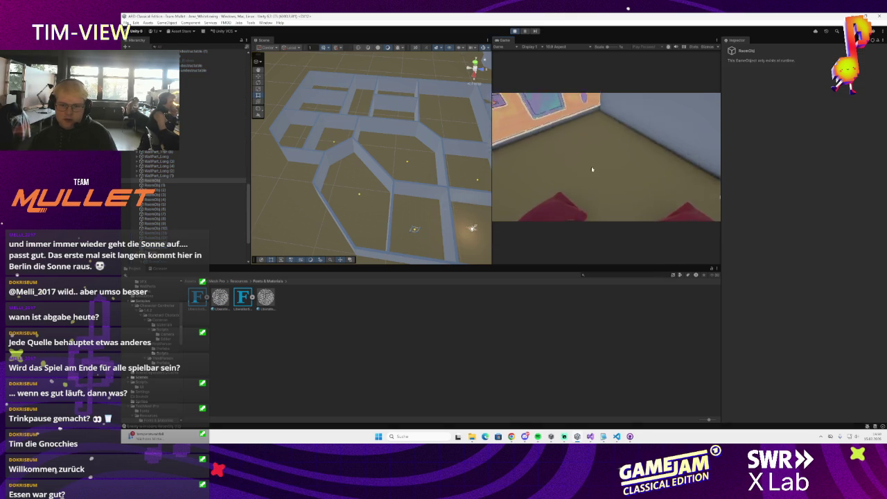
key(w)
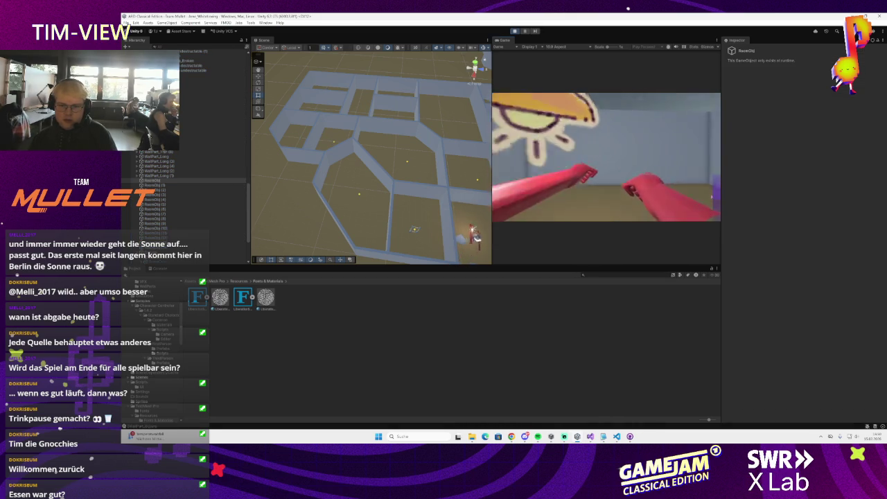
key(w)
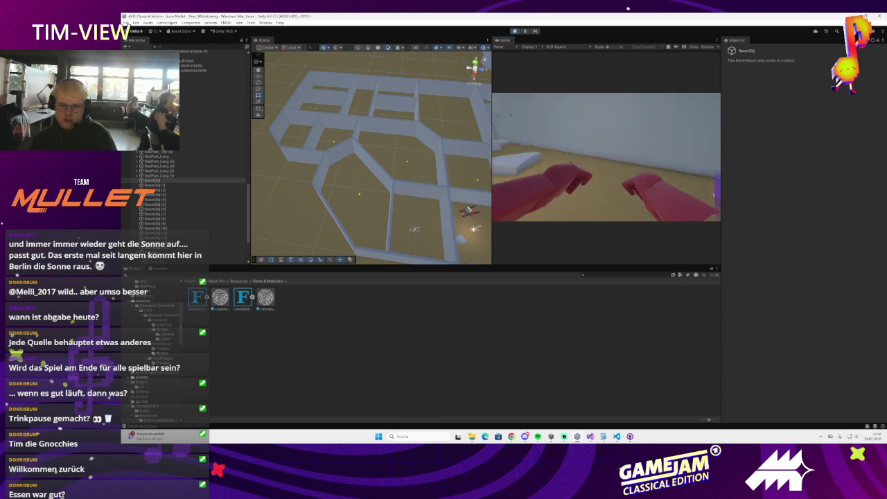
key(w)
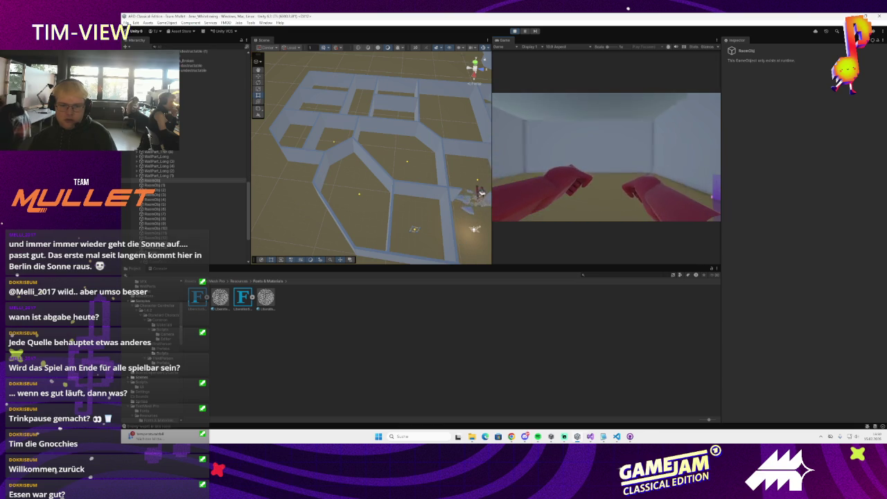
key(w)
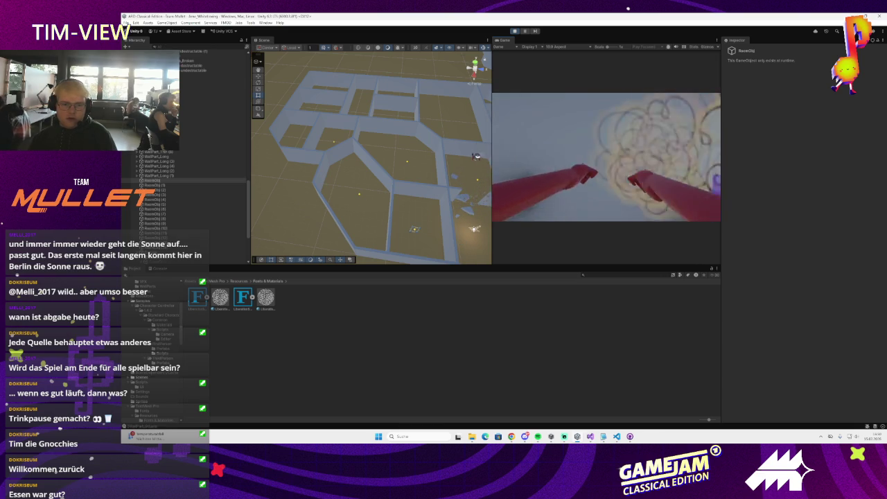
key(w)
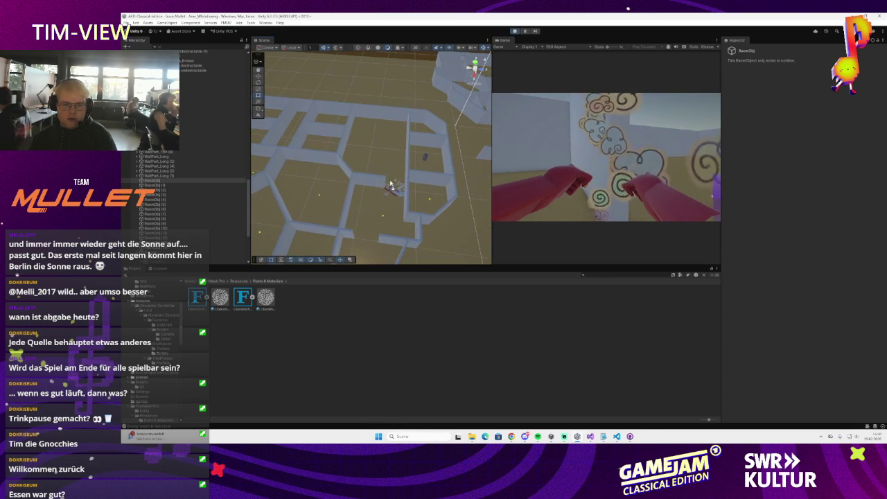
key(w)
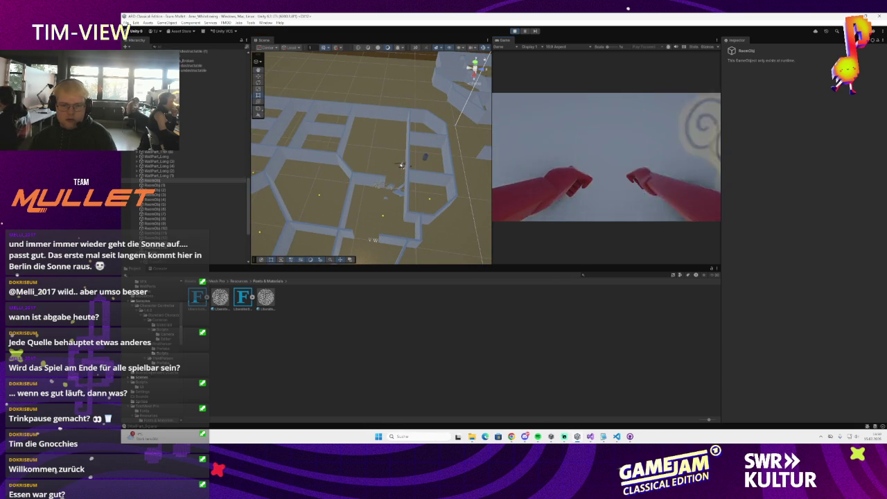
key(w)
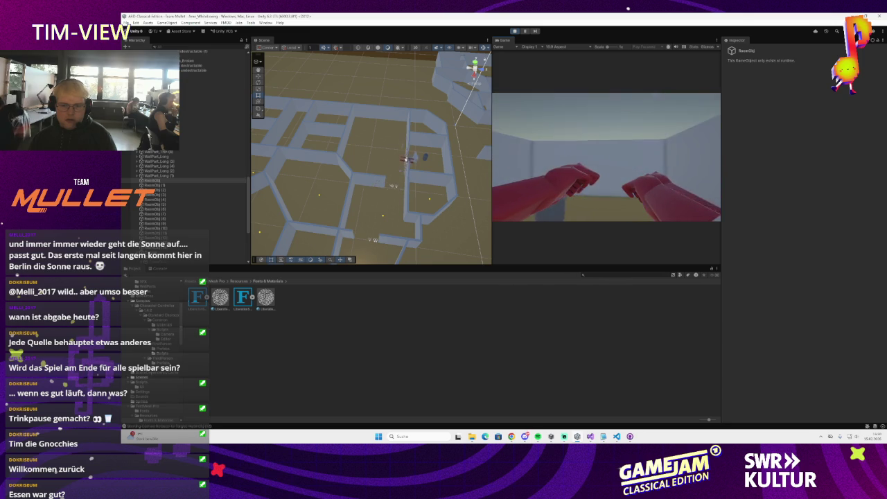
key(w)
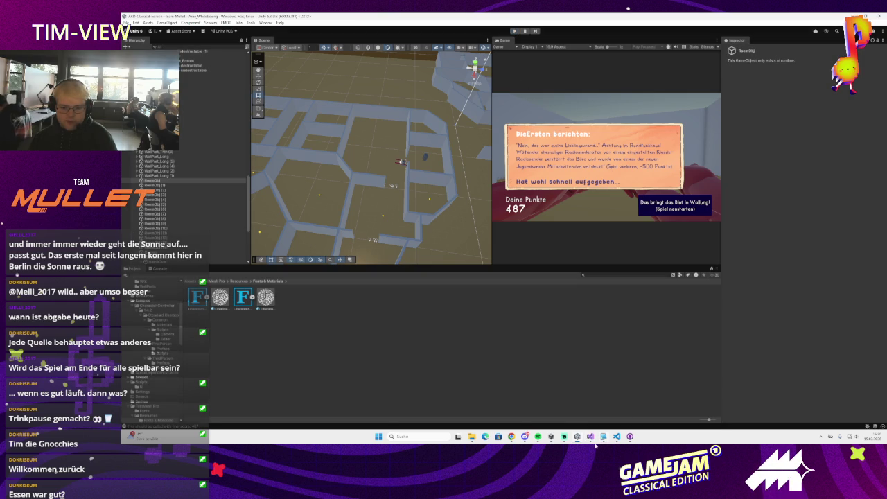
Step: Switch via the taskbar to Visual Studio, then to GitHub Desktop's pending changes
click(589, 437)
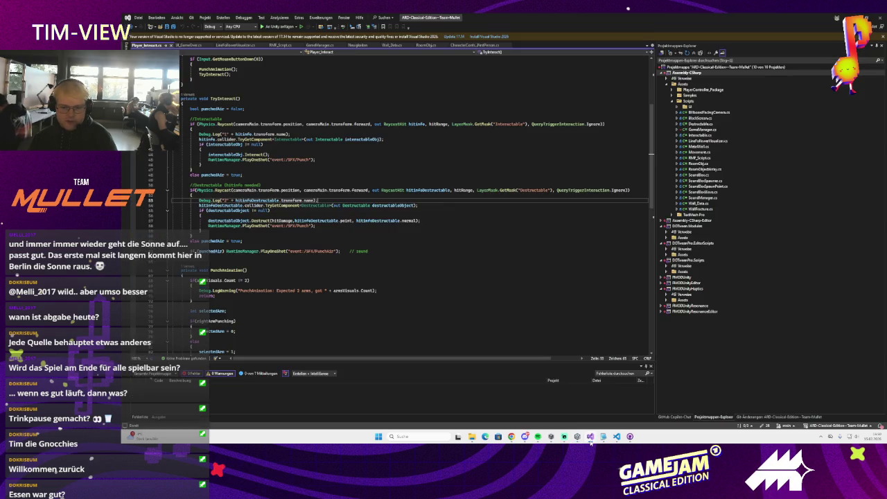
click(590, 437)
click(602, 436)
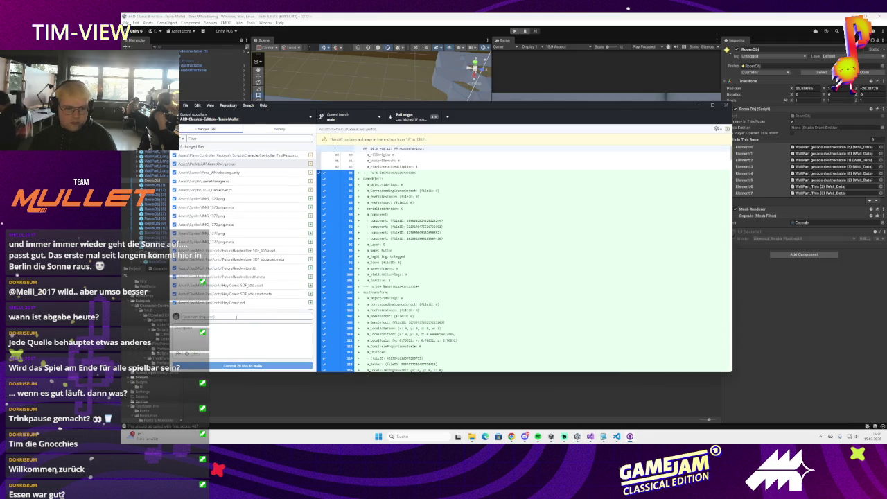
Step: Commit the changes to main with summary 'Contol' and pull from origin
click(243, 316)
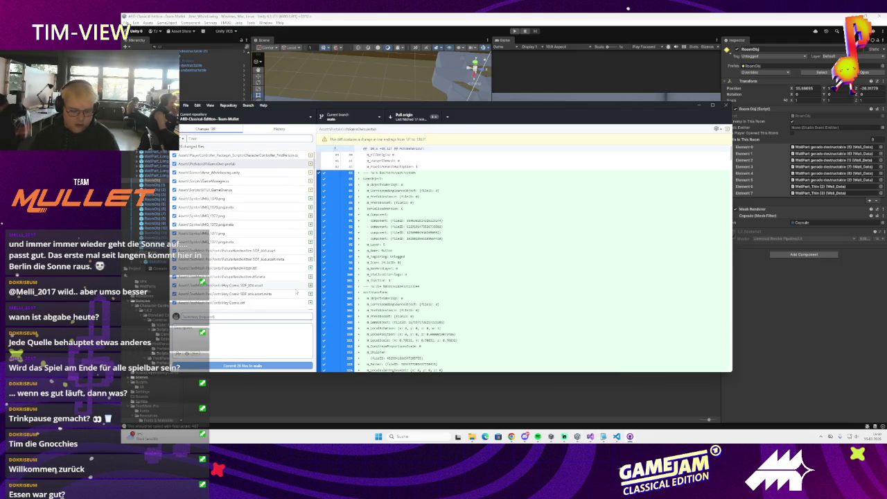
text(Cont)
text(ol and Camera Over)
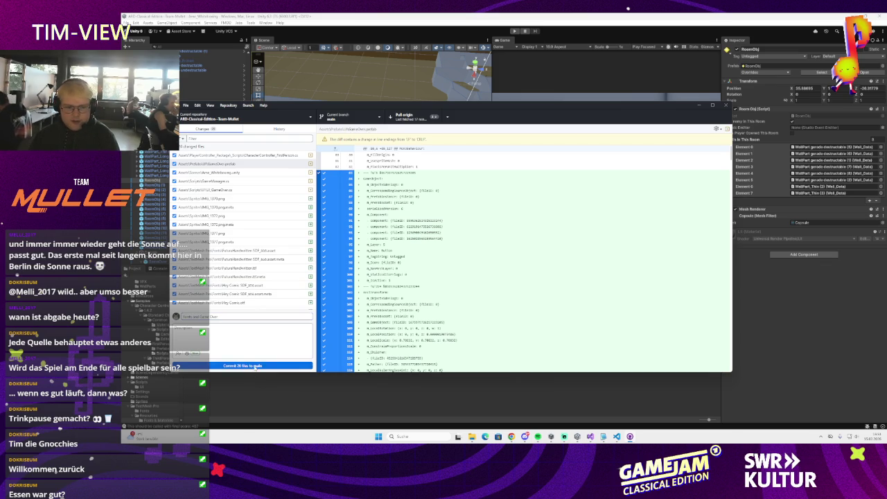
click(284, 365)
click(407, 116)
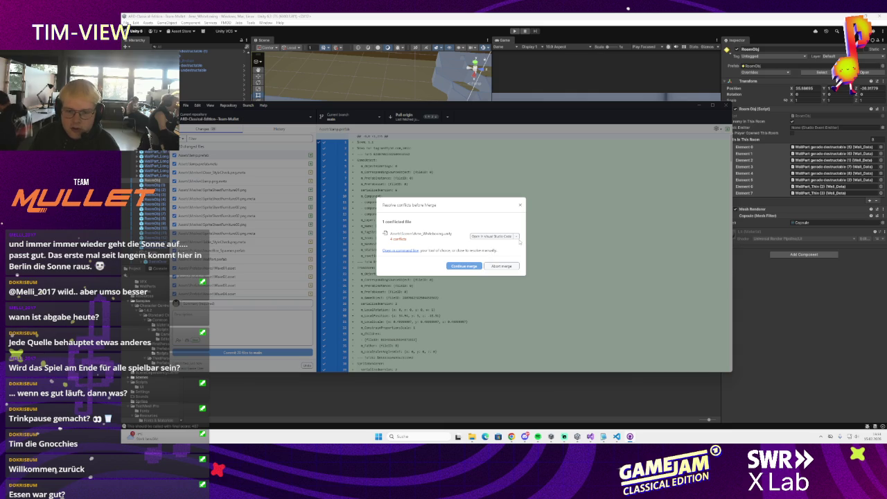
Step: Open the conflicted Ame_Whiteboxing.unity scene file in Visual Studio Code
click(516, 237)
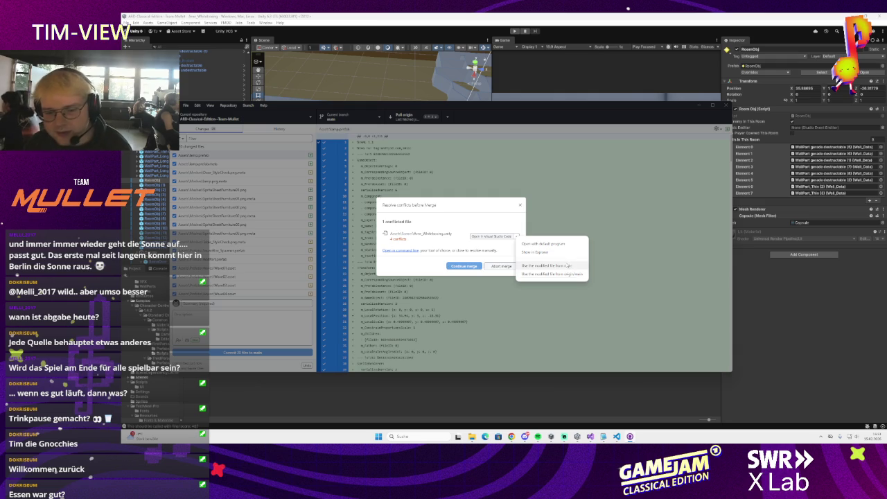
click(430, 237)
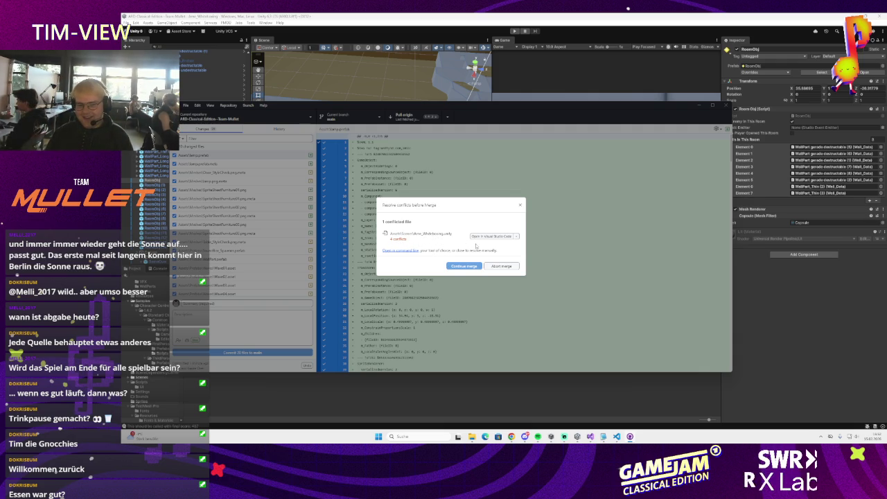
click(517, 237)
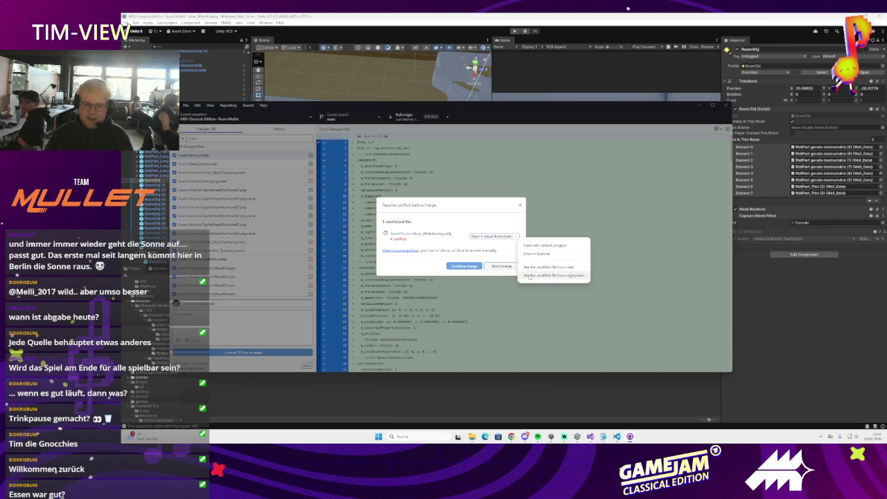
click(493, 235)
scroll(490, 235, down, 20)
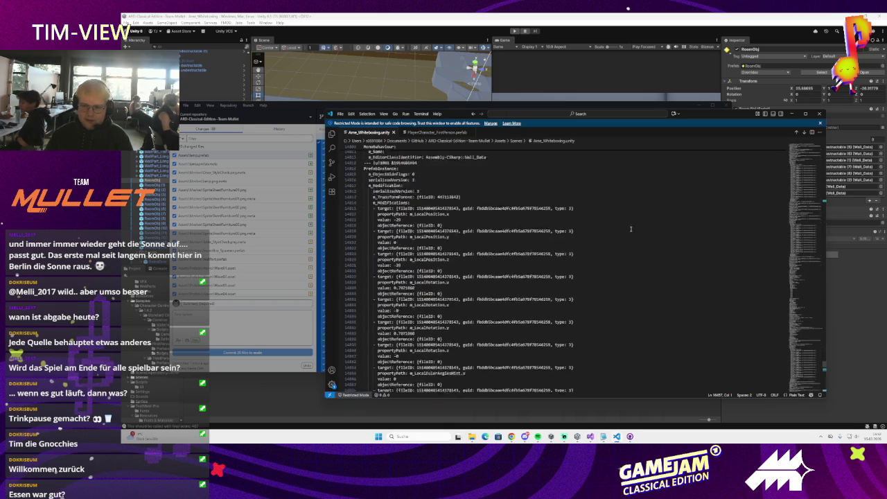
Step: Scroll down to the scene file's conflict markers, then return through GitHub Desktop to Unity
mouse_move(823, 367)
mouse_down()
mouse_move(824, 214)
mouse_move(824, 235)
mouse_up()
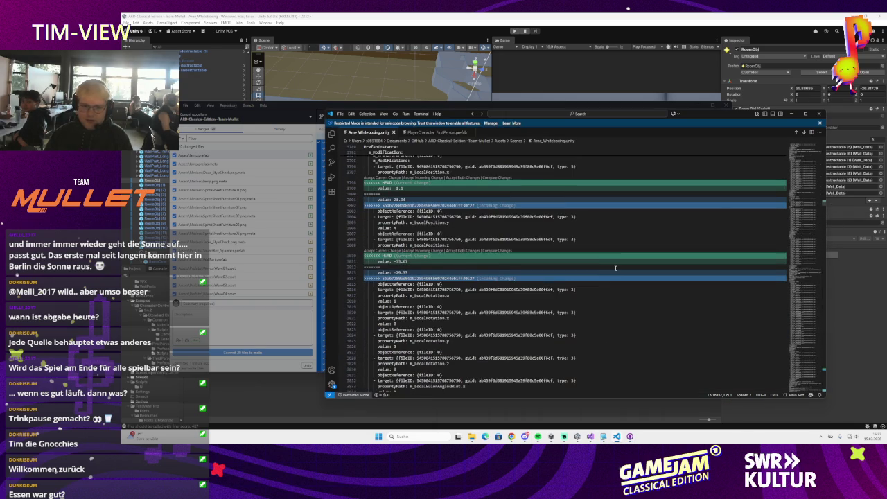
click(281, 317)
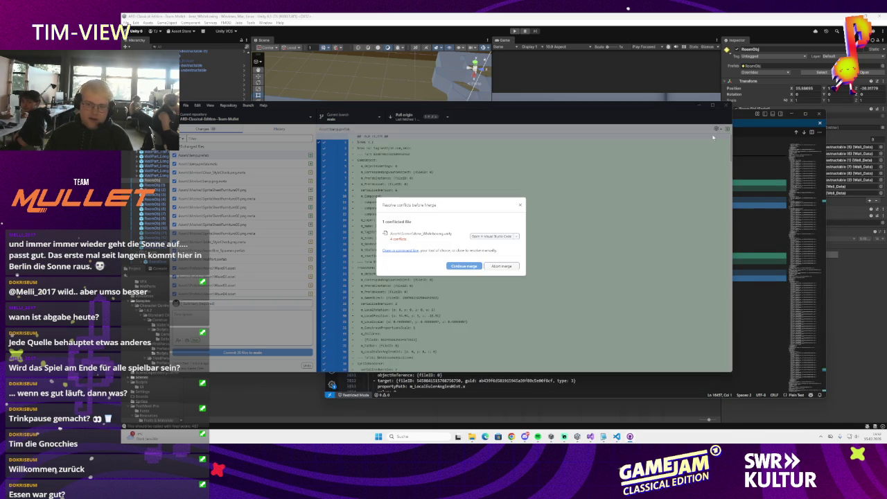
click(459, 266)
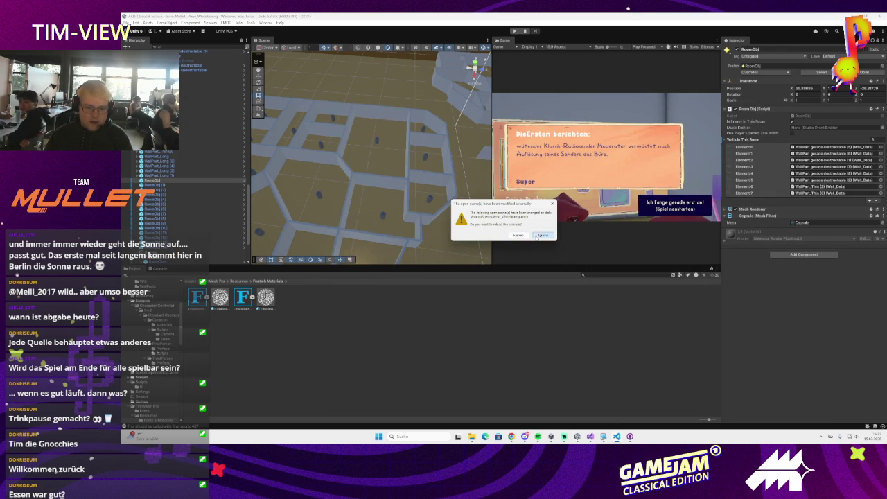
Step: Keep the current scene without reloading and open the Assets > Prefabs > UI folder
click(541, 235)
click(191, 282)
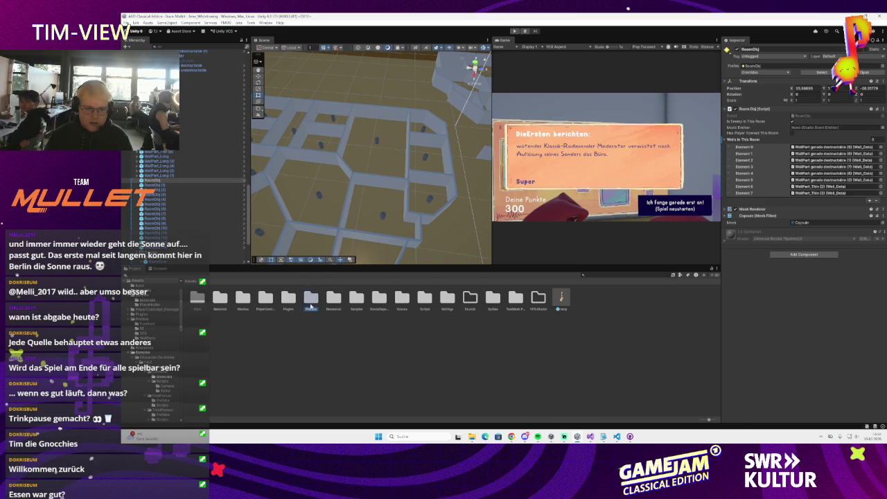
double_click(311, 298)
double_click(380, 298)
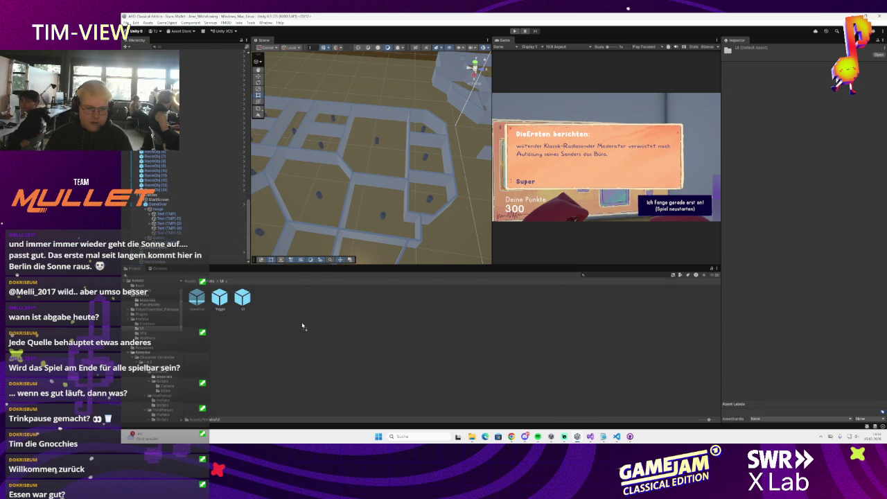
Step: Save the Hierarchy's Canvas as a prefab in the UI folder, then return to the merge dialog
drag(302, 325, 303, 327)
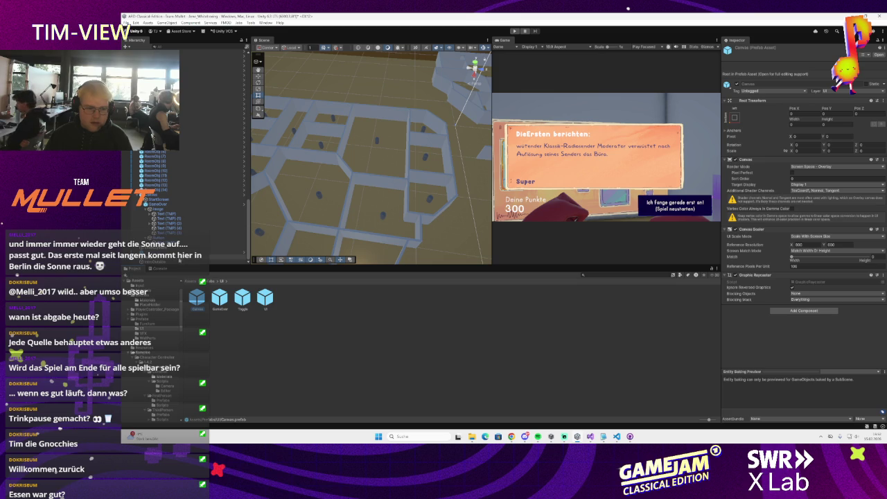
scroll(168, 201, up, 5)
scroll(168, 201, up, 5)
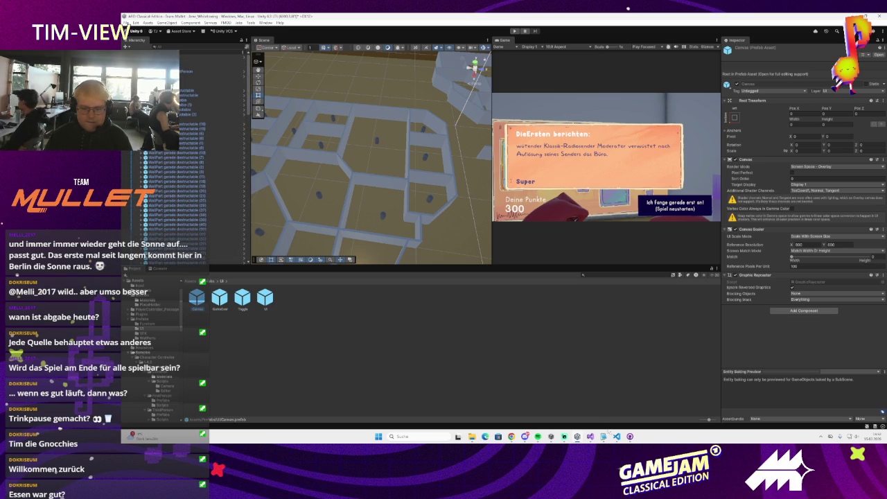
mouse_move(590, 436)
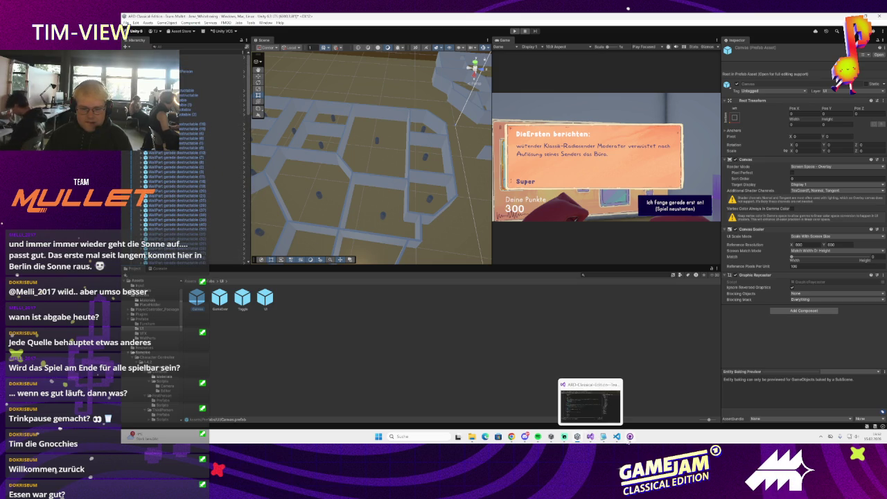
mouse_move(617, 437)
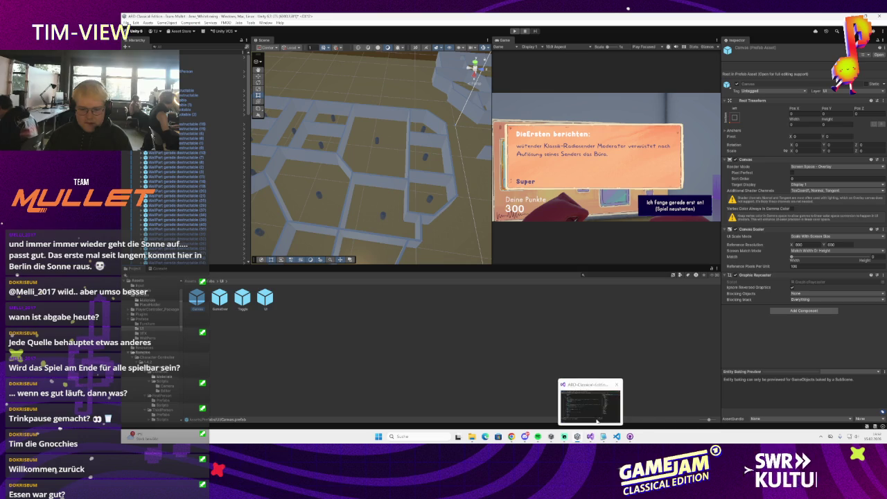
click(630, 437)
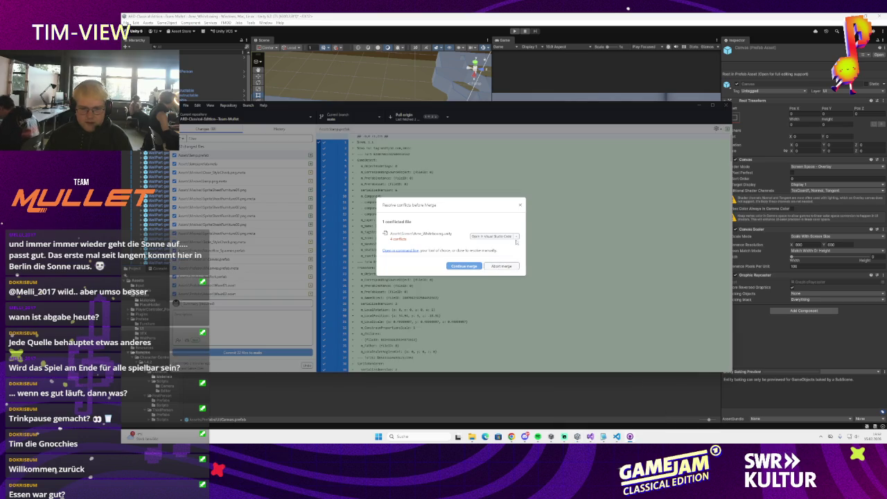
Step: Open Ame_Whiteboxing.unity in the code editor and keep the current values -33.67 and -1.1
click(516, 239)
click(497, 239)
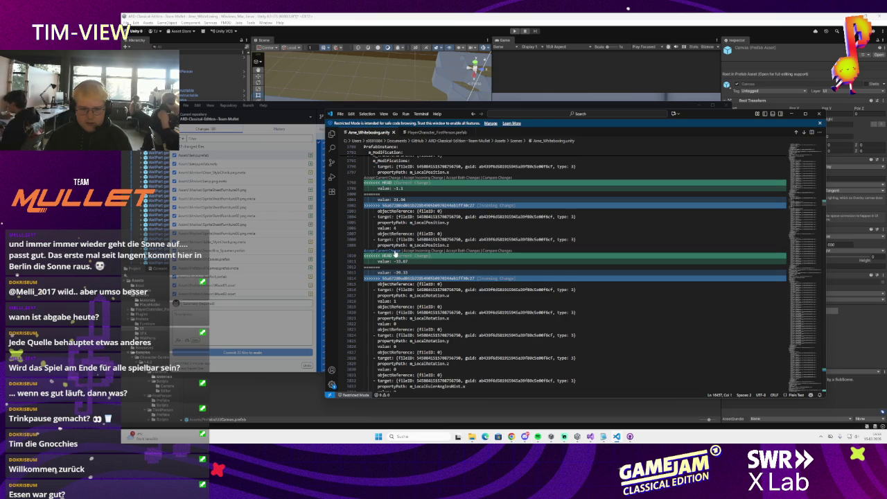
click(393, 251)
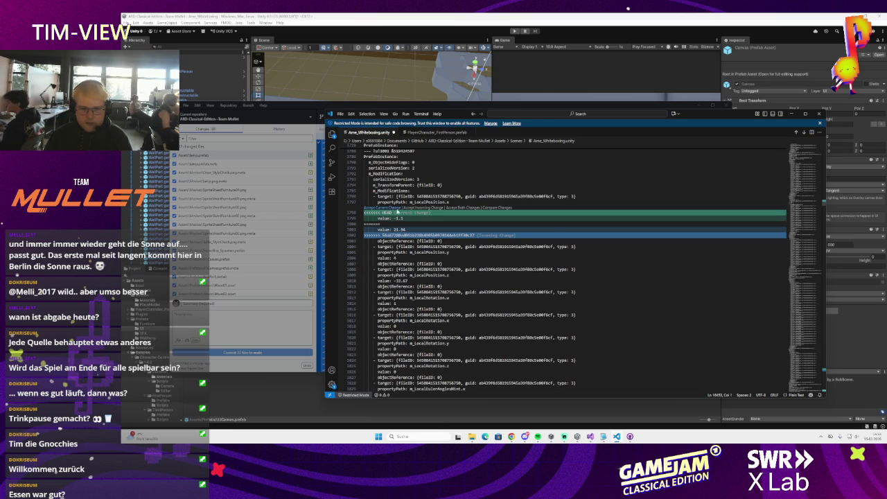
click(380, 207)
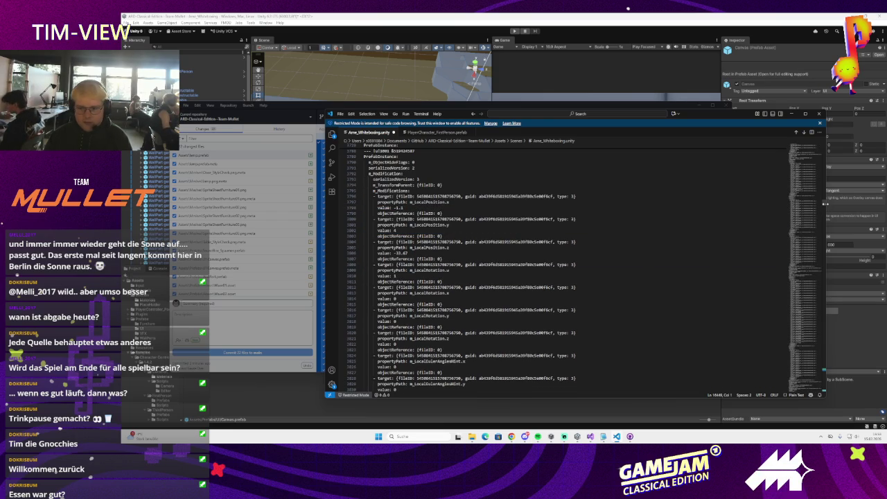
Step: Move to the next conflict and accept its incoming version
click(823, 202)
scroll(594, 306, up, 5)
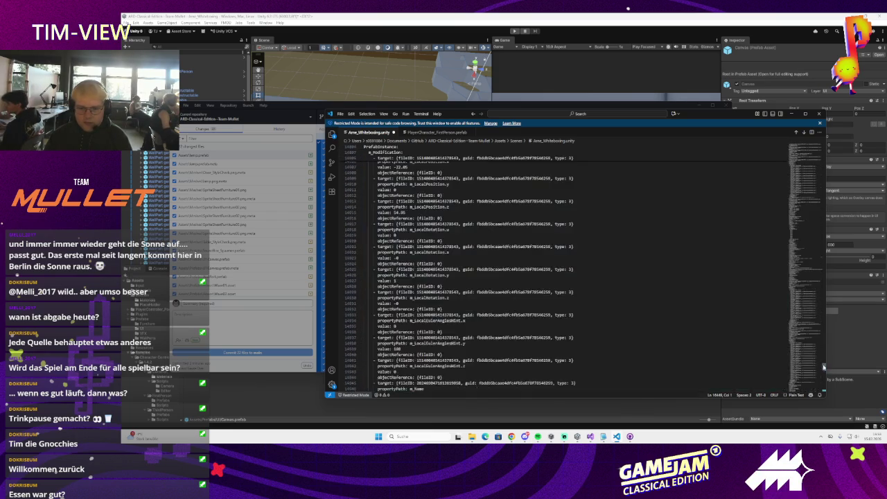
scroll(594, 307, down, 15)
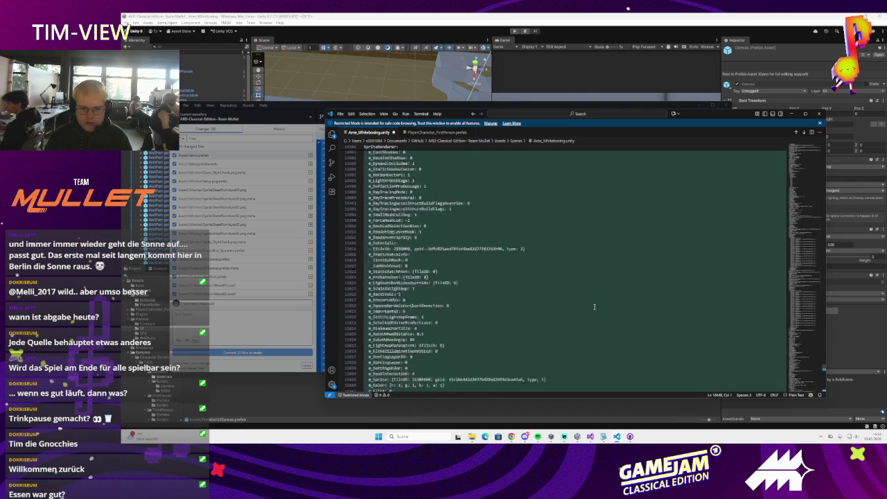
scroll(589, 299, down, 10)
scroll(571, 302, up, 12)
scroll(571, 302, up, 15)
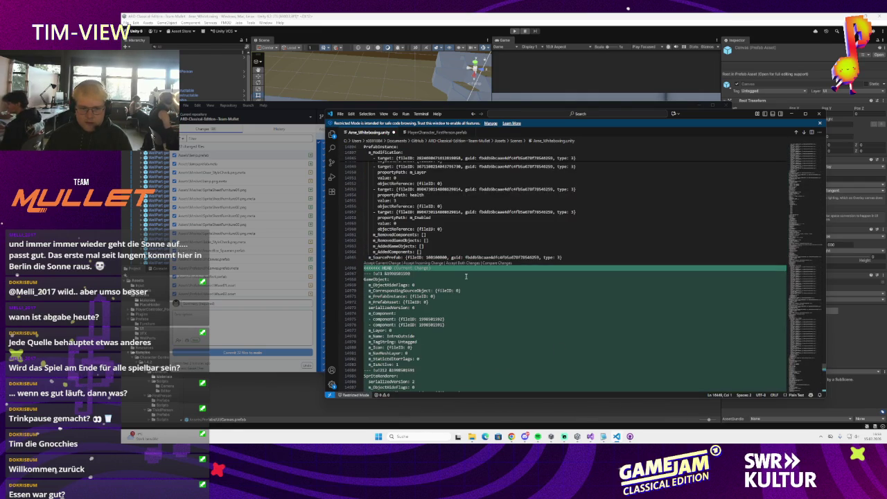
click(428, 265)
scroll(803, 360, down, 10)
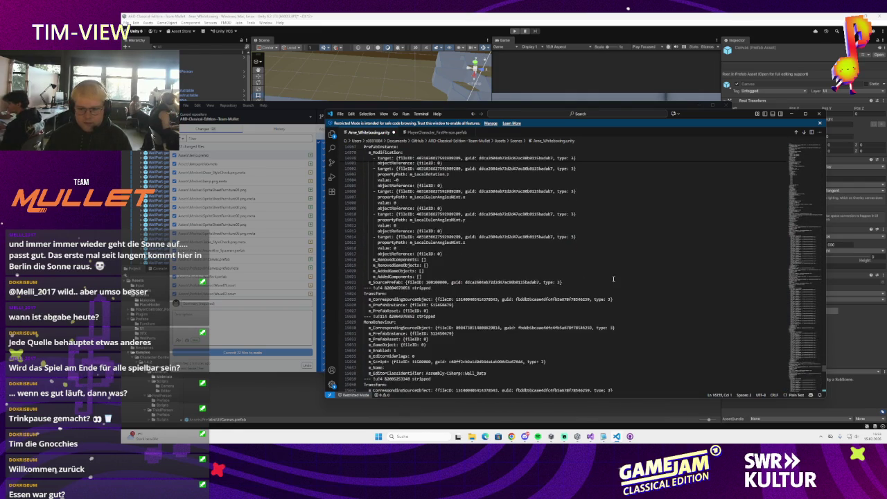
Step: Accept the incoming version for the remaining conflicts, then save and close the file
click(823, 386)
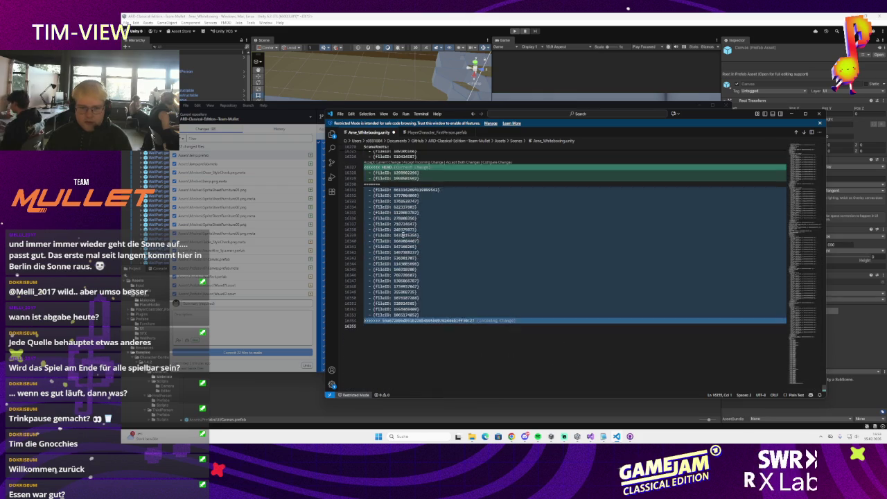
click(420, 267)
click(529, 255)
key(ctrl+s)
key(alt+F4)
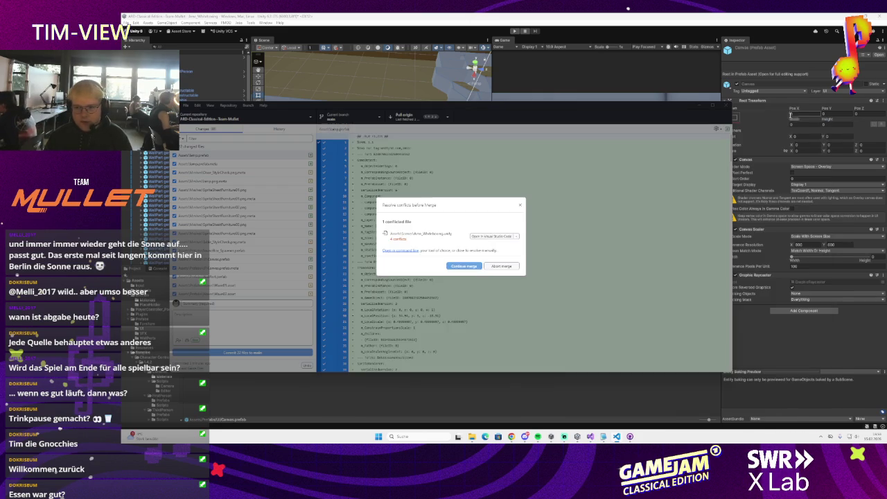
Step: Finish merging origin/main, commit the two Canvas prefab files, push, and reload the scene in Unity
click(472, 273)
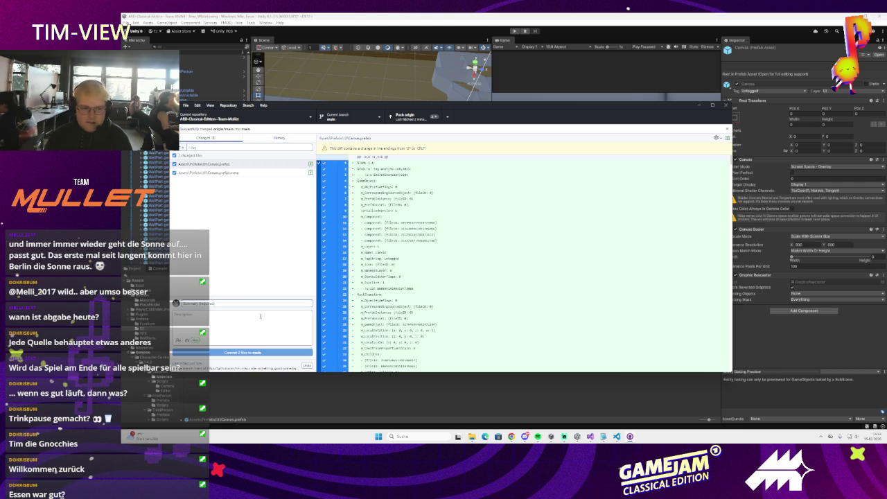
text(Fix Canvas)
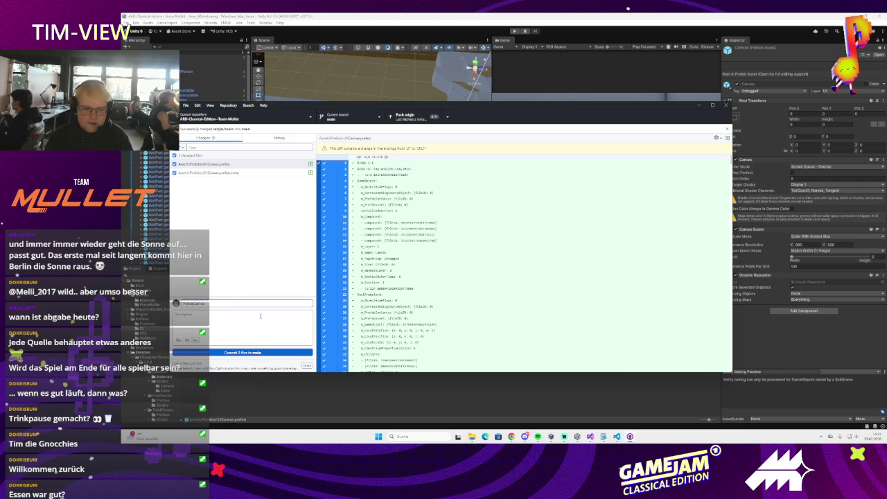
click(242, 352)
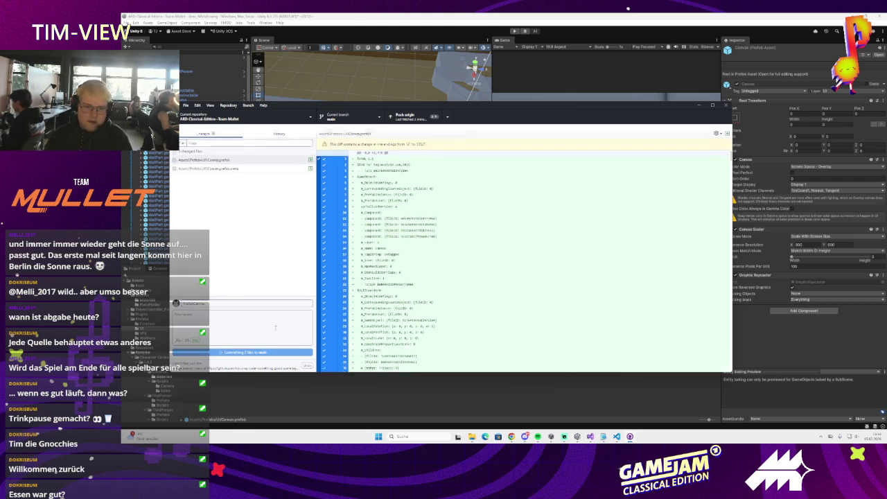
click(400, 114)
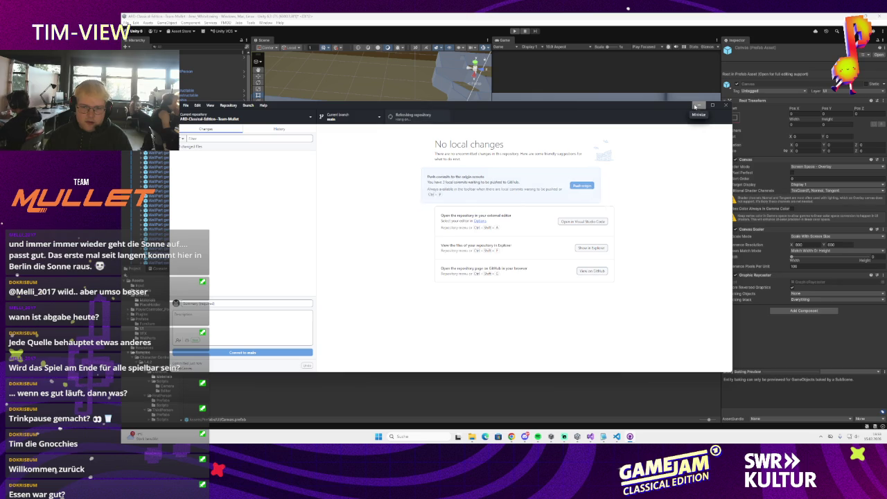
click(697, 105)
click(518, 235)
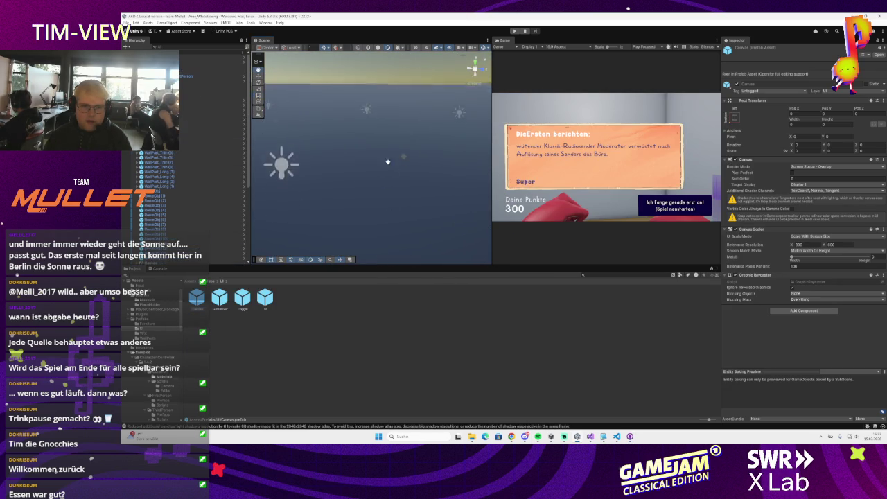
scroll(396, 103, up, 5)
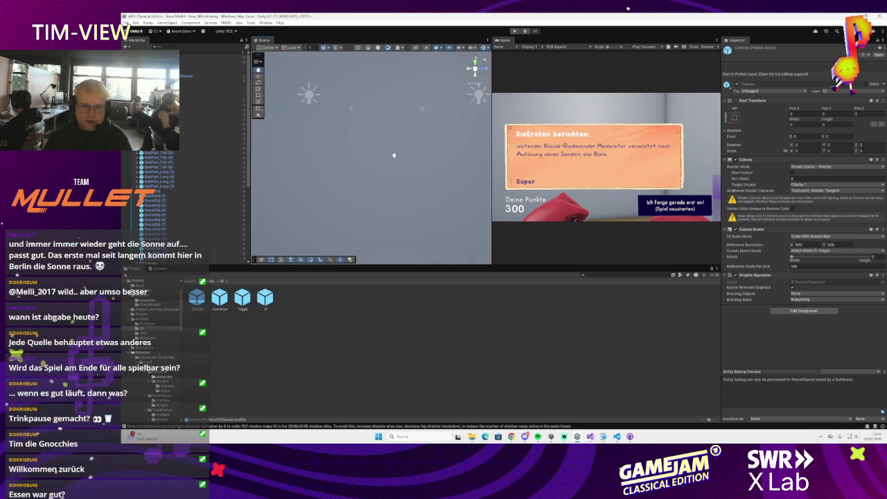
scroll(400, 135, down, 5)
mouse_move(400, 135)
mouse_down()
mouse_move(500, 196)
mouse_move(529, 197)
mouse_move(449, 194)
mouse_move(478, 200)
mouse_move(440, 203)
mouse_move(455, 205)
mouse_up()
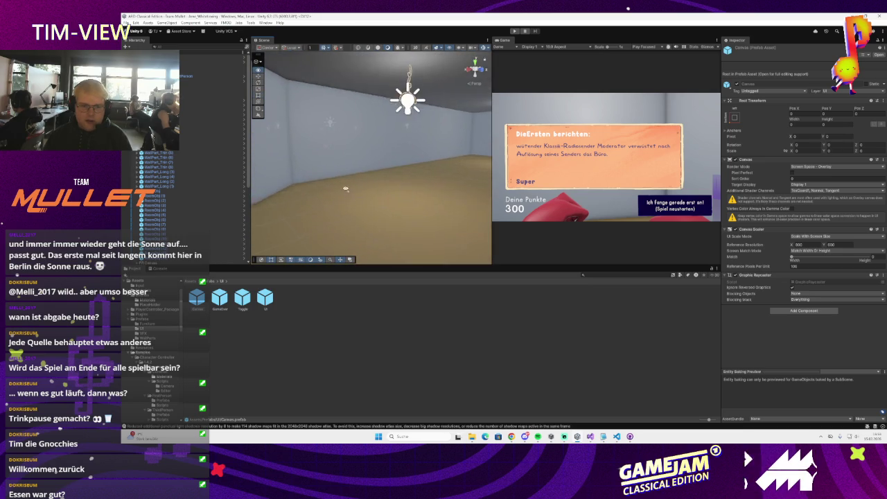
scroll(480, 199, up, 3)
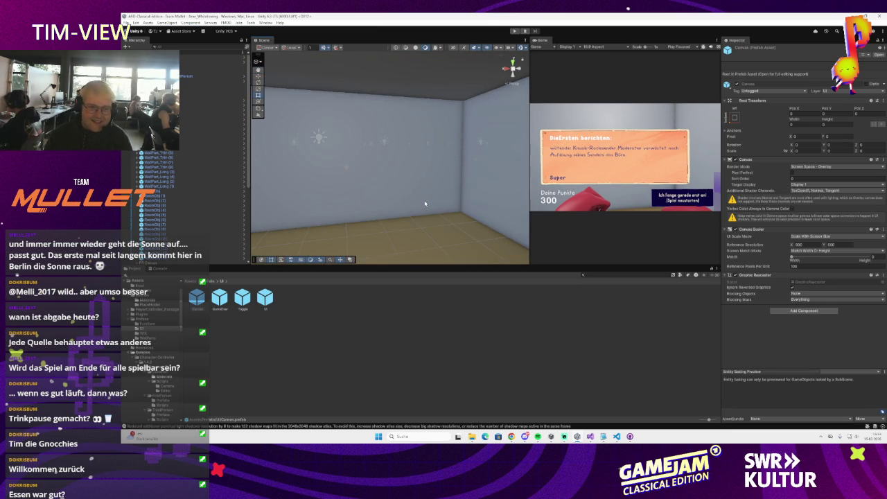
key(f)
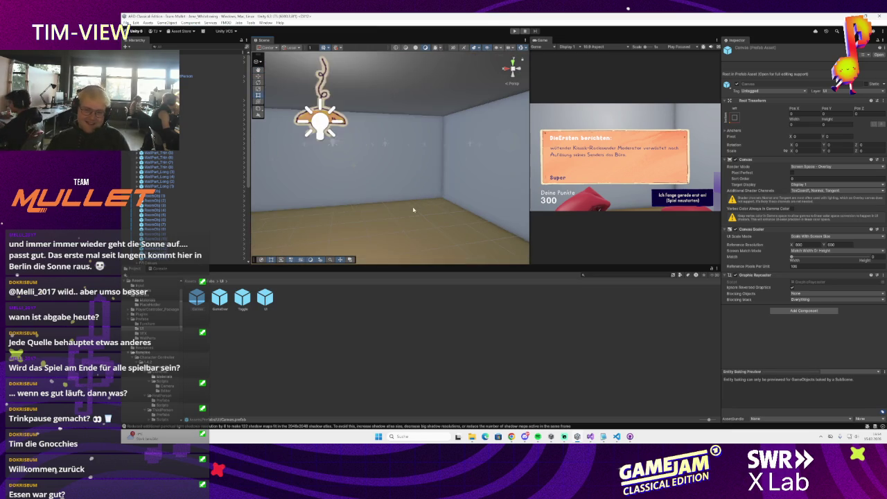
mouse_move(393, 205)
mouse_down()
mouse_move(429, 201)
mouse_move(360, 192)
mouse_move(396, 185)
mouse_move(358, 194)
mouse_move(485, 173)
mouse_move(414, 192)
mouse_move(481, 192)
mouse_move(411, 199)
mouse_up()
scroll(428, 201, down, 5)
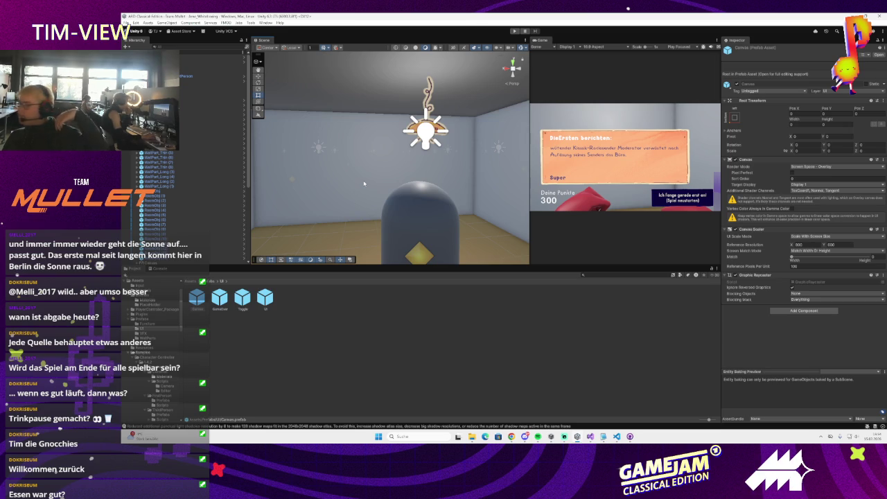
Step: Play-test the maze, then deactivate the ceiling object Decke
click(514, 32)
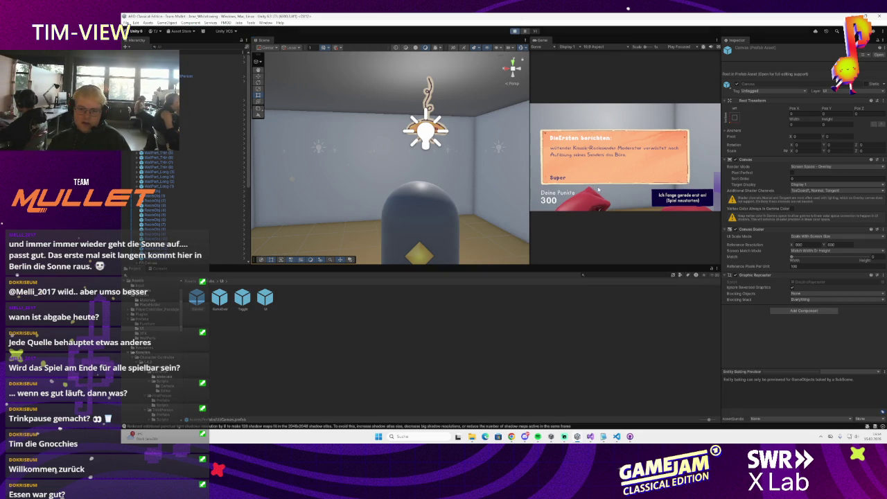
click(597, 188)
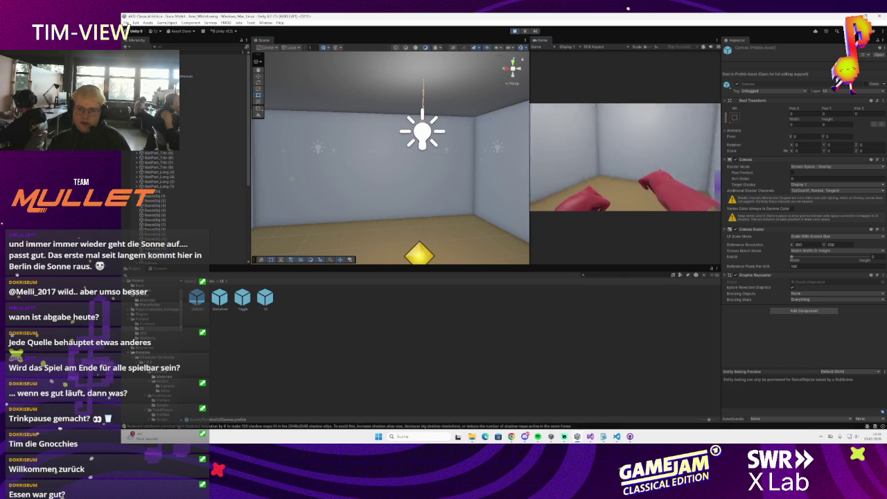
click(514, 31)
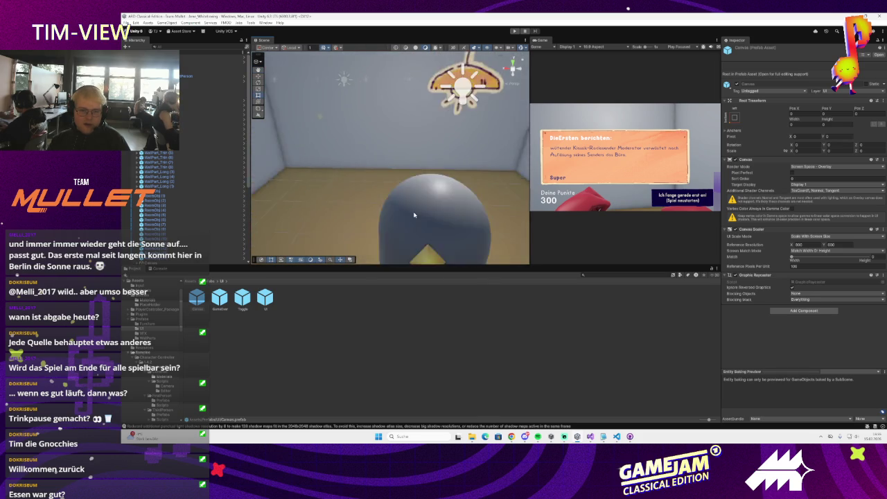
click(421, 192)
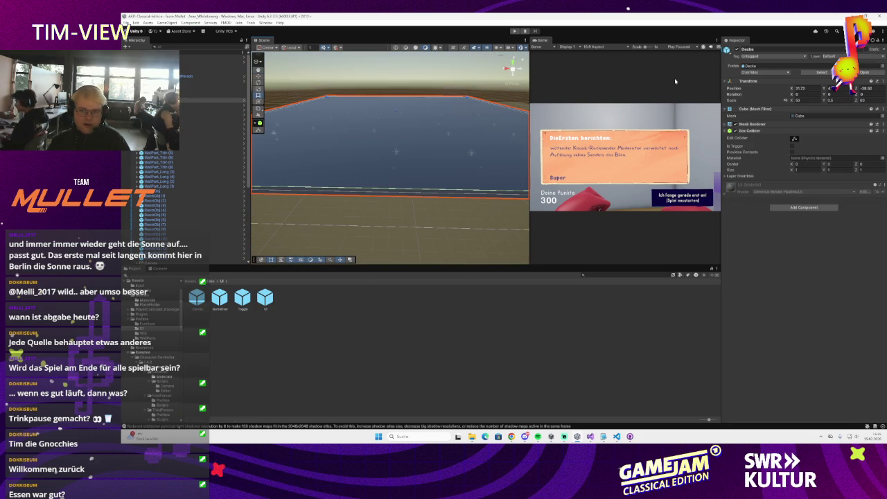
click(728, 50)
Step: Inspect the walls lists of room capsules RoomObj (3), RoomObj (13) and RoomObj (14)
drag(397, 231, 489, 200)
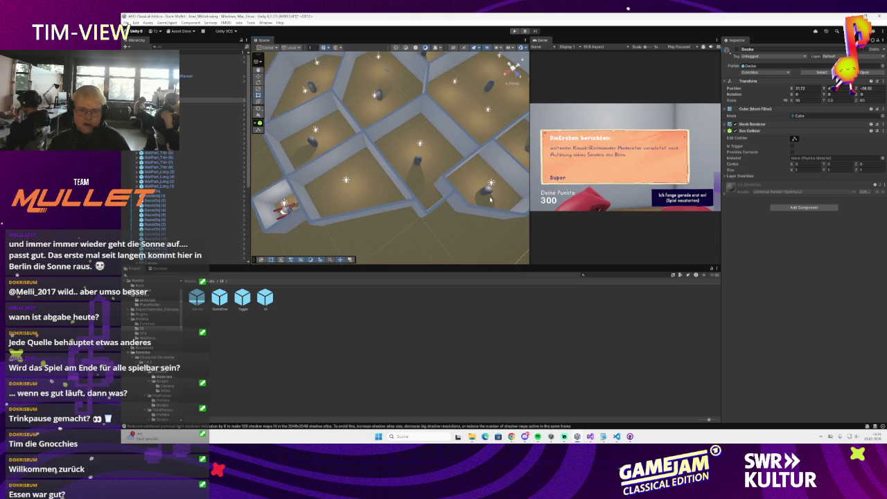
click(489, 194)
click(417, 161)
drag(467, 170, 431, 178)
click(429, 178)
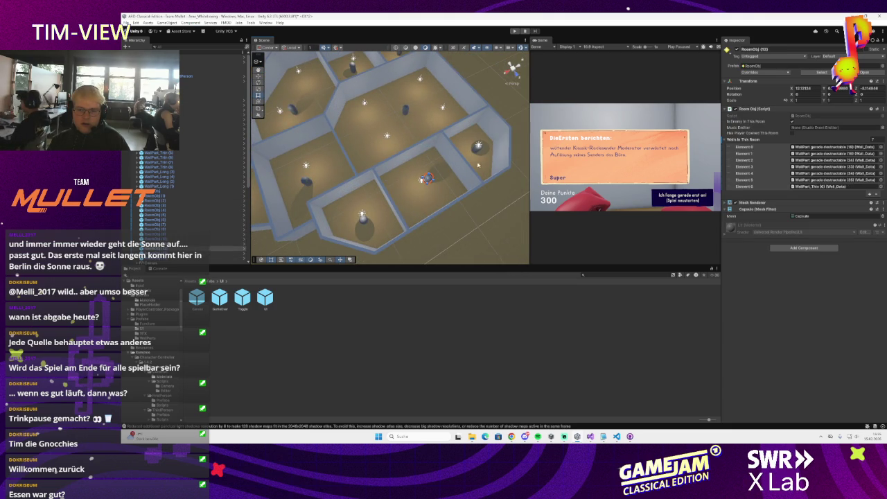
mouse_move(476, 152)
mouse_down()
mouse_move(416, 132)
mouse_move(369, 147)
mouse_up()
click(405, 115)
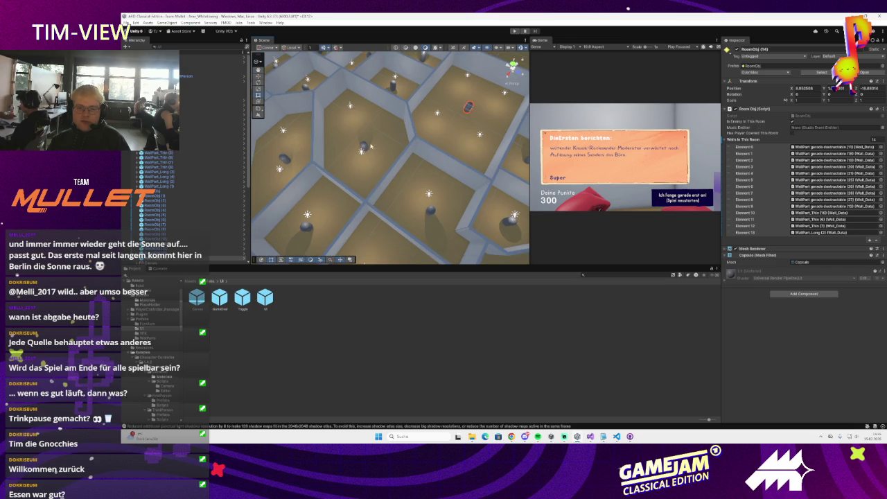
Step: Check the GameOver object, further room capsules and the Canvas object
click(367, 183)
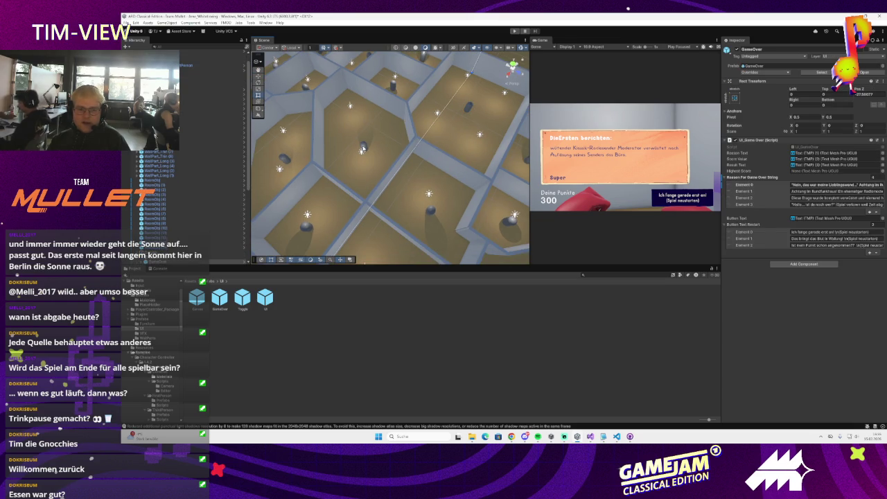
click(362, 149)
drag(362, 149, 343, 201)
click(343, 201)
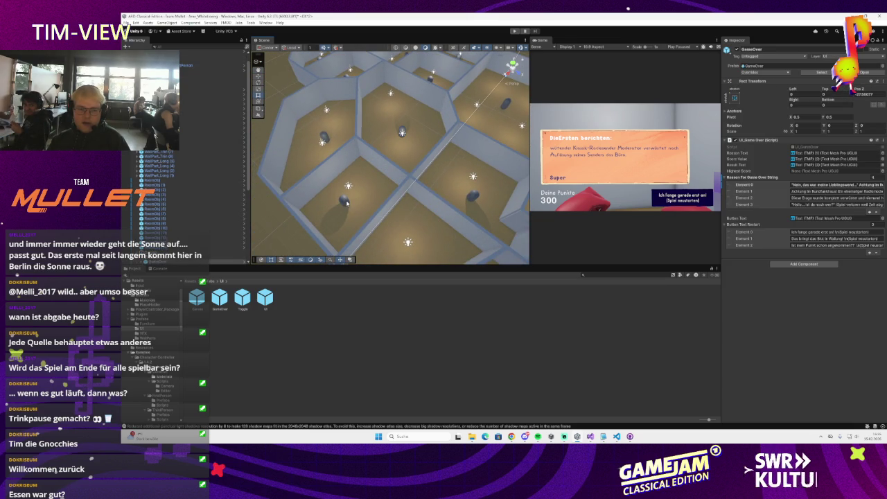
click(343, 201)
mouse_move(343, 201)
mouse_down()
mouse_move(334, 220)
mouse_move(421, 179)
mouse_up()
scroll(187, 201, down, 5)
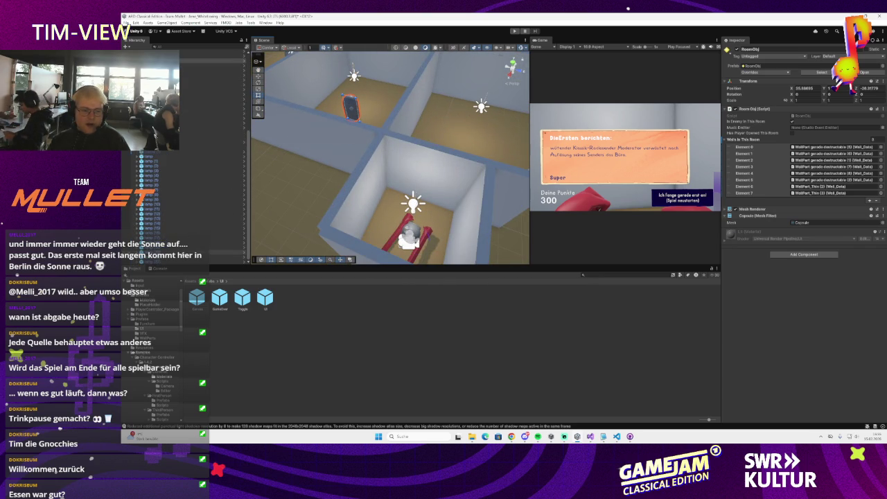
click(207, 133)
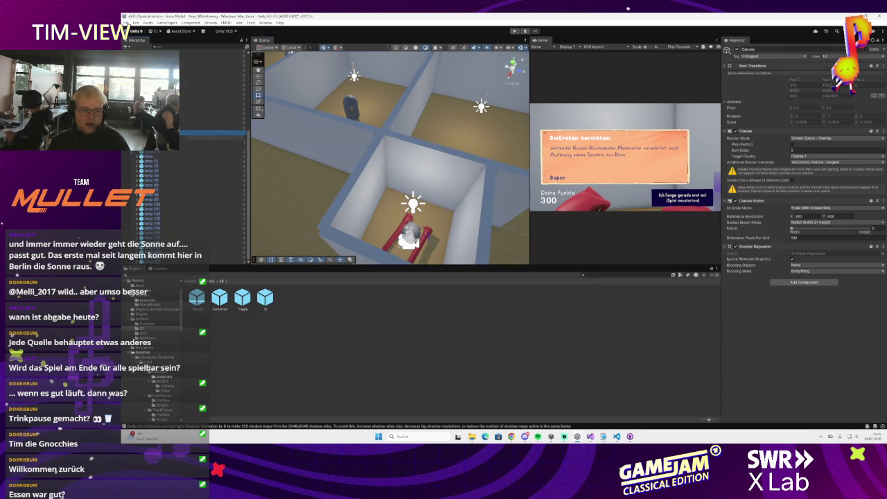
click(208, 142)
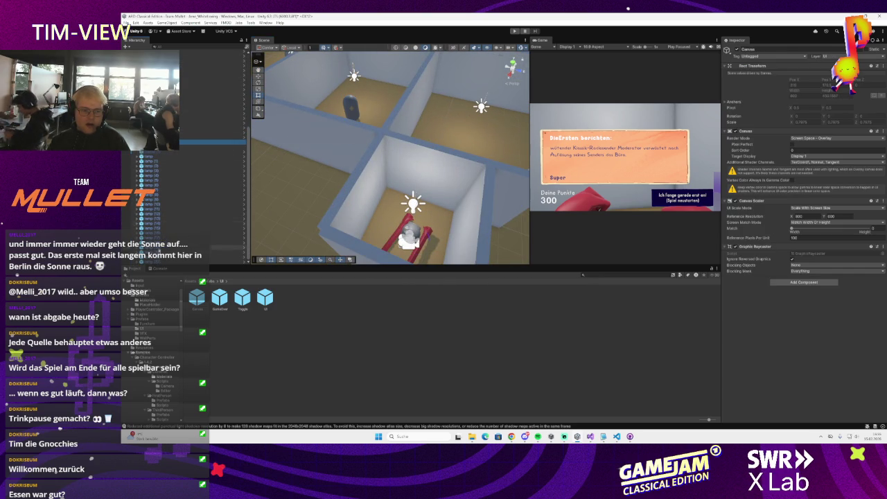
scroll(187, 208, up, 5)
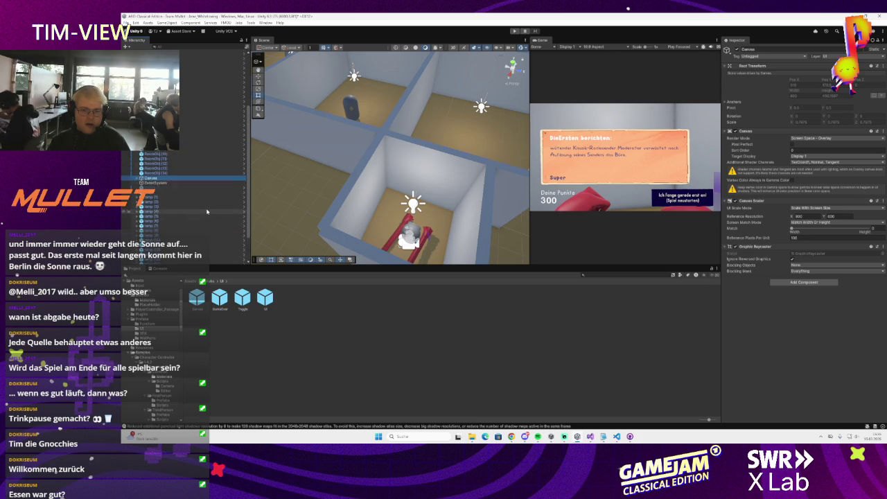
Step: Select RoomObj (5) and its wall WallPart gerade undestructable (1)
right_click(180, 55)
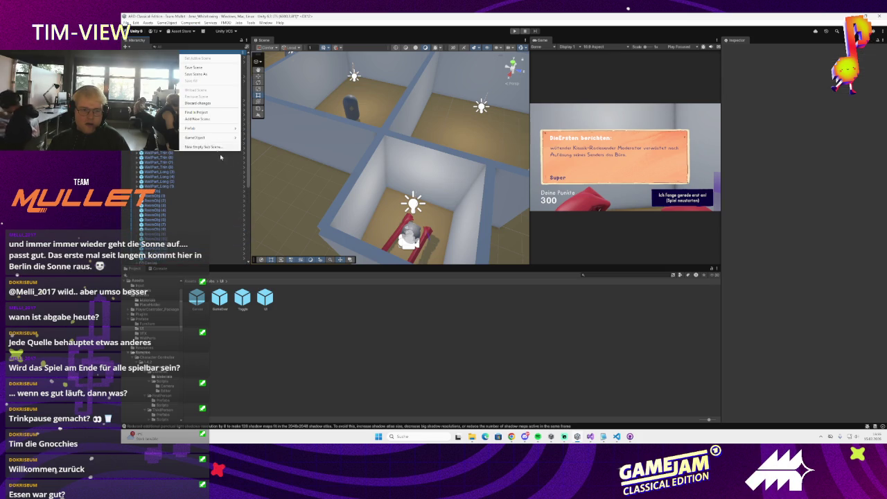
right_click(392, 165)
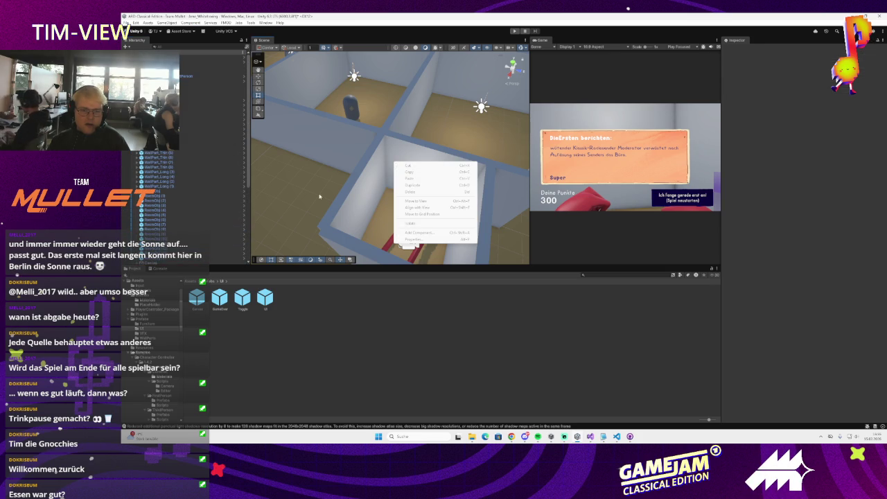
click(167, 198)
click(155, 215)
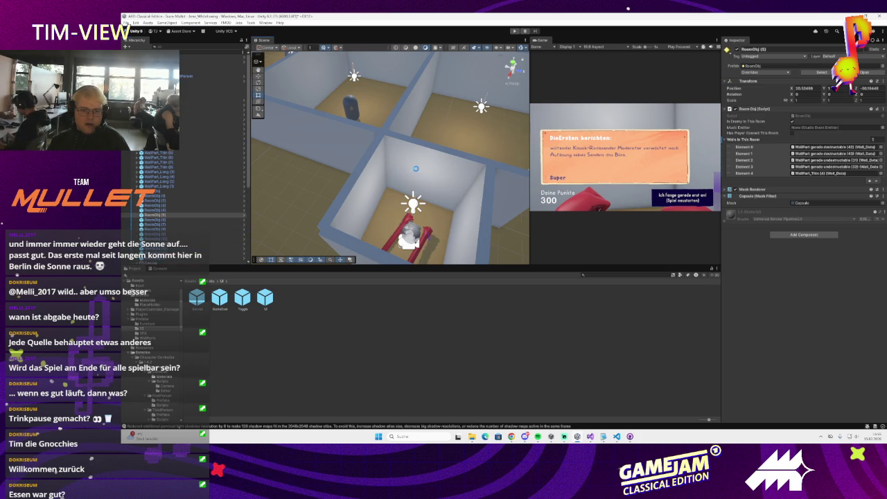
click(416, 167)
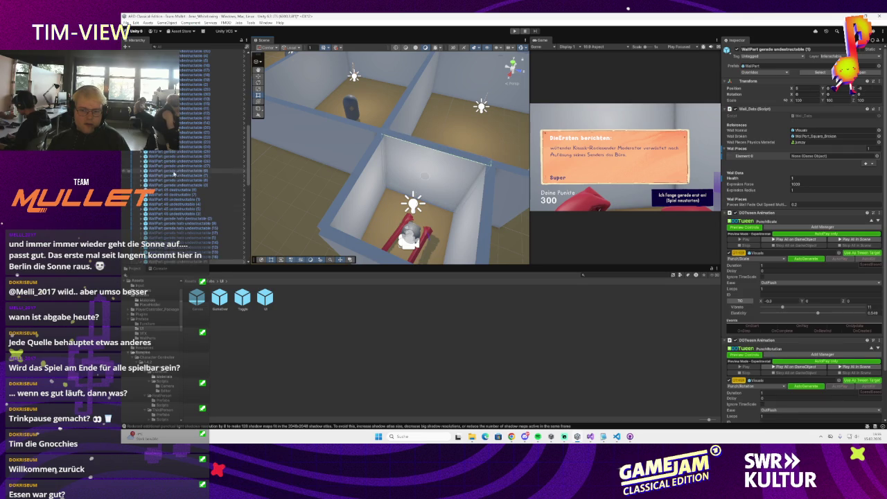
Step: Create a 2D Sprites > Square object and frame the view on it
right_click(182, 192)
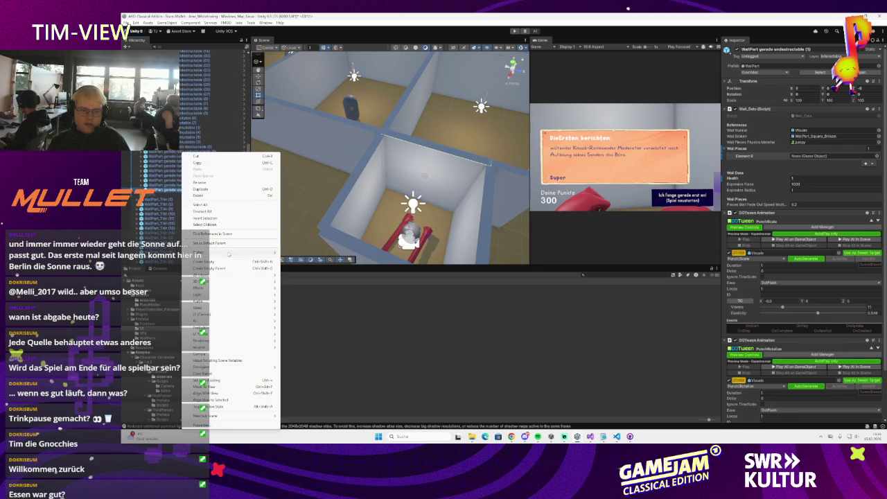
mouse_move(210, 278)
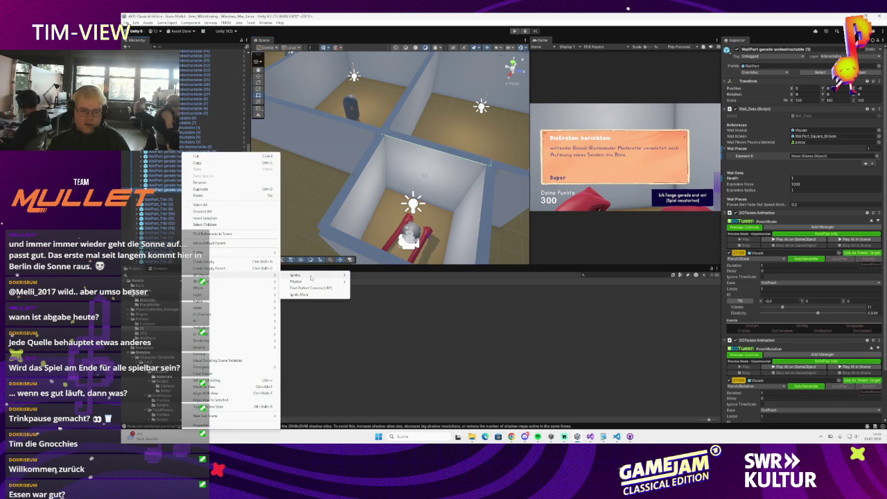
mouse_move(311, 277)
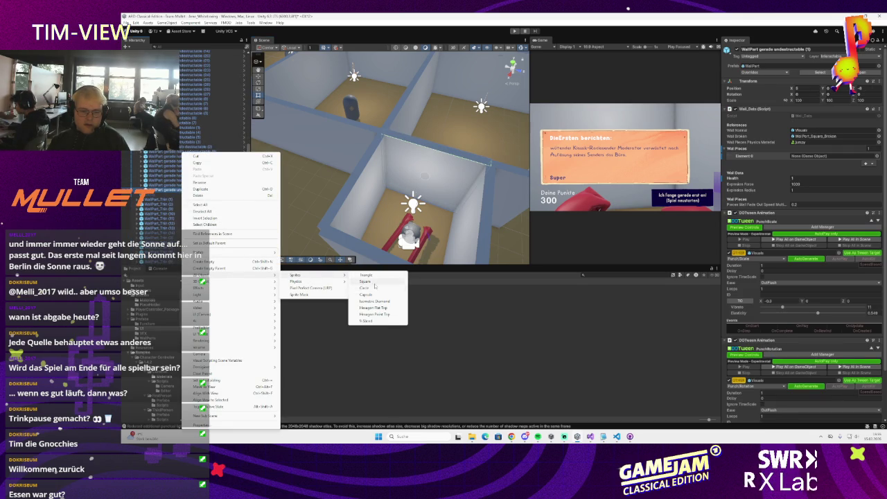
click(375, 281)
double_click(167, 201)
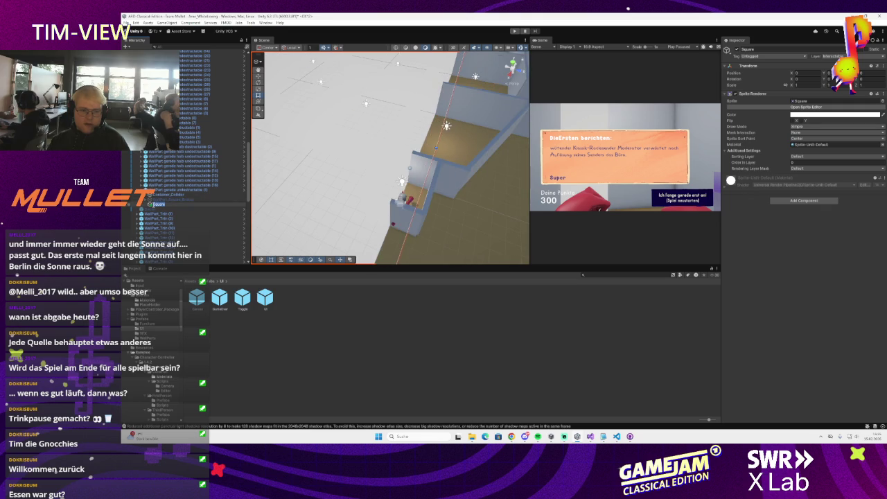
Step: Locate the Square sprite's built-in source asset in the Project panel
scroll(387, 180, down, 3)
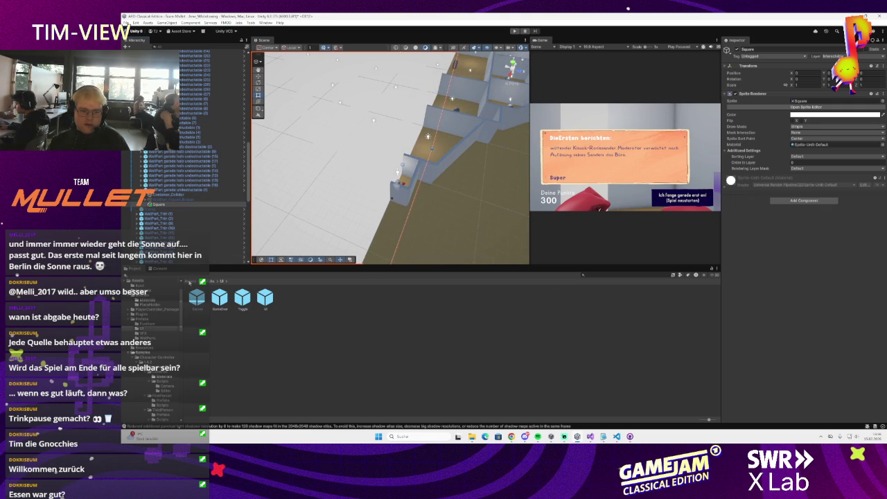
click(189, 281)
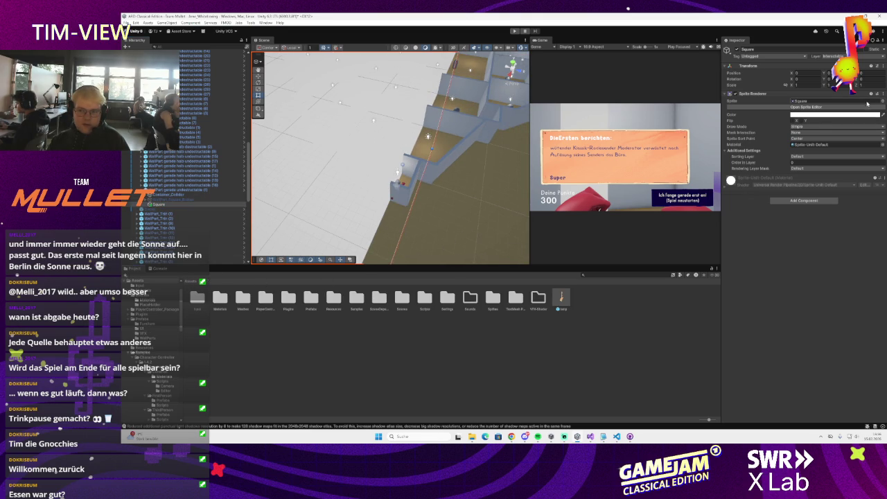
click(866, 103)
click(388, 262)
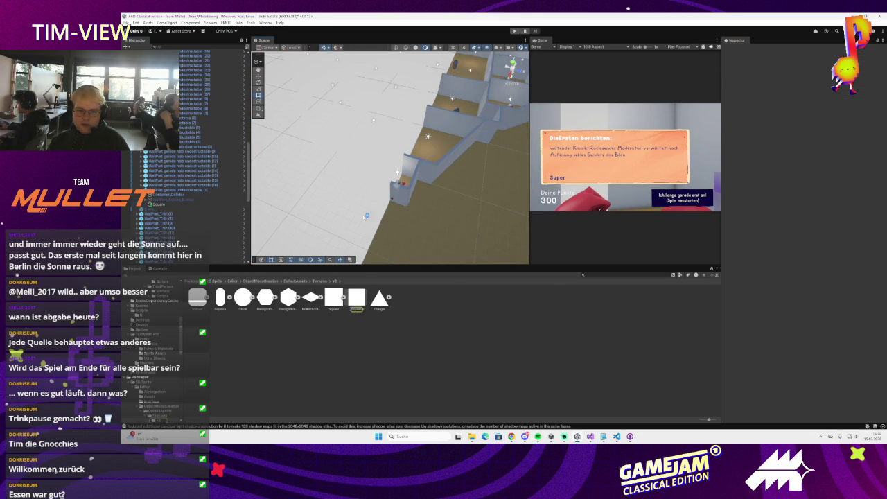
click(347, 173)
Step: Inspect the stair-room wall pieces and select the first undestructable straight wall piece
mouse_move(316, 194)
mouse_down()
mouse_move(336, 225)
mouse_move(338, 208)
mouse_move(311, 216)
mouse_move(280, 201)
mouse_up()
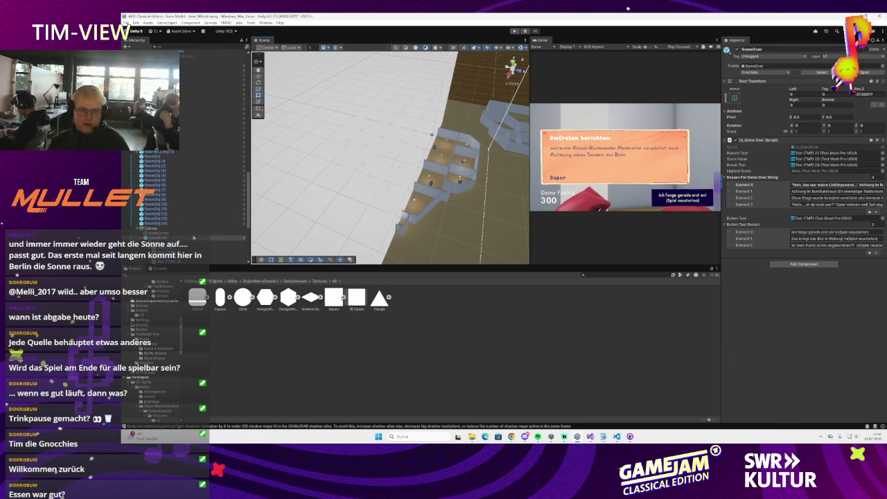
drag(359, 208, 361, 214)
click(362, 215)
key(f)
click(212, 222)
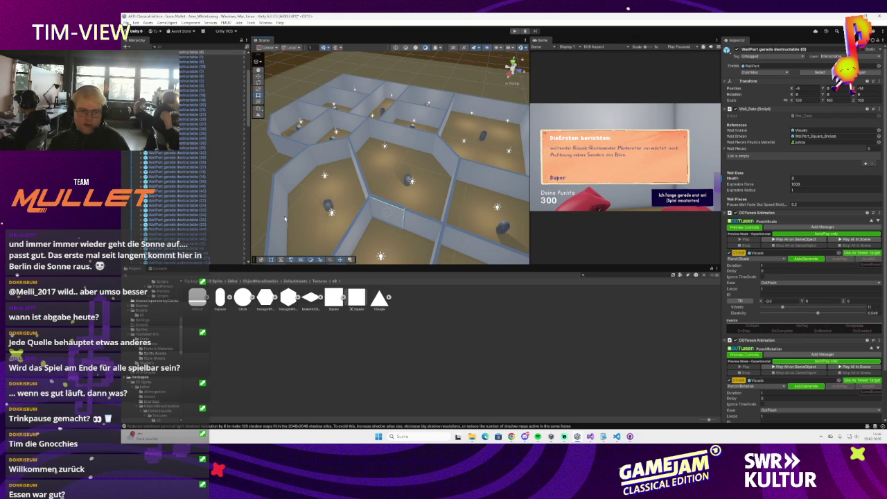
scroll(211, 222, down, 5)
scroll(359, 202, up, 6)
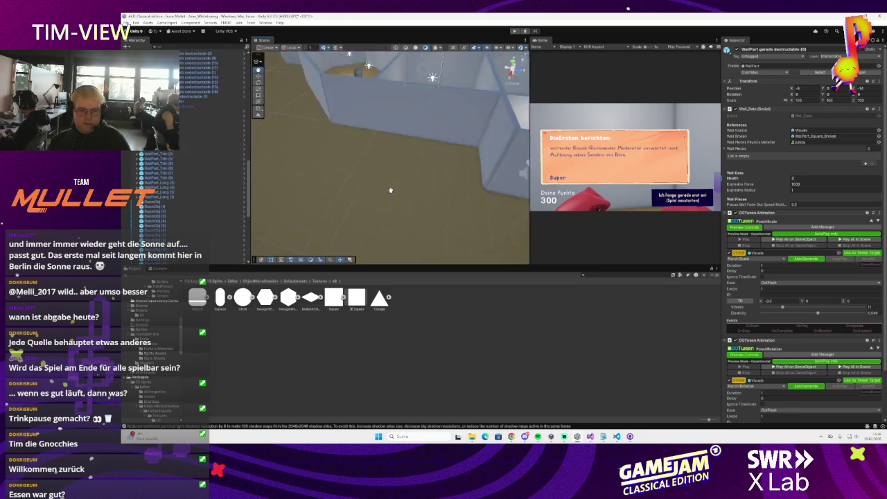
scroll(359, 203, down, 5)
click(197, 96)
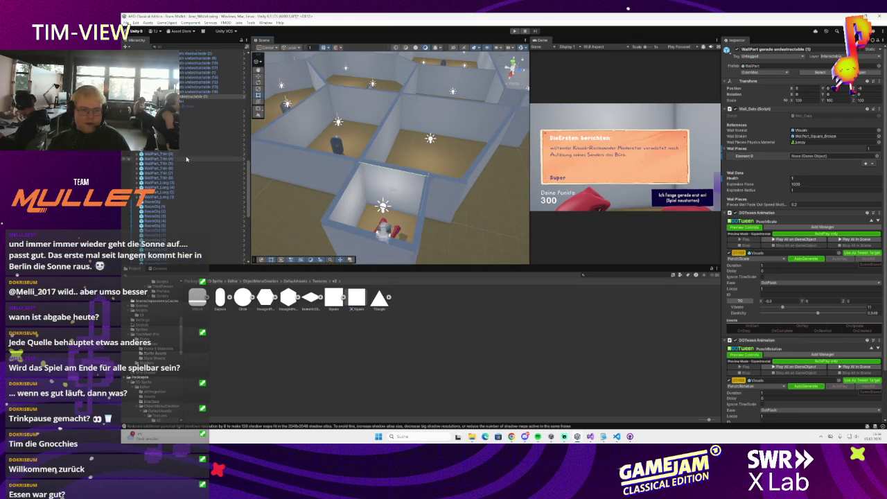
right_click(181, 98)
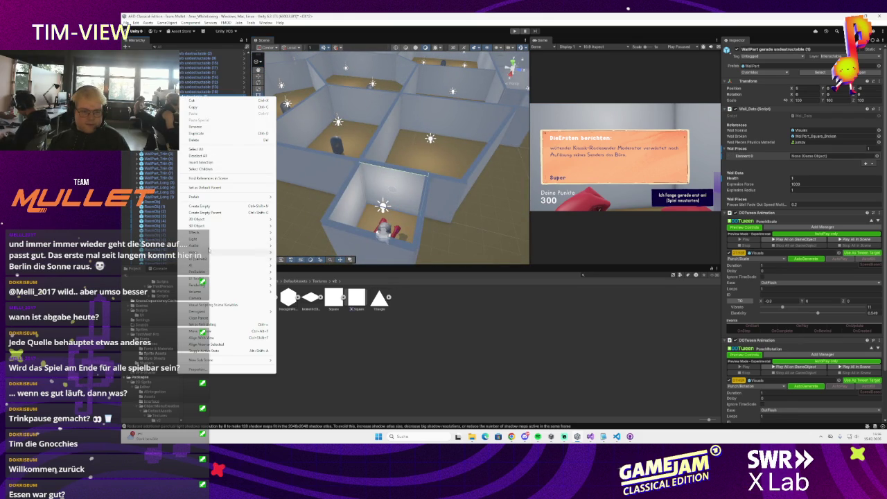
Step: Create a new Square sprite in the scene and select it as IntroWall
mouse_move(210, 219)
mouse_move(294, 219)
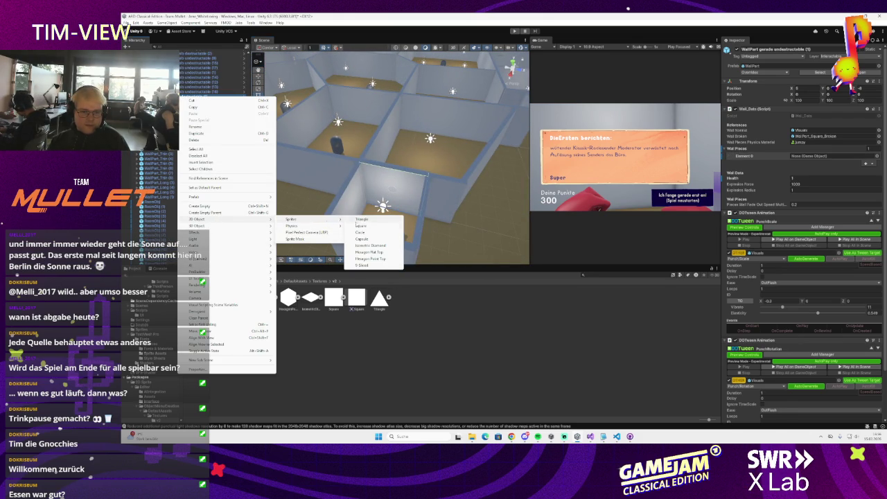
click(377, 227)
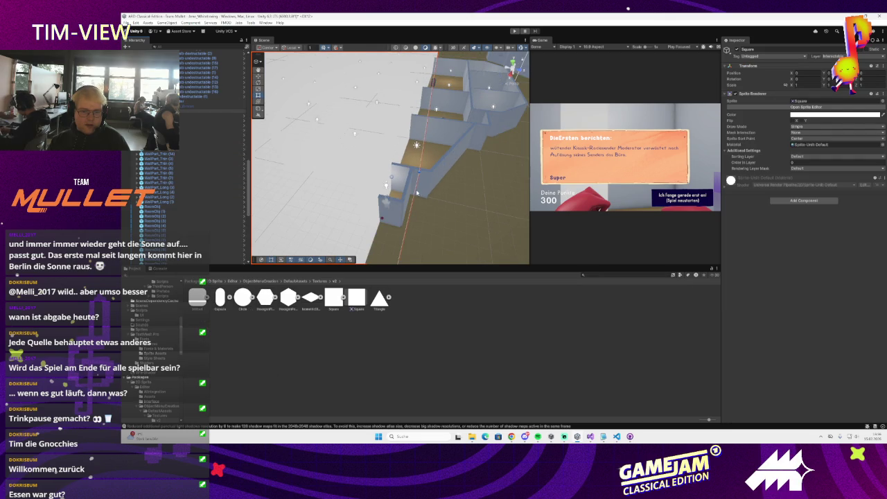
click(208, 125)
click(208, 84)
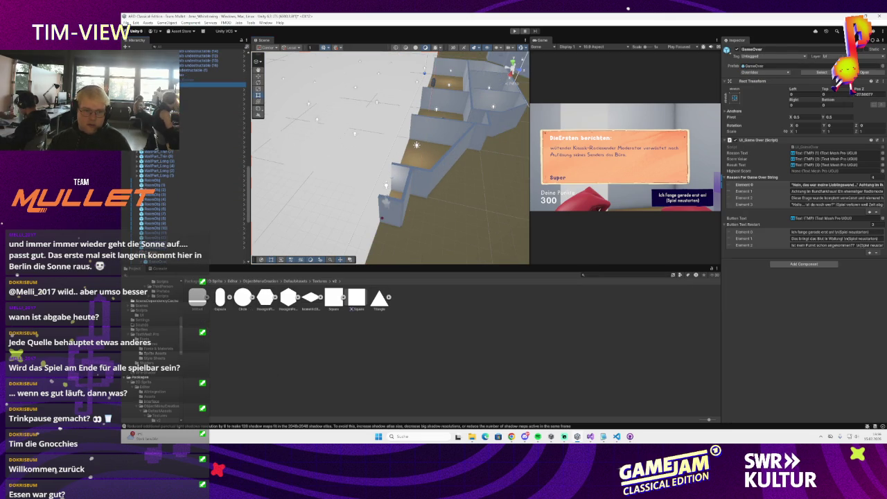
Step: Set IntroWall's Y rotation to 90 and scale it into a thin wall panel
key(e)
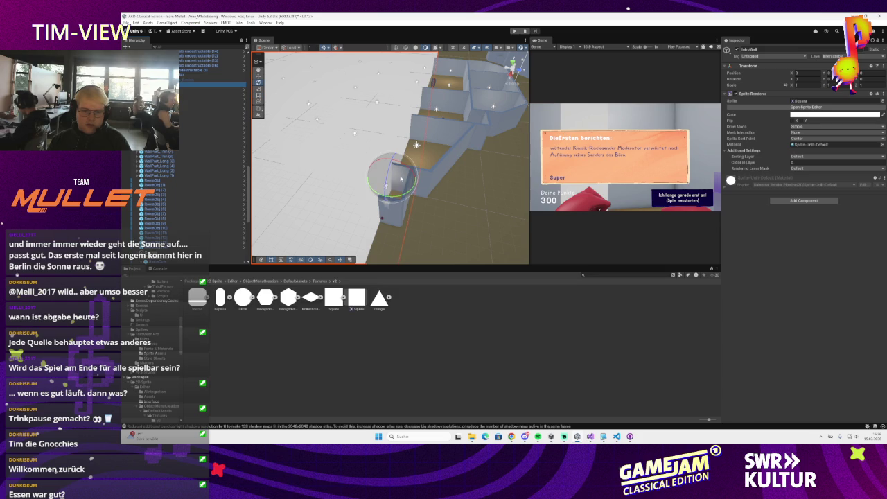
key(r)
mouse_move(397, 182)
mouse_down()
mouse_move(409, 181)
mouse_move(387, 192)
mouse_up()
scroll(388, 190, down, 5)
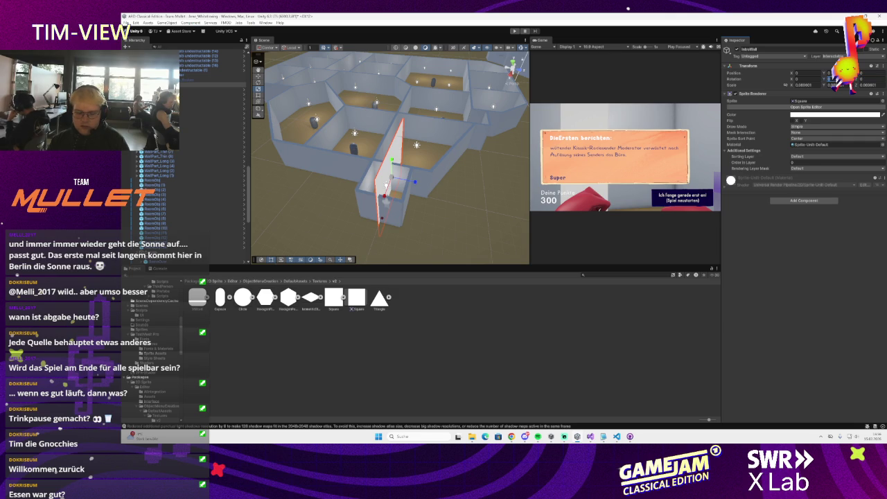
text(90)
mouse_move(386, 183)
mouse_down()
mouse_move(376, 179)
mouse_move(392, 201)
mouse_move(405, 183)
mouse_move(432, 191)
mouse_up()
scroll(376, 179, up, 10)
click(882, 101)
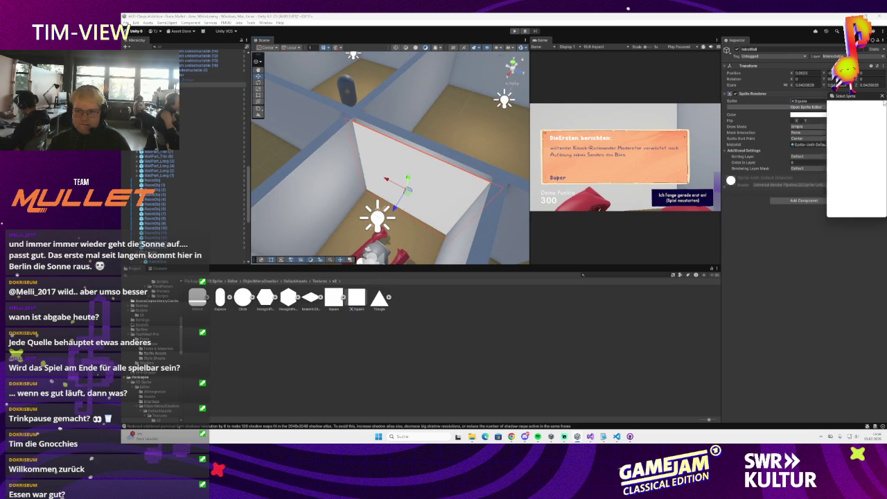
Step: Apply the studio image sprite to the intro wall and focus the view on it
scroll(858, 156, down, 5)
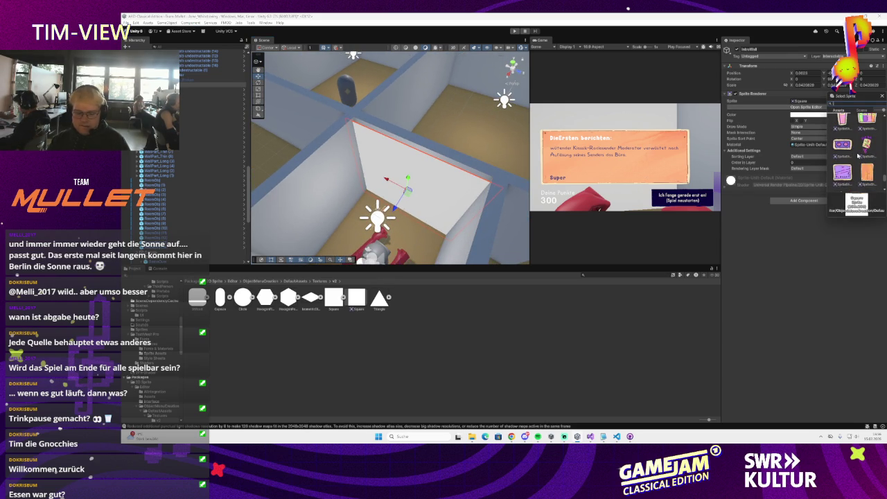
scroll(857, 155, down, 3)
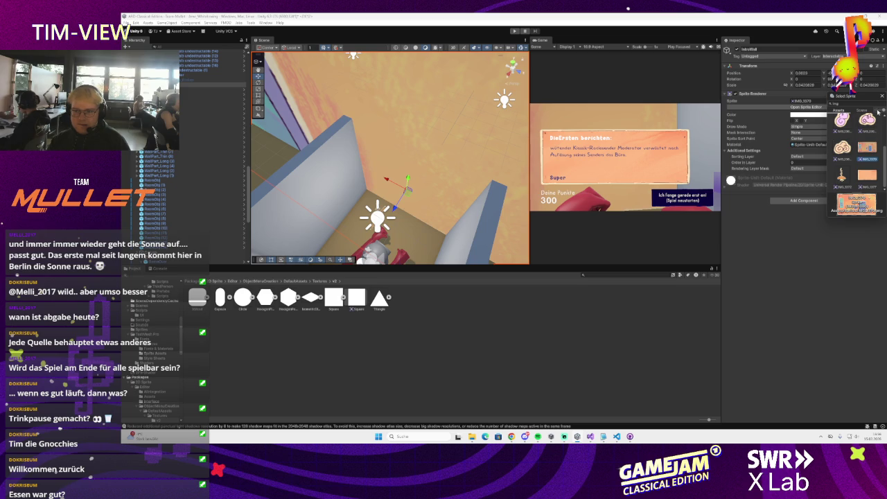
click(882, 96)
key(f)
key(e)
key(r)
scroll(380, 179, down, 5)
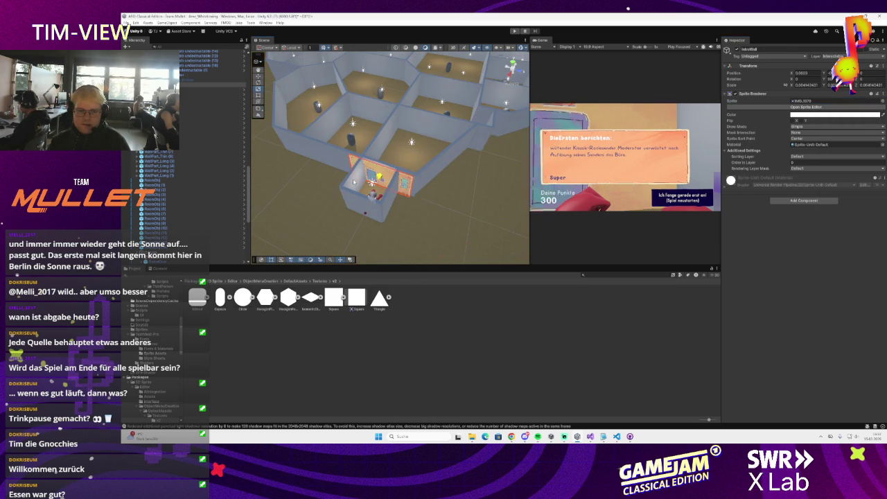
scroll(372, 181, up, 8)
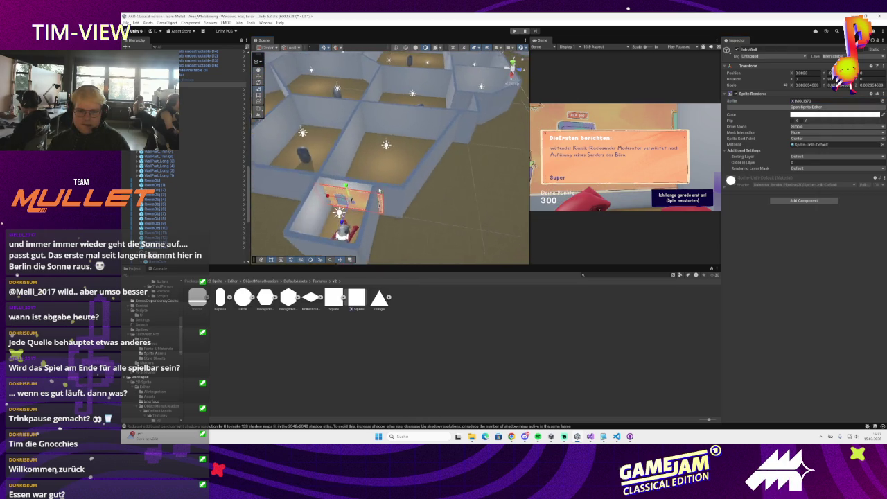
mouse_move(395, 190)
mouse_down()
mouse_move(398, 167)
mouse_move(416, 162)
mouse_move(393, 177)
mouse_up()
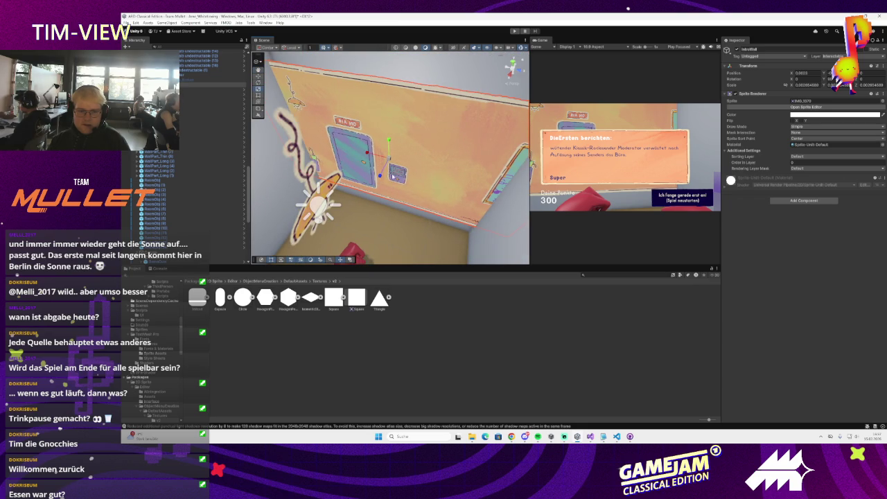
Step: Rotate the intro wall to show its ON AIR side and shrink it to fit the room
key(e)
mouse_move(392, 162)
mouse_down()
mouse_move(418, 179)
mouse_move(412, 186)
mouse_up()
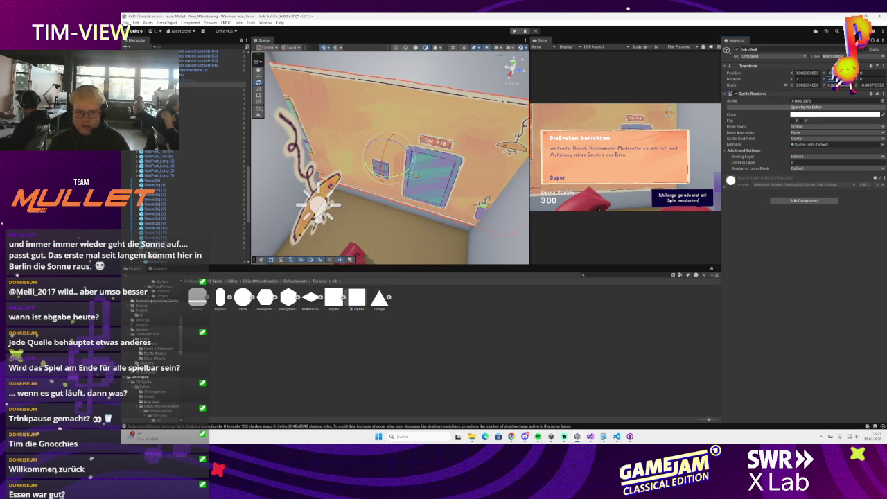
drag(478, 147, 513, 162)
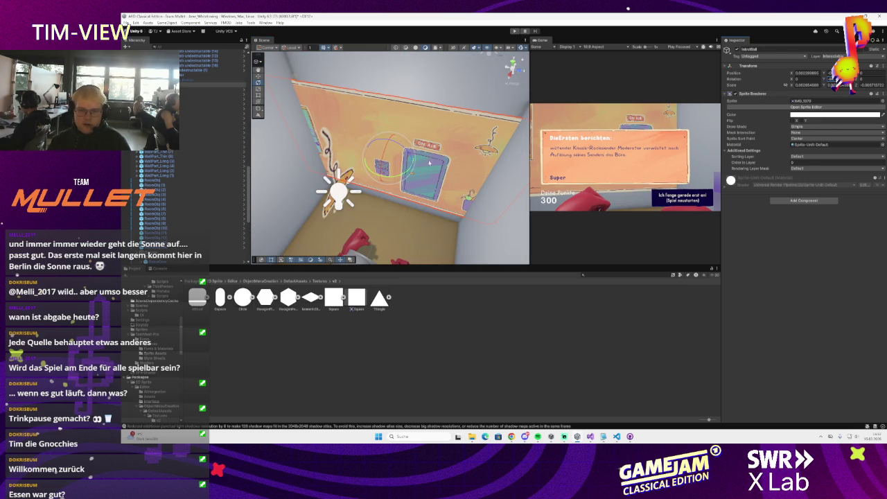
mouse_move(794, 86)
mouse_down()
mouse_move(802, 86)
mouse_move(788, 86)
mouse_up()
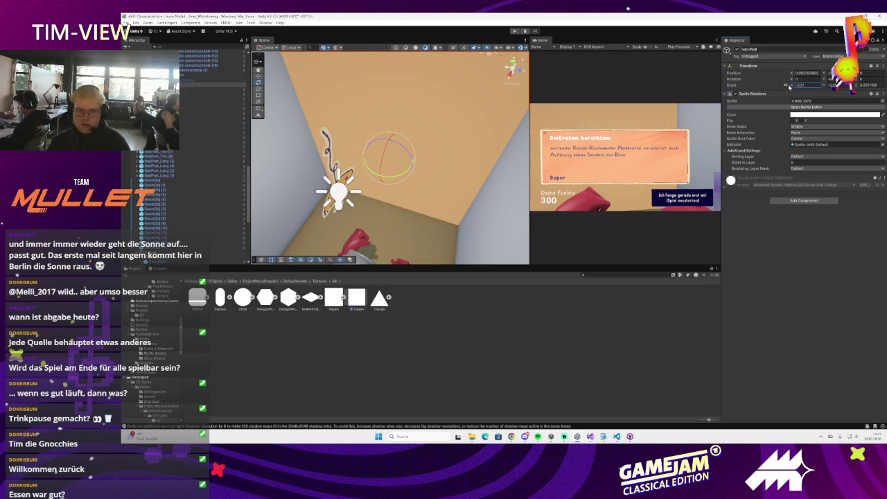
key(ctrl+z)
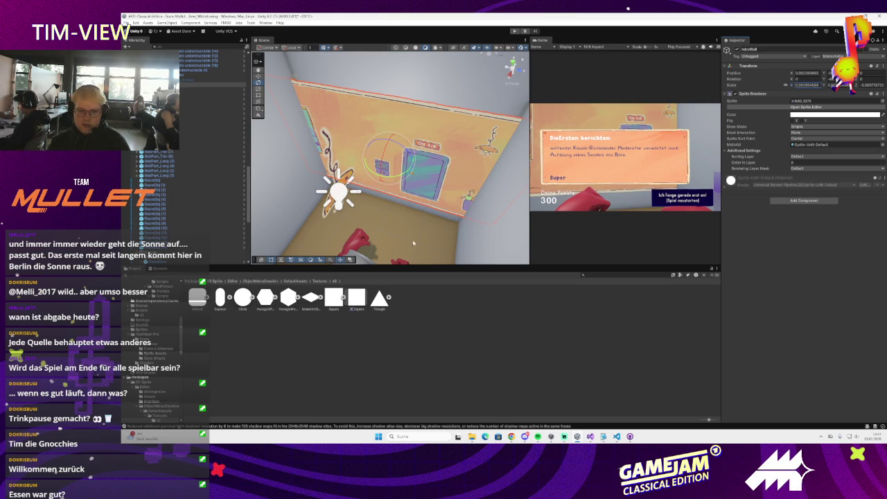
mouse_move(793, 86)
mouse_down()
mouse_move(383, 177)
mouse_move(398, 168)
mouse_up()
scroll(416, 159, down, 4)
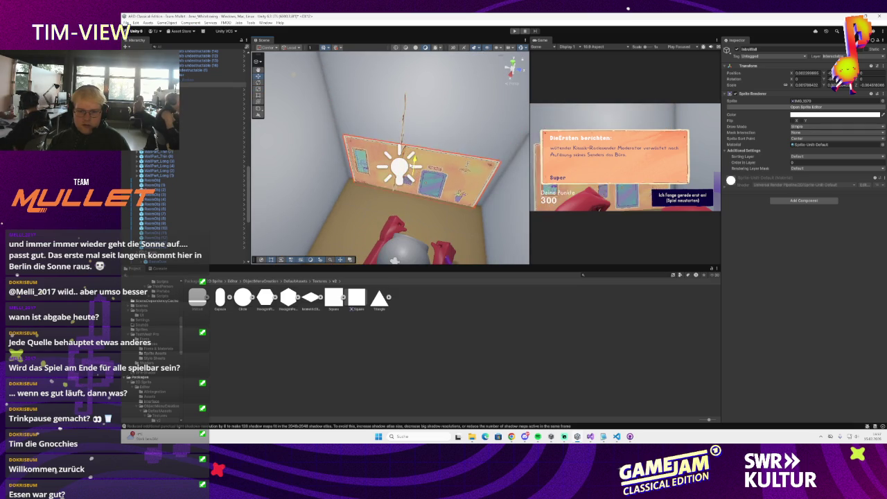
Step: Review the wall at an oblique angle and select WallPart gerade undestructable (1)
mouse_move(415, 159)
mouse_down()
mouse_move(379, 170)
mouse_move(437, 187)
mouse_up()
key(e)
key(r)
key(w)
click(197, 70)
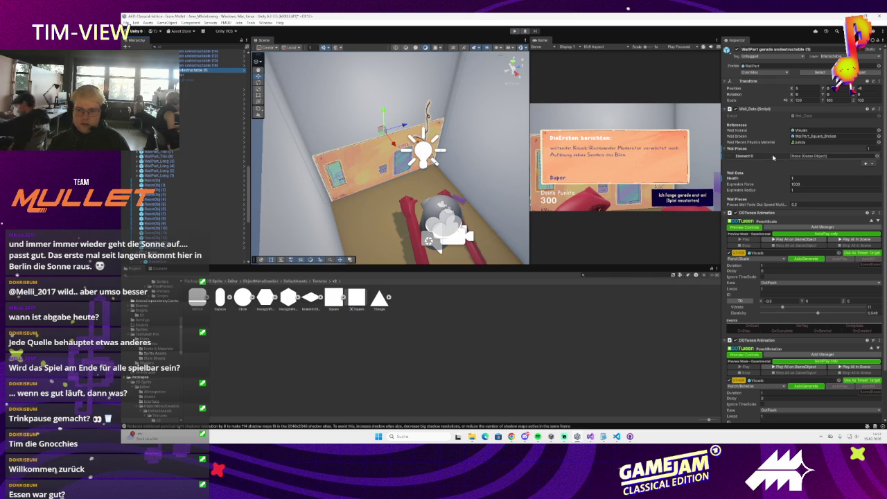
Step: Assign IntroWall to Wall Pieces Element 0, save the scene, and switch to GitHub Desktop
drag(208, 83, 828, 157)
click(127, 23)
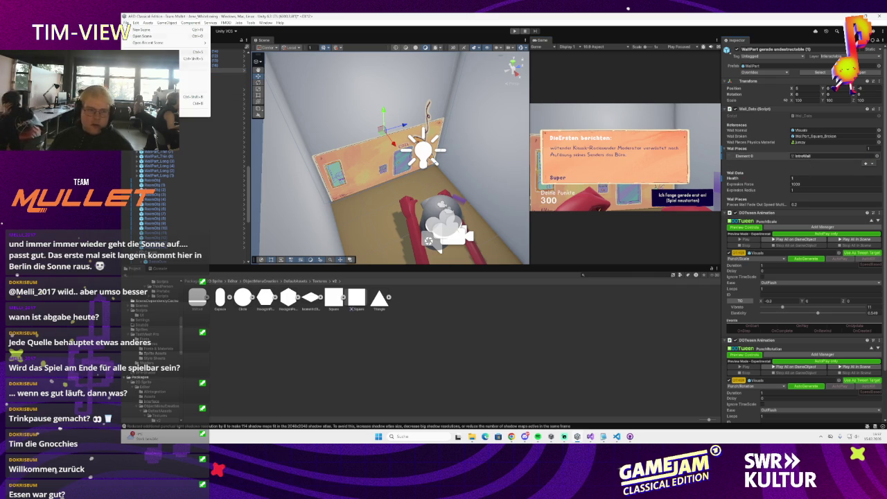
key(Escape)
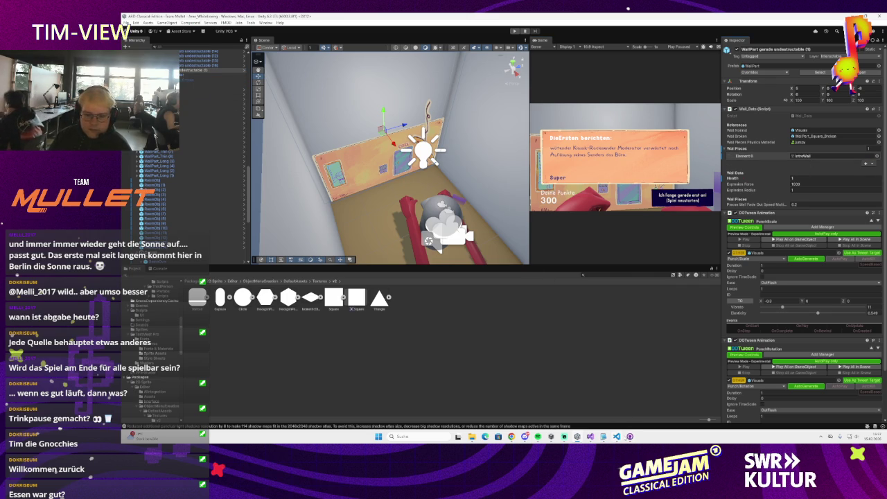
key(alt+Tab)
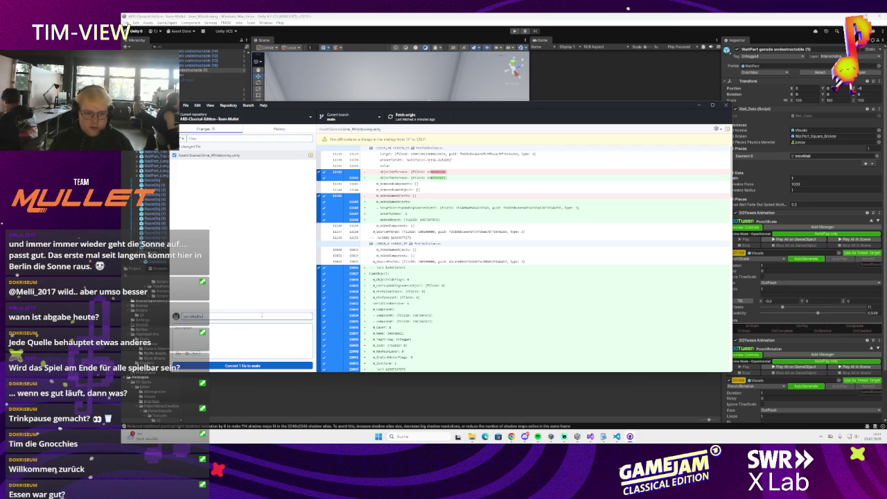
Step: Commit the scene change to main, push to origin, and start a Unity play test
click(254, 368)
key(ctrl+p)
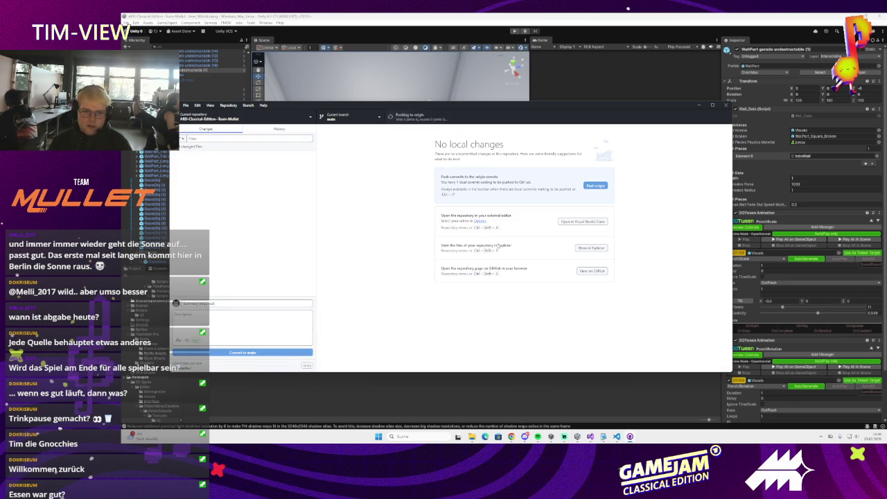
click(698, 105)
click(517, 32)
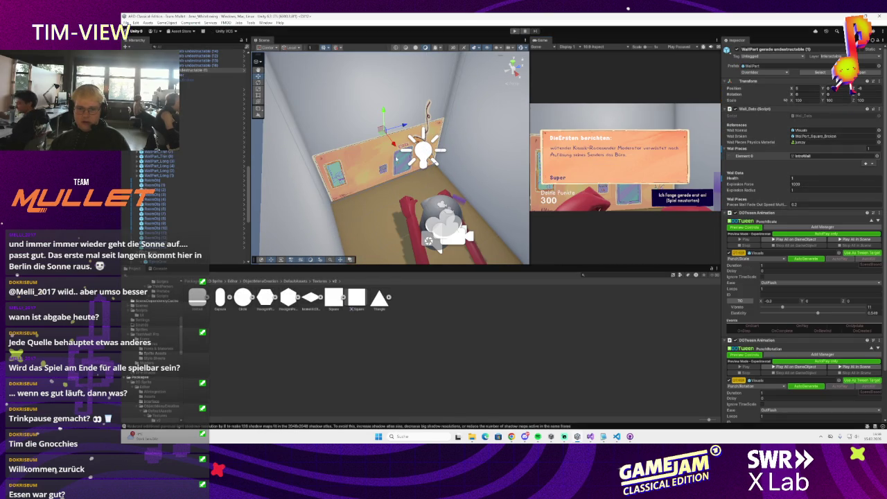
Step: After the play run, select IntroWall and frame it in the Scene view
click(194, 115)
key(f)
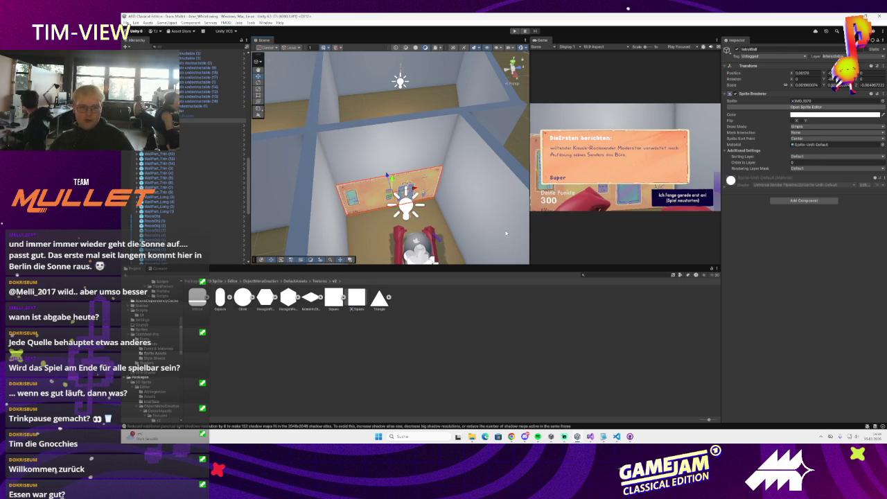
Step: Scroll the Hierarchy back to the top and select SoundBox_Spawner to show its settings
scroll(201, 195, down, 5)
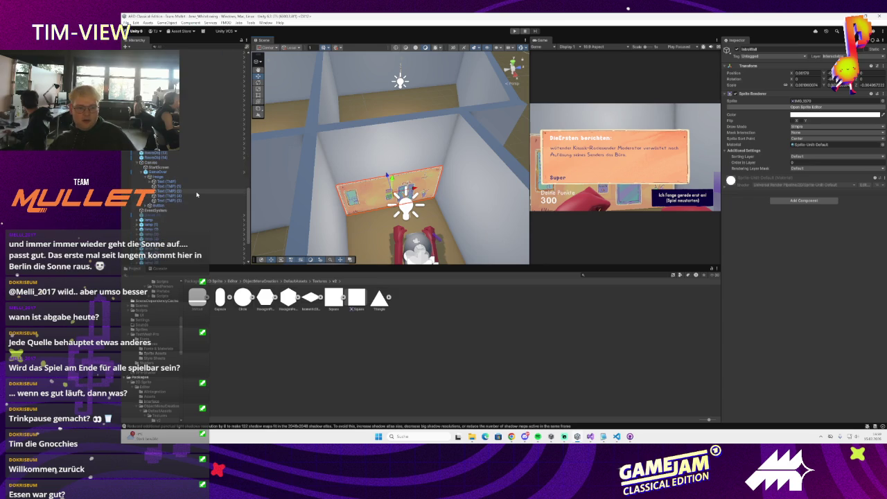
scroll(187, 207, up, 5)
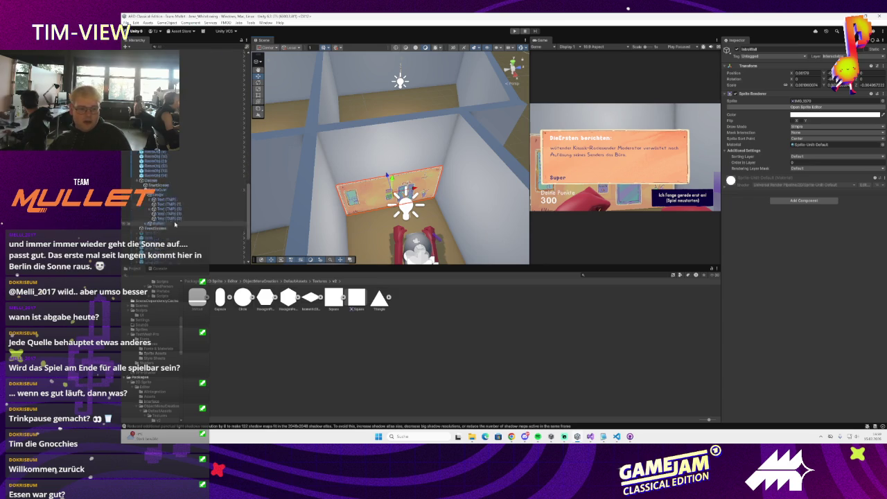
scroll(175, 224, up, 10)
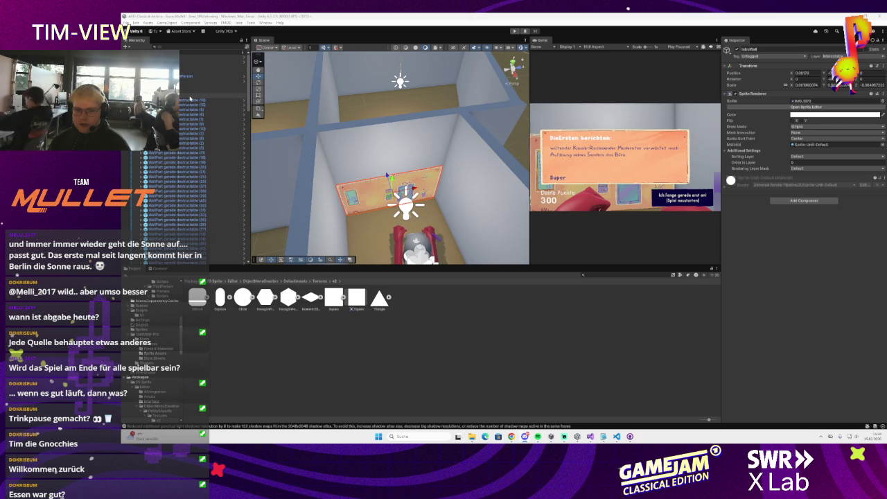
click(194, 62)
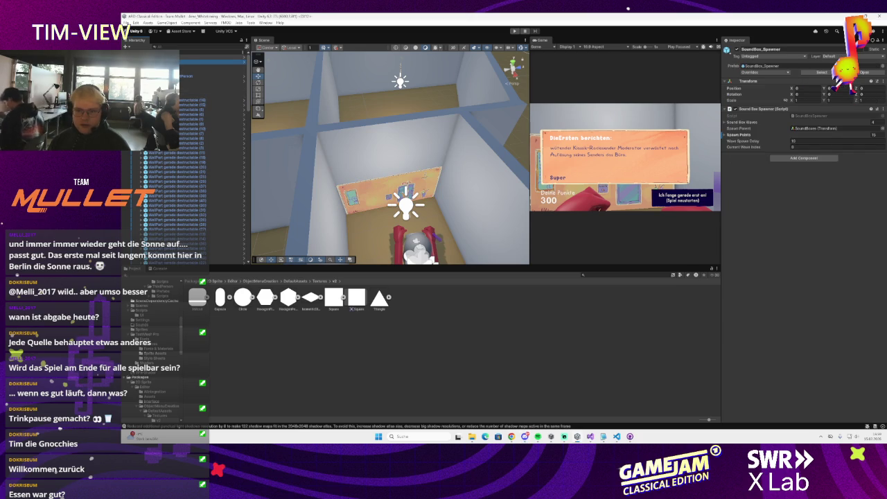
Step: Select the Game Manager object and check the Console messages
click(197, 58)
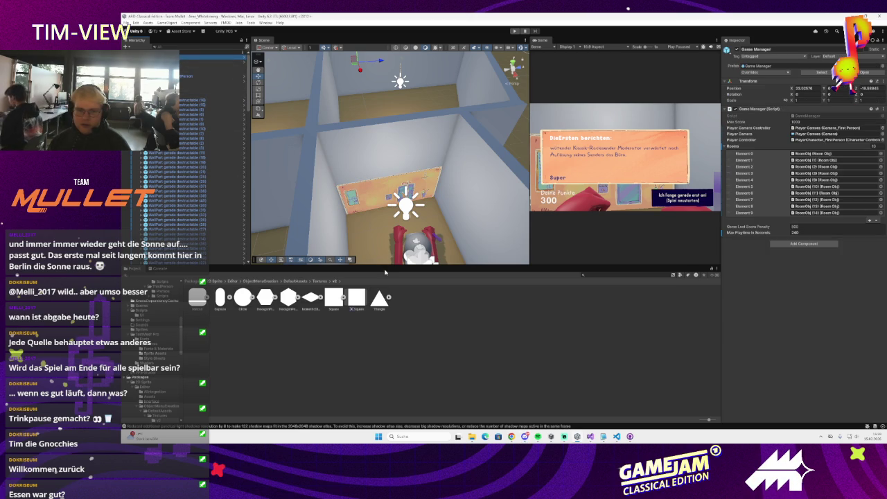
click(154, 269)
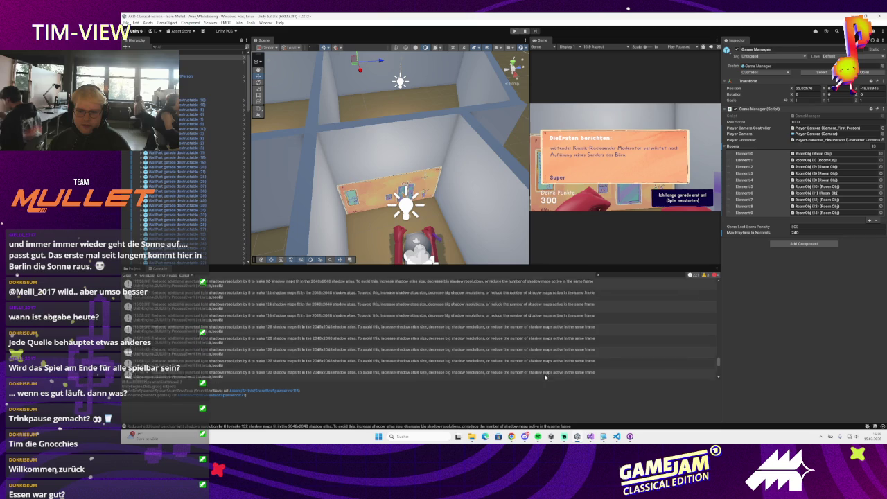
drag(719, 360, 712, 281)
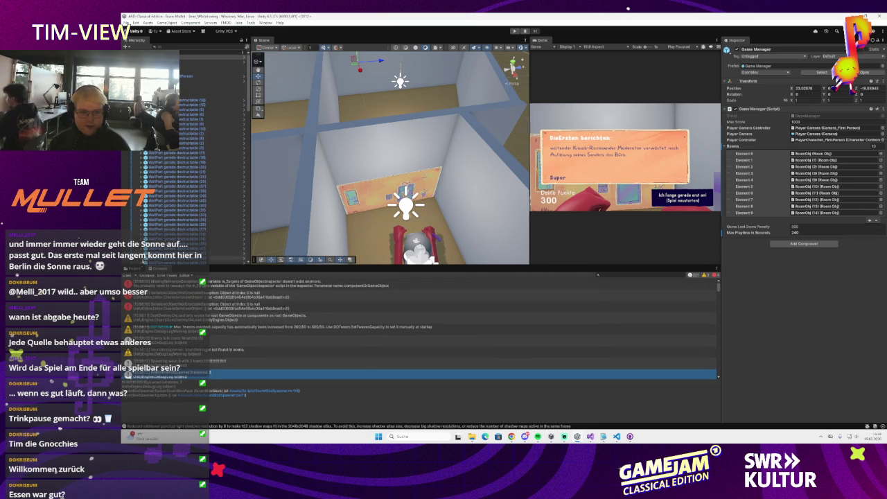
Step: Return to the Project sprite assets and select the IntroWall sprite on the starting room's back wall
click(130, 269)
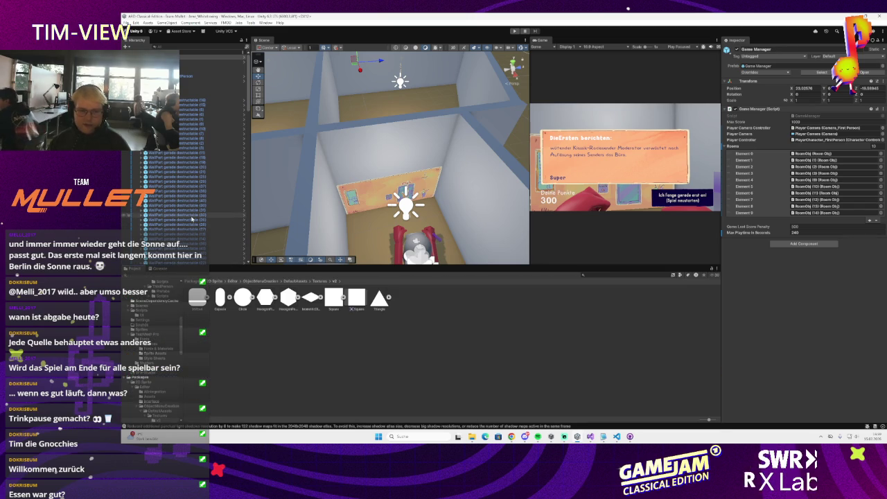
scroll(196, 216, down, 3)
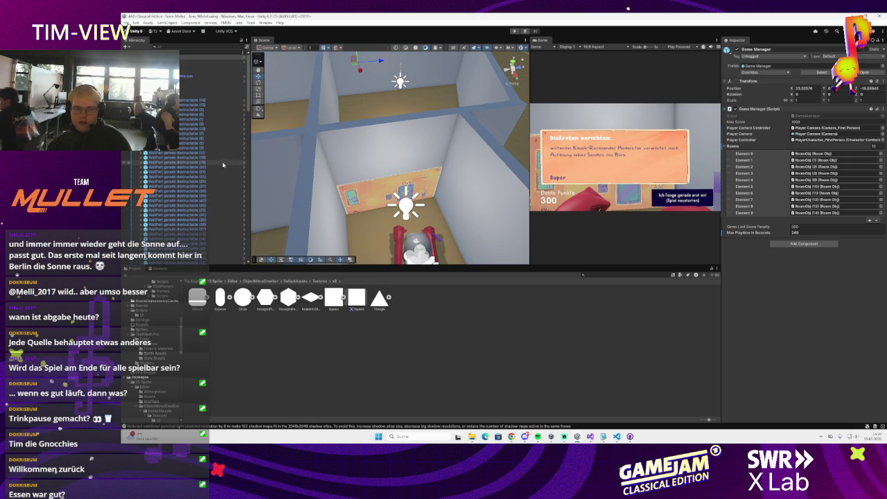
scroll(213, 172, down, 3)
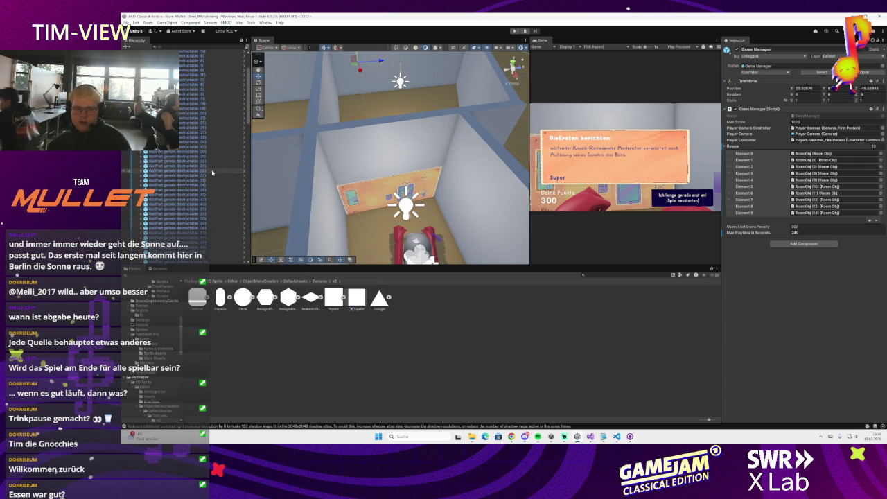
scroll(367, 173, up, 3)
click(367, 175)
click(385, 170)
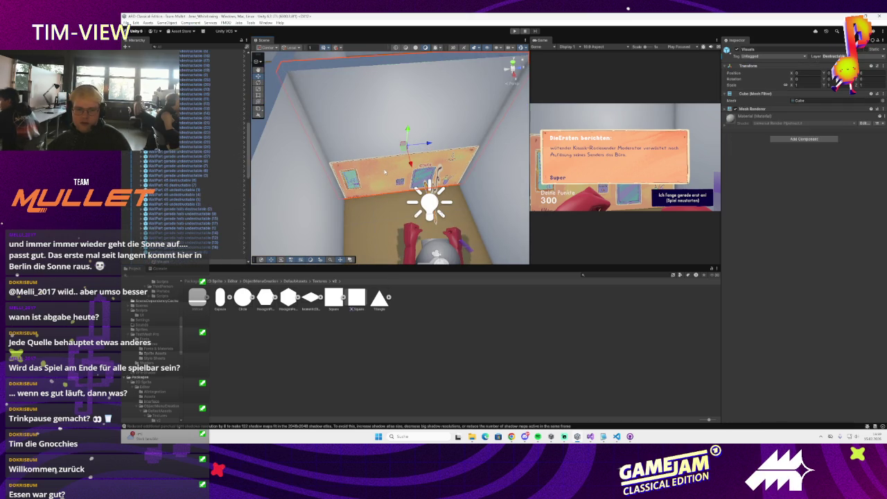
click(390, 165)
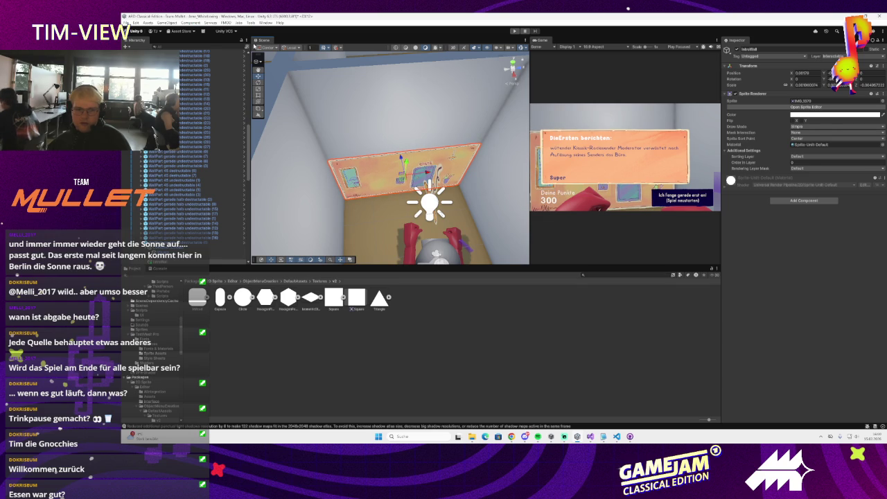
click(141, 31)
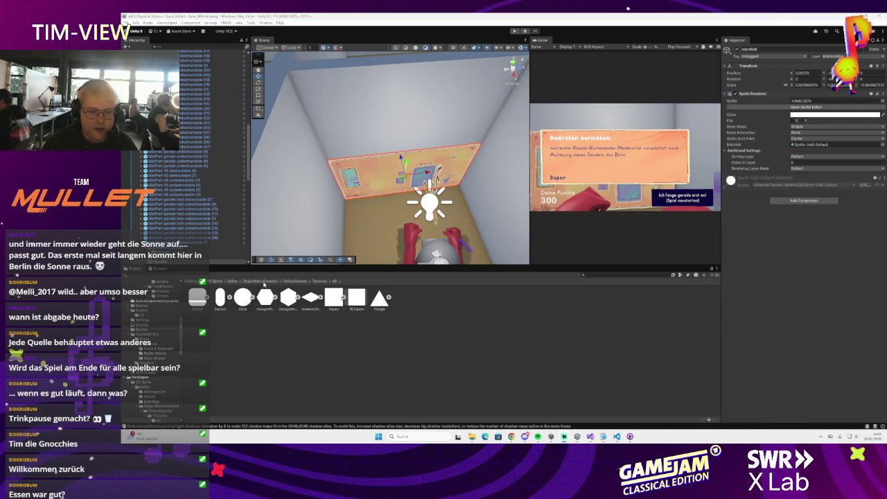
Step: Browse the Packages Editor, UI and SpriteEditor folders, then return to the Assets folder
click(253, 281)
click(232, 281)
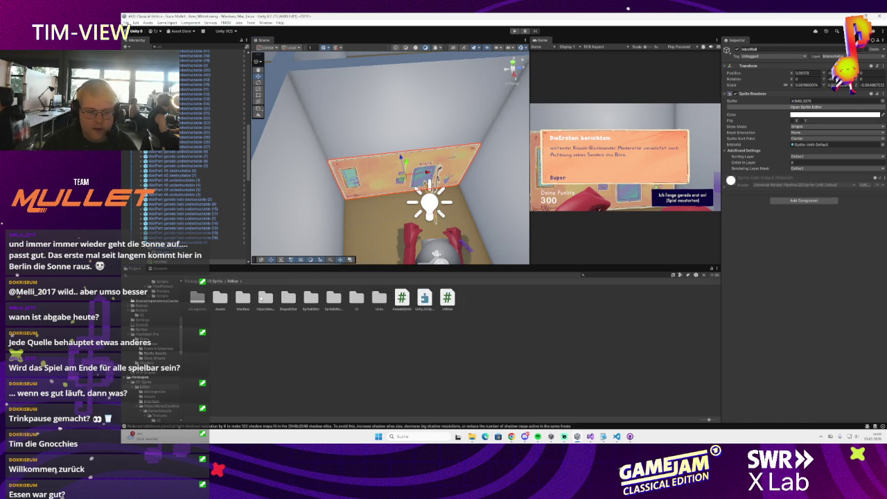
double_click(356, 298)
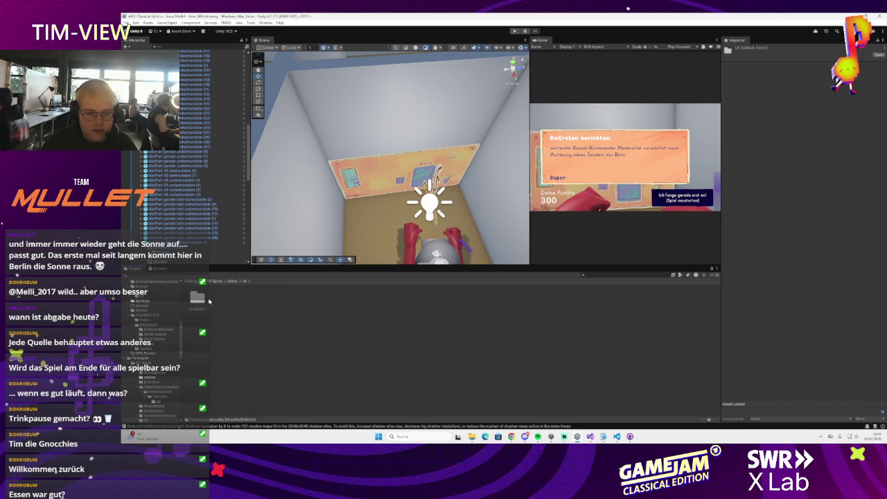
double_click(198, 298)
click(192, 280)
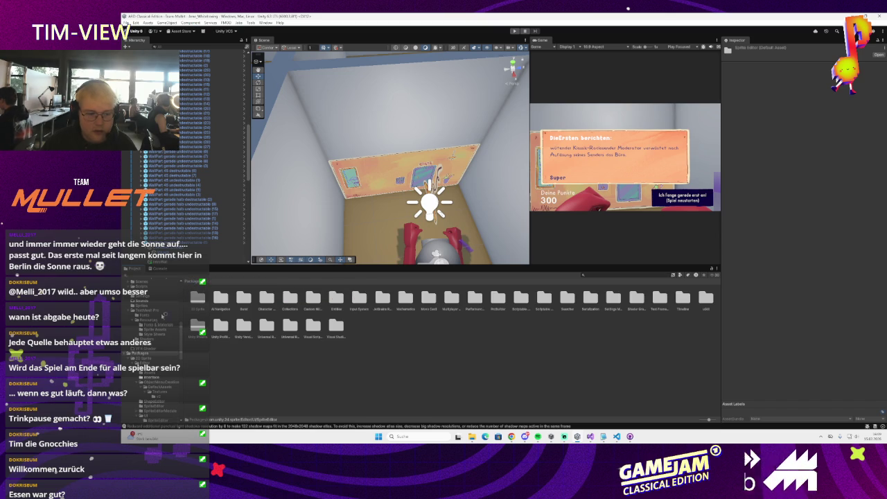
scroll(151, 324, up, 5)
click(145, 305)
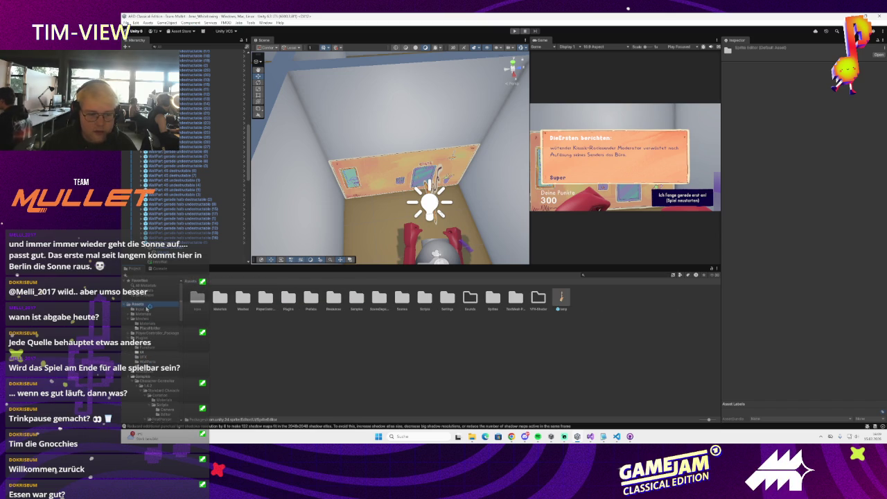
Step: Open the Toggle and MusicLineRenderer prefabs from Assets/Prefabs to inspect them, then return to the scene
double_click(313, 300)
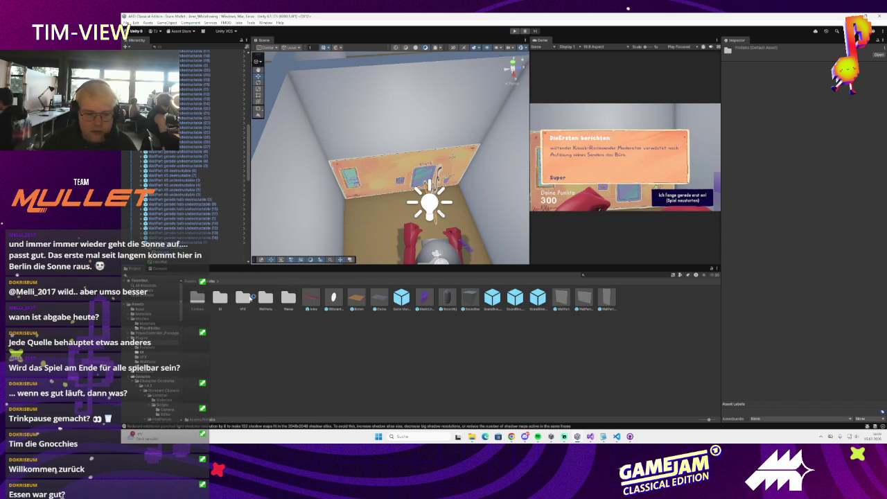
double_click(222, 299)
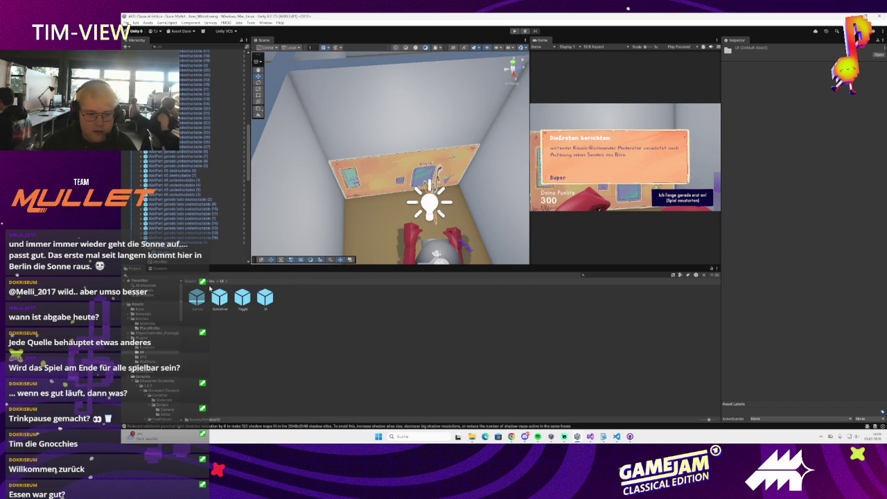
double_click(241, 298)
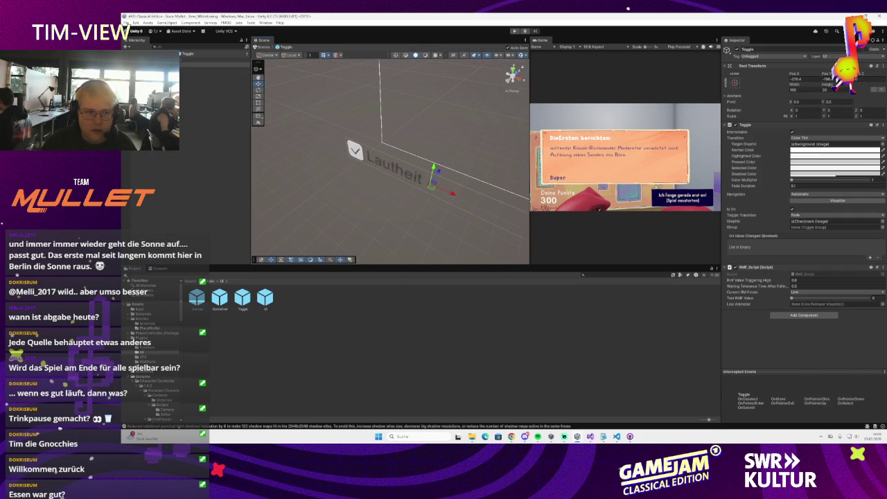
click(125, 53)
click(211, 280)
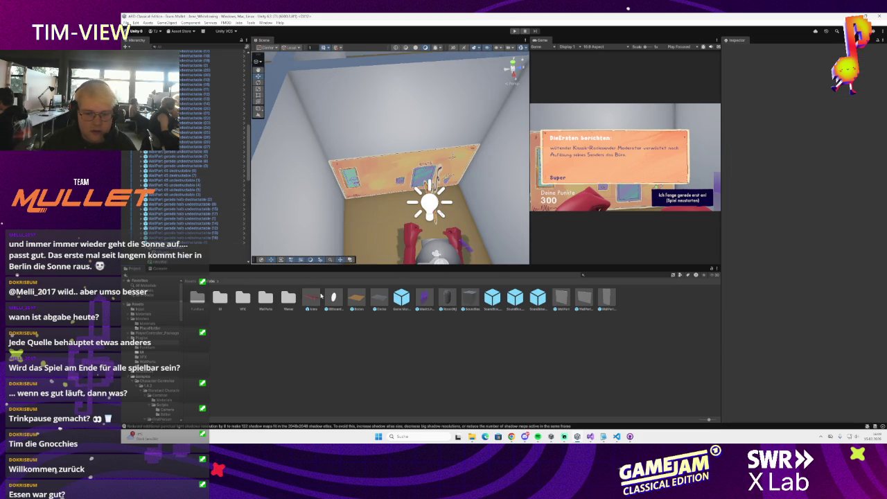
double_click(427, 301)
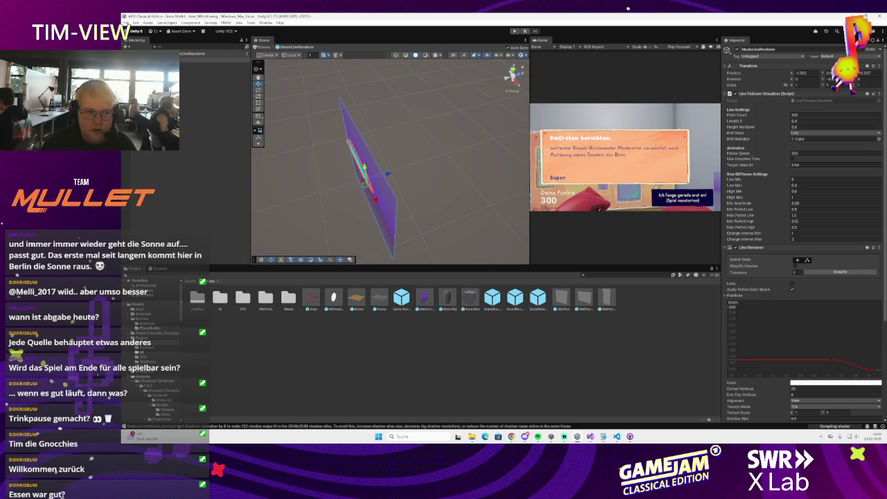
click(128, 53)
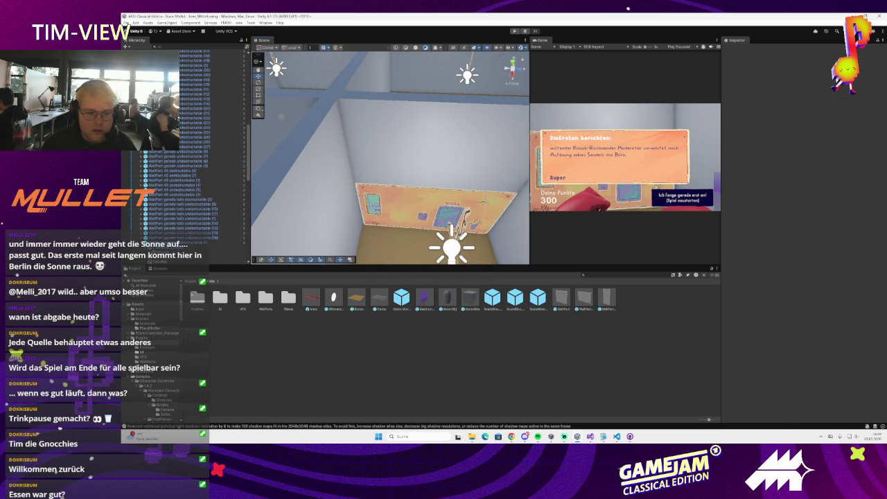
Step: Open the Sprites folder and view the Lautheit Indicator sprite's import settings and full image
click(198, 297)
click(208, 281)
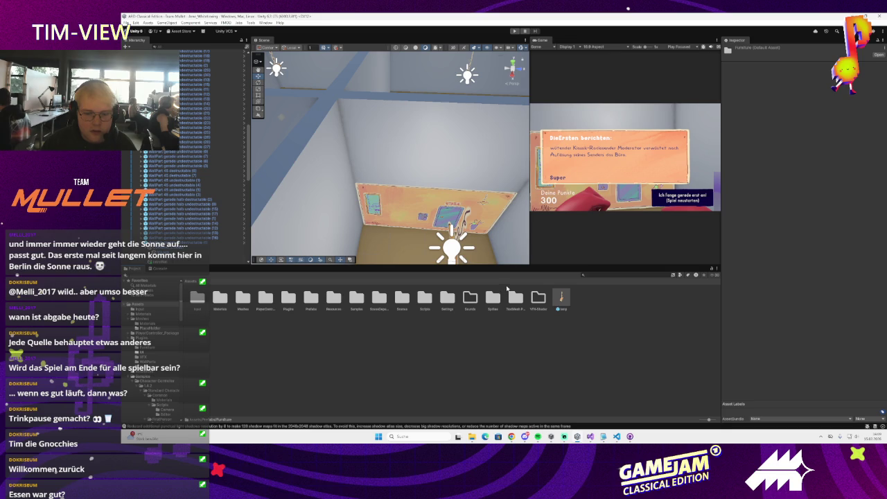
double_click(491, 296)
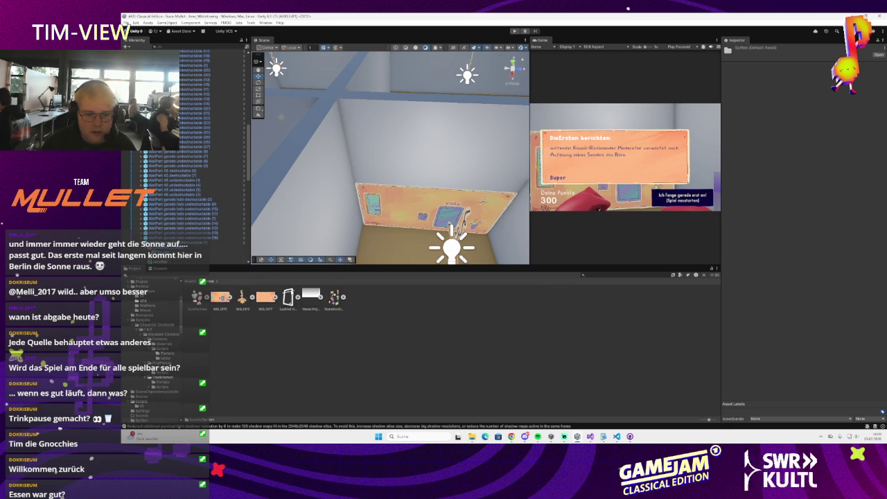
click(288, 298)
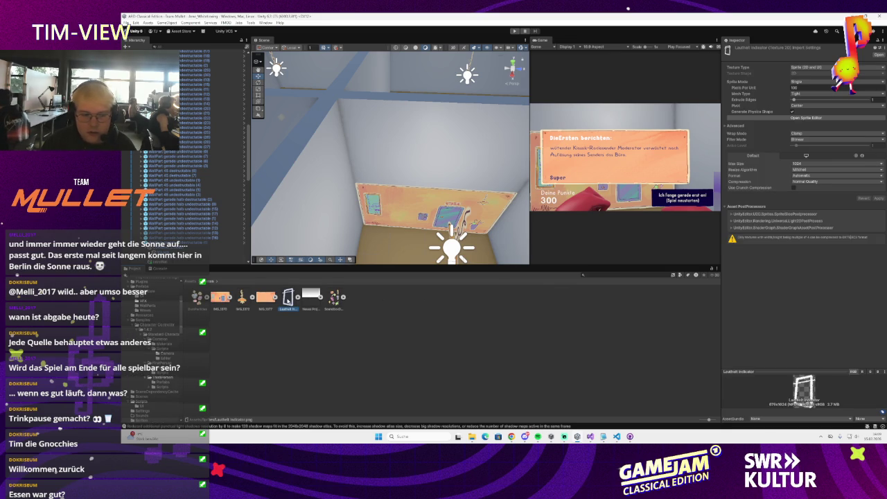
double_click(288, 298)
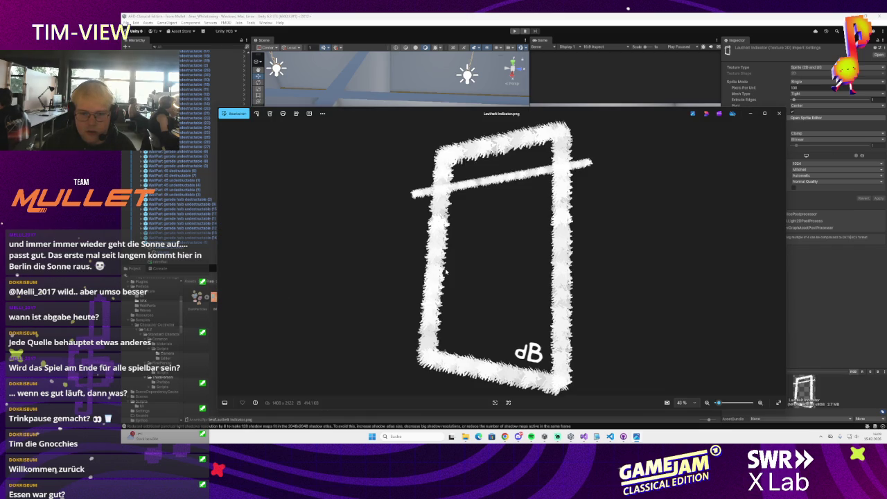
mouse_move(515, 279)
mouse_down()
mouse_move(508, 274)
mouse_move(526, 287)
mouse_move(519, 291)
mouse_move(496, 241)
mouse_move(465, 270)
mouse_move(488, 287)
mouse_up()
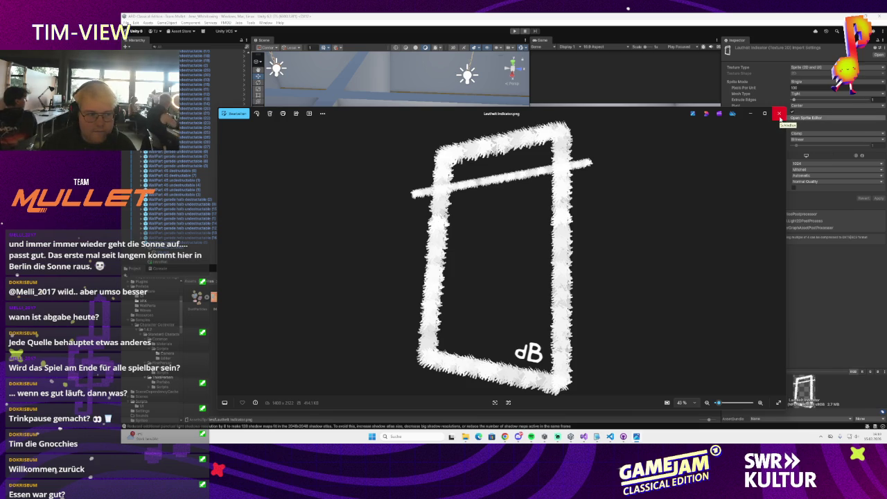
click(780, 115)
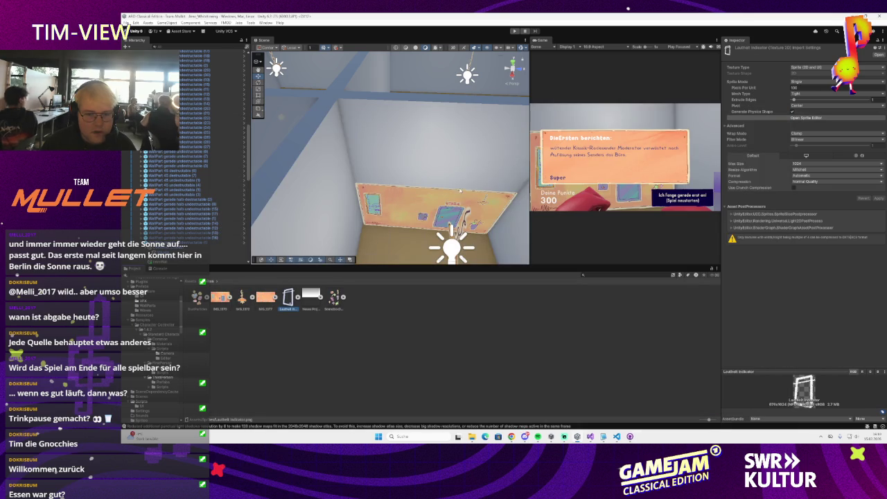
Step: Orbit the Scene view to face the lamp wall and widen it beside a narrower Game view
mouse_move(450, 182)
mouse_down()
mouse_move(525, 201)
mouse_move(476, 209)
mouse_up()
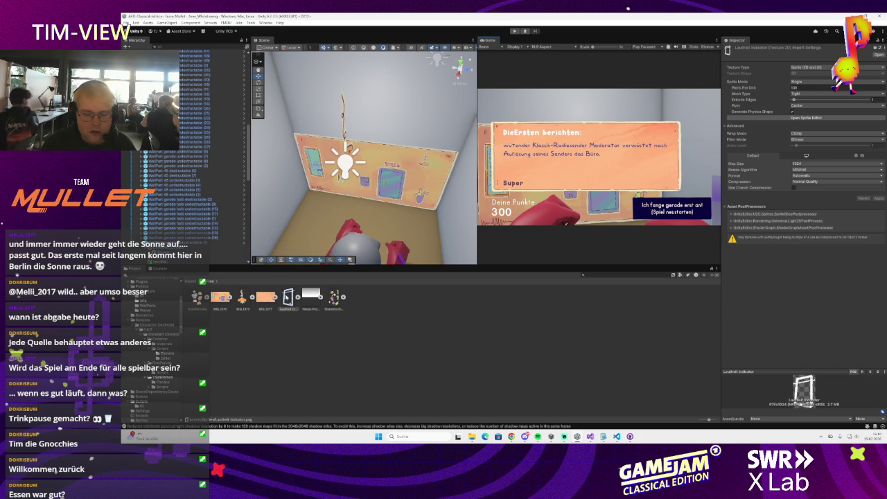
scroll(188, 184, down, 5)
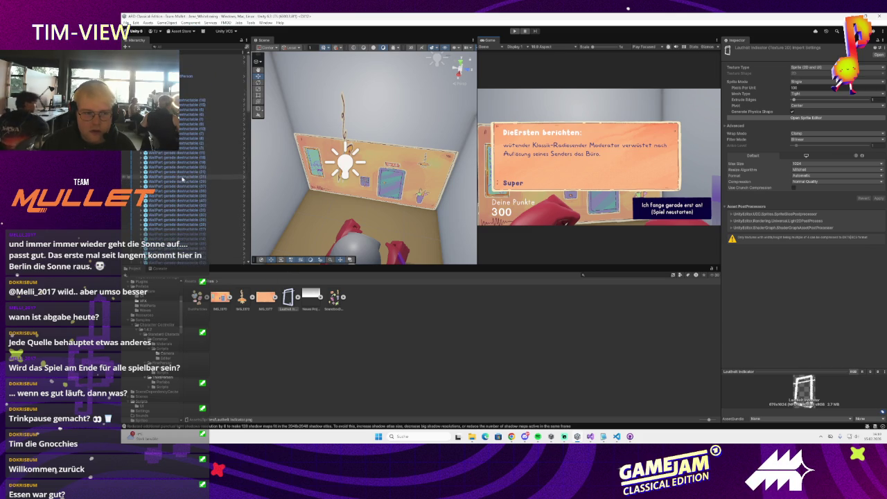
scroll(187, 184, down, 5)
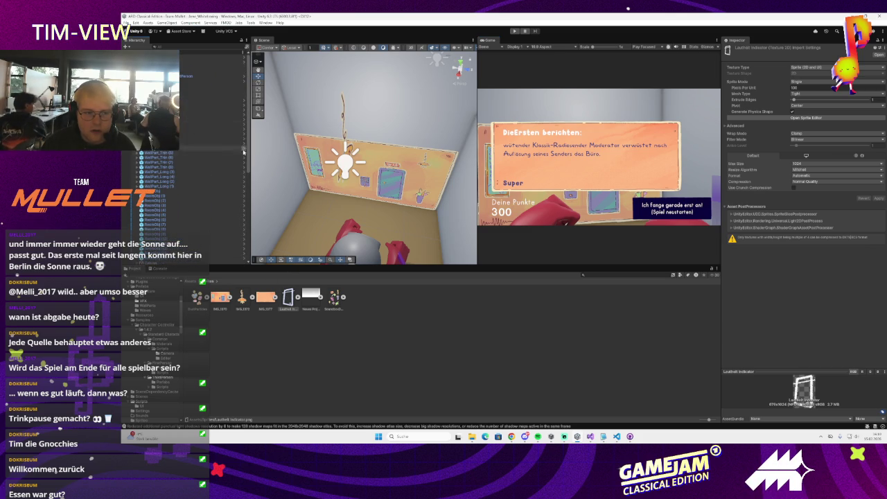
drag(251, 156, 256, 155)
drag(478, 192, 489, 192)
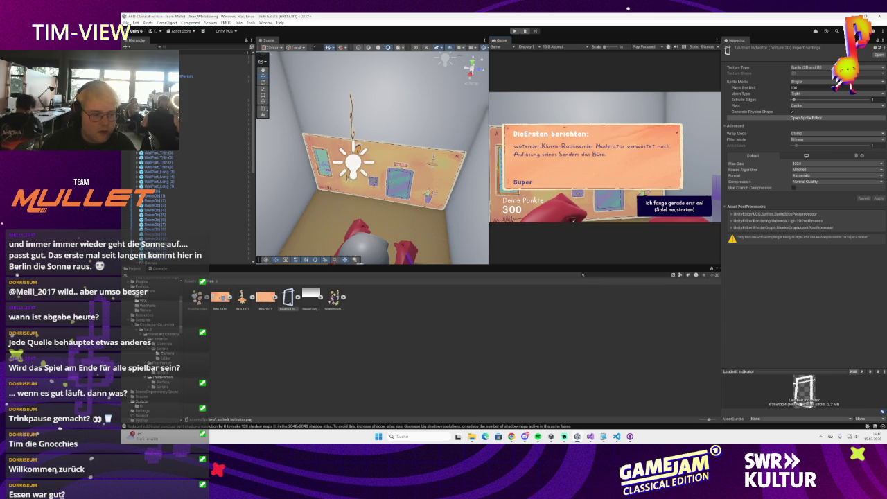
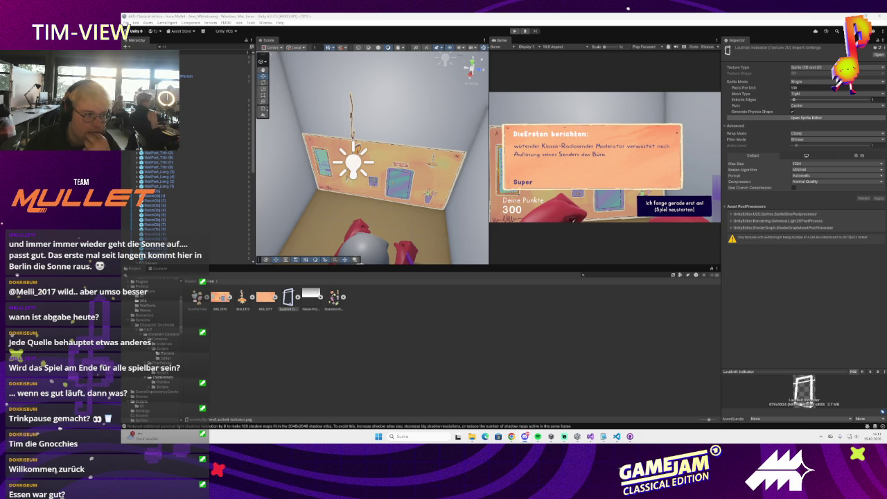
Step: Delete the old Canvas object from the Hierarchy
scroll(192, 203, down, 5)
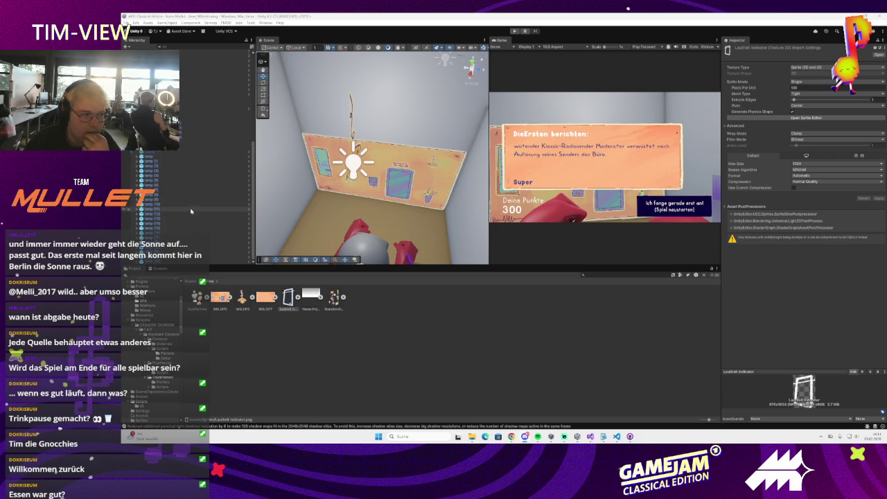
scroll(193, 202, down, 5)
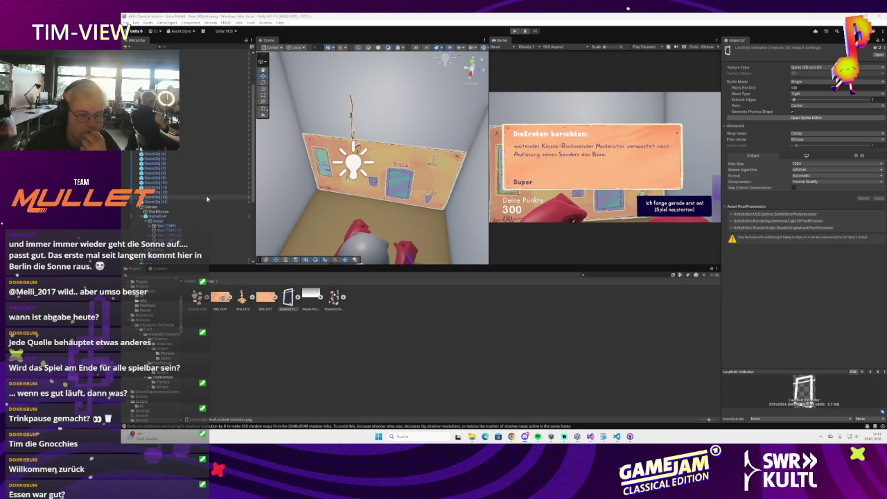
scroll(186, 222, down, 5)
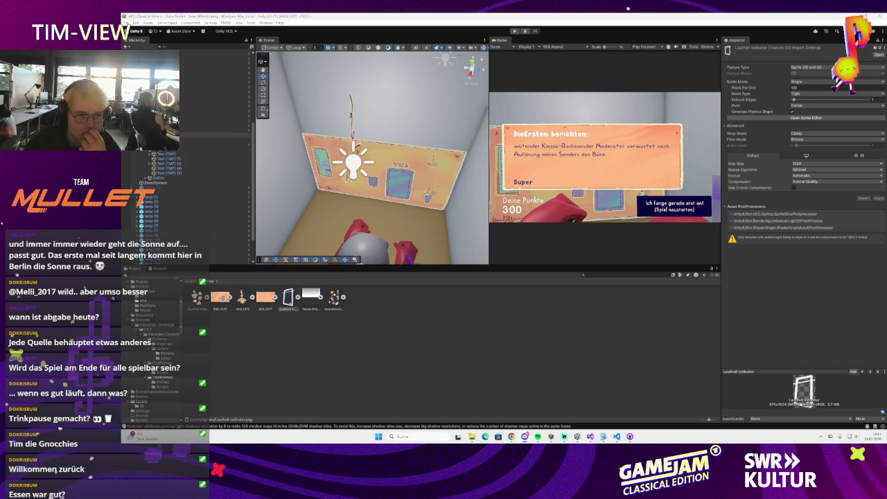
click(194, 136)
right_click(194, 135)
click(208, 191)
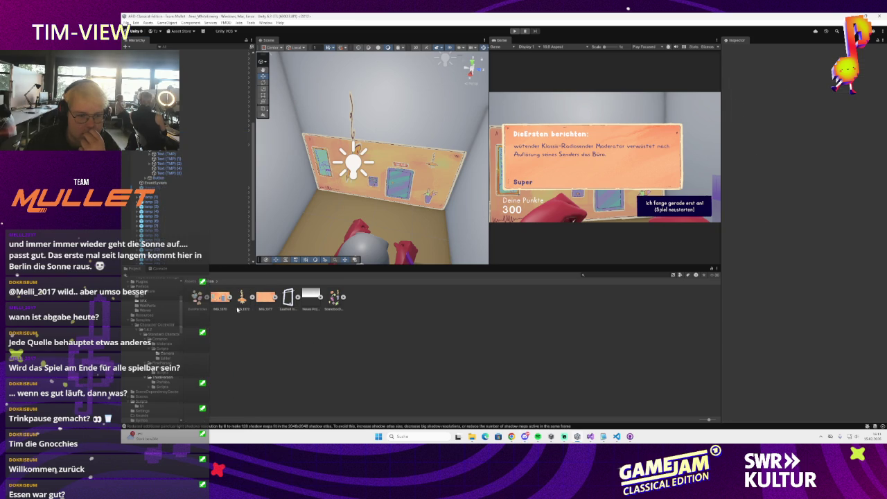
Step: Browse to Assets > Prefabs > UI and select the Canvas prefab
click(189, 282)
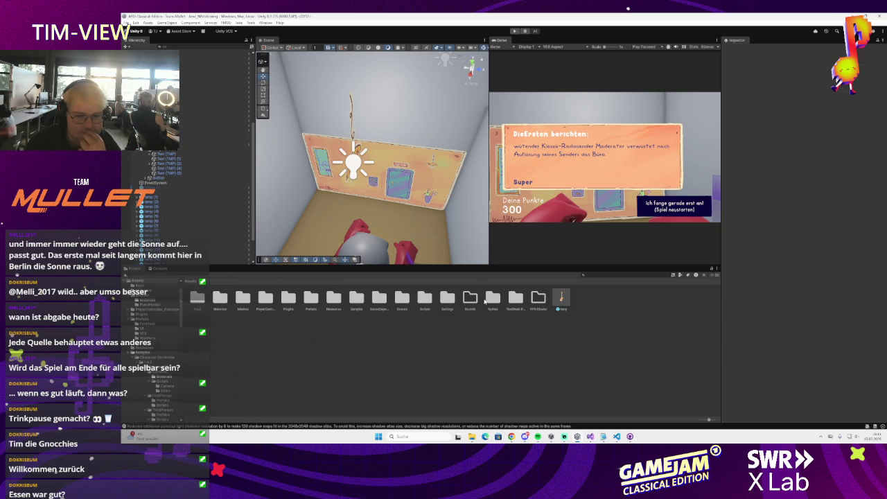
double_click(304, 299)
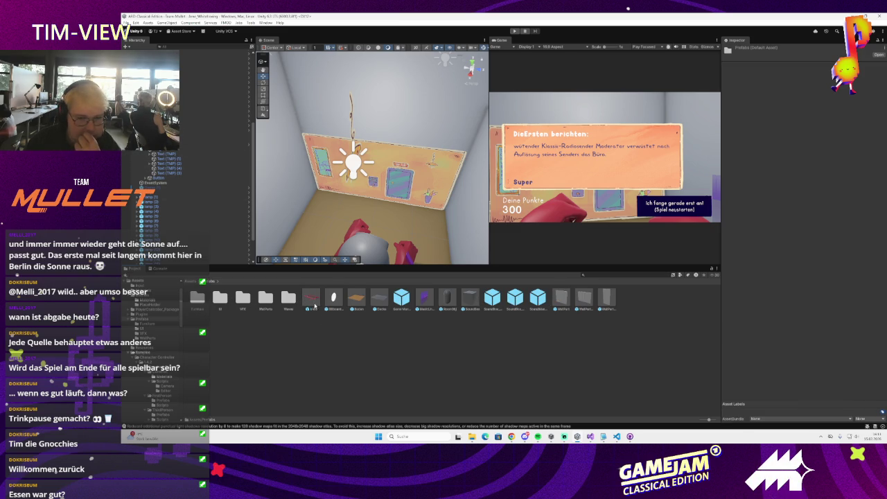
double_click(219, 299)
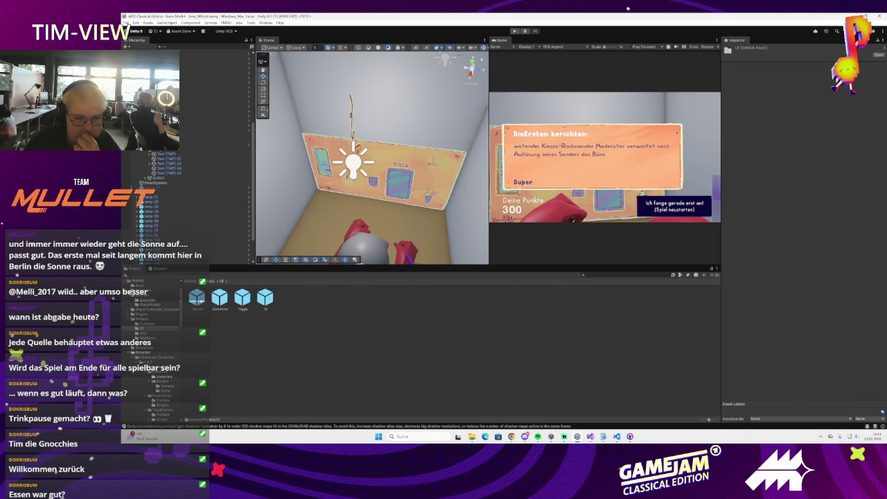
click(197, 297)
Step: Drag the Canvas prefab into the Hierarchy as Canvas (1) and expand its children
drag(197, 298, 208, 135)
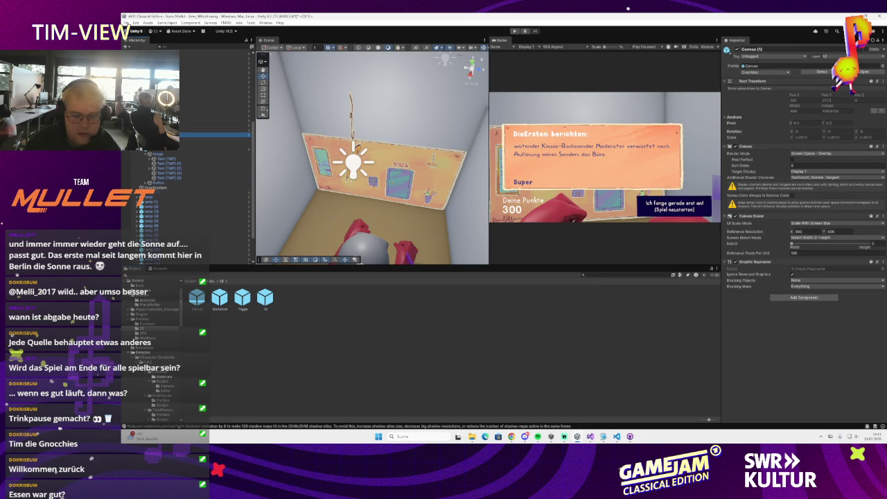
key(Right)
key(Down)
key(Down)
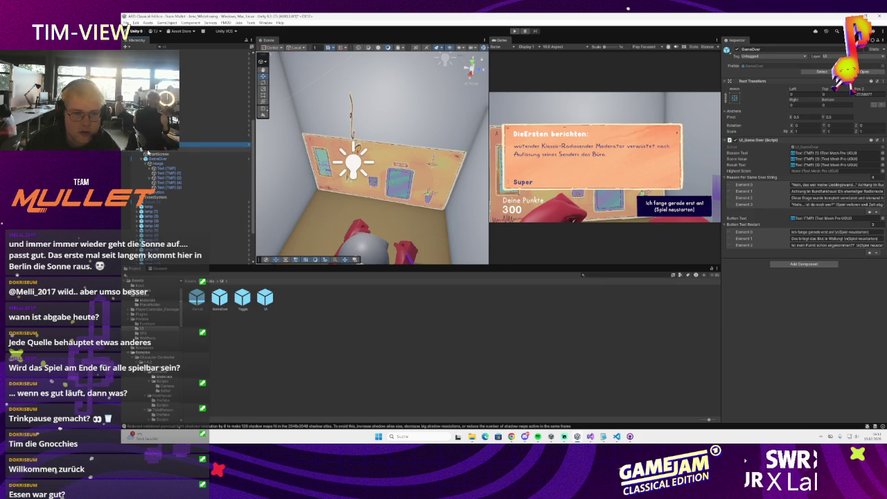
click(147, 153)
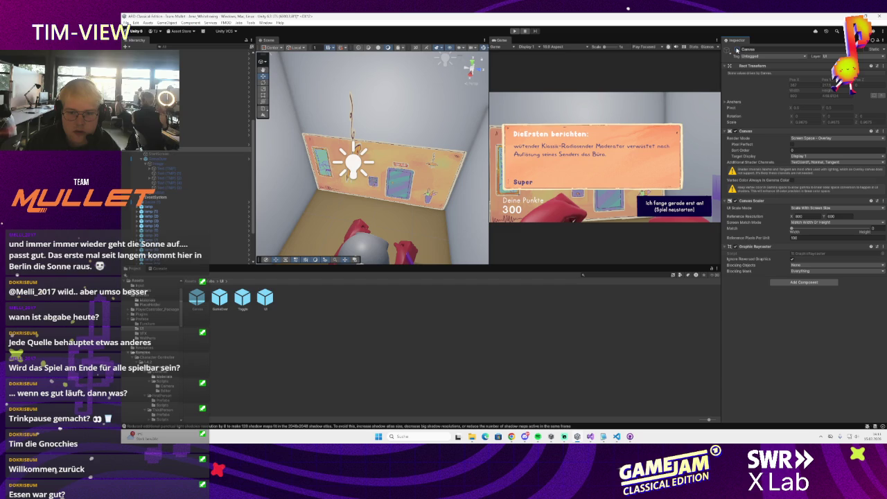
click(174, 151)
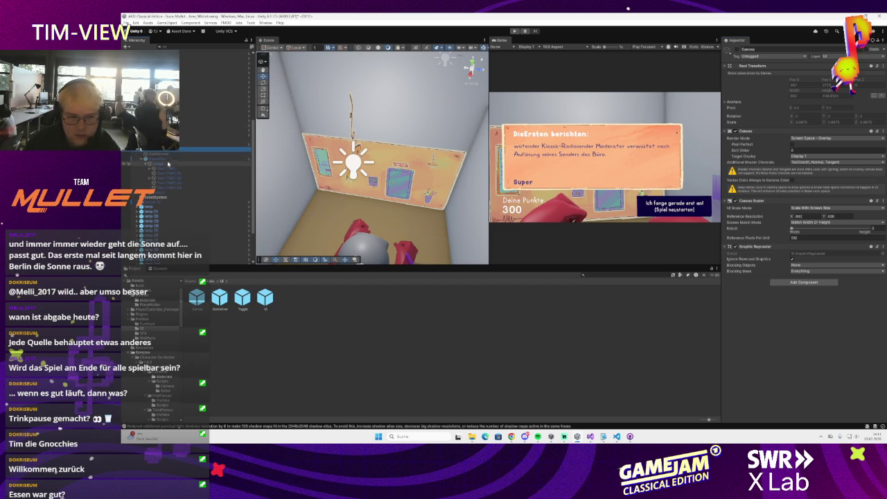
click(147, 153)
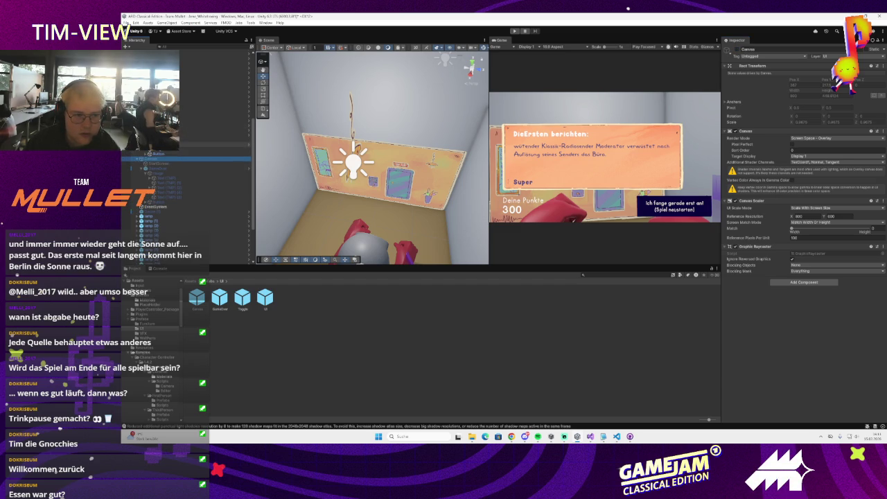
Step: Inspect the GameOver child, then review Canvas (1)'s prefab Overrides
click(141, 168)
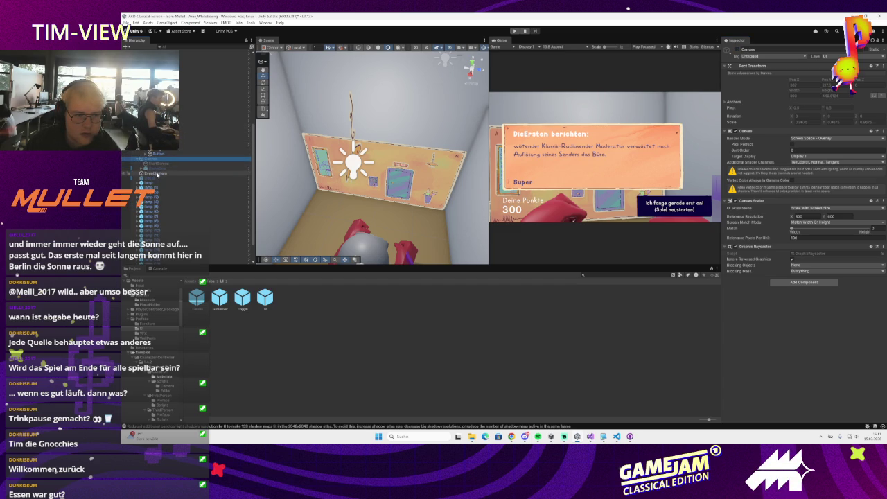
click(142, 169)
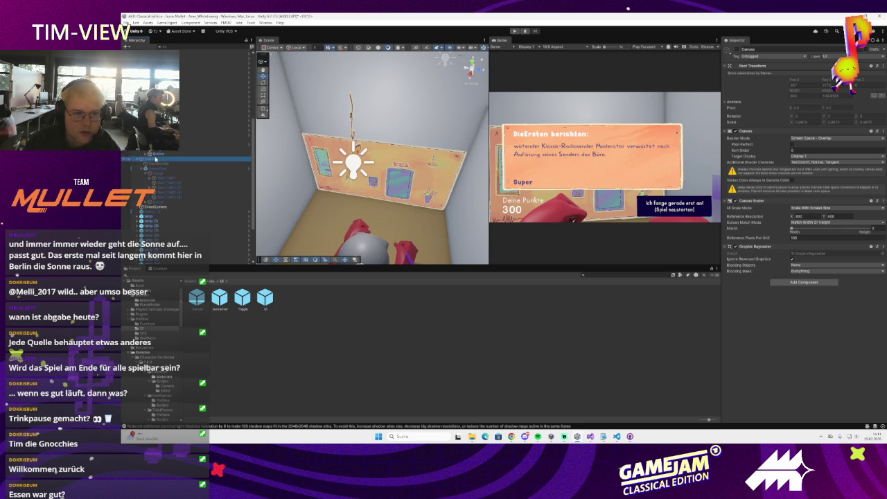
click(135, 159)
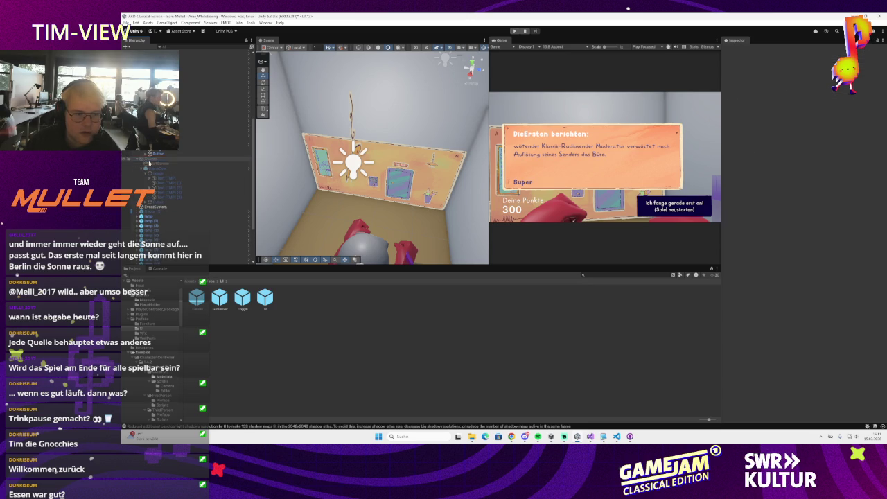
click(208, 137)
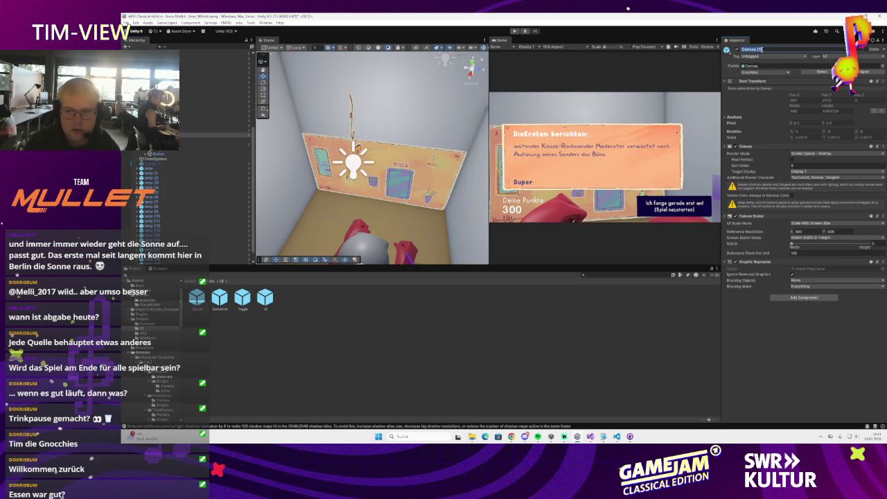
click(756, 72)
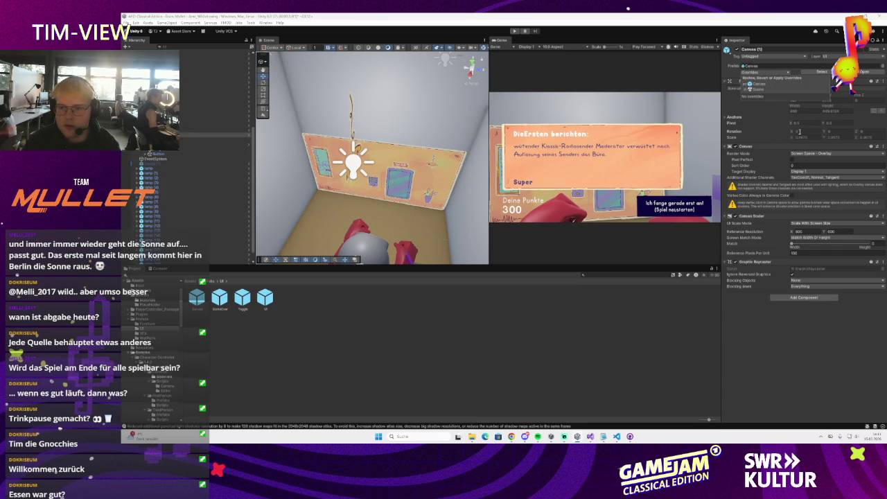
click(755, 336)
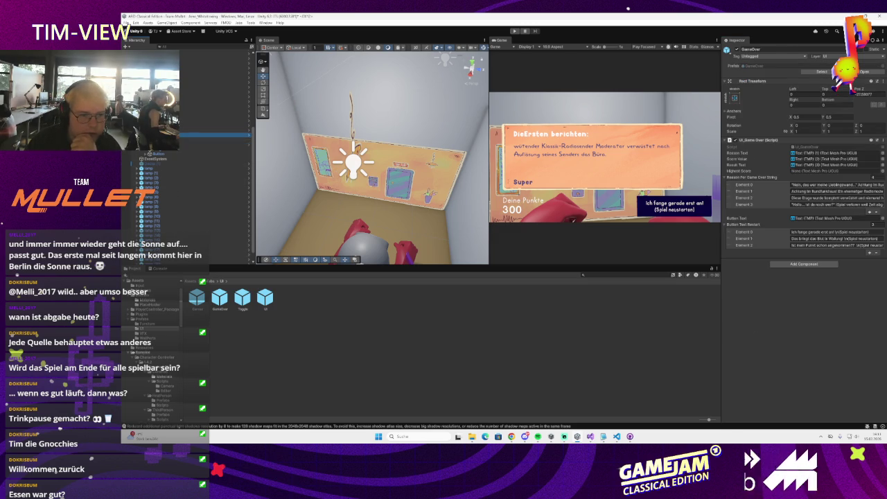
Step: Add a UI Image to the canvas and rename it Lautheit
right_click(229, 243)
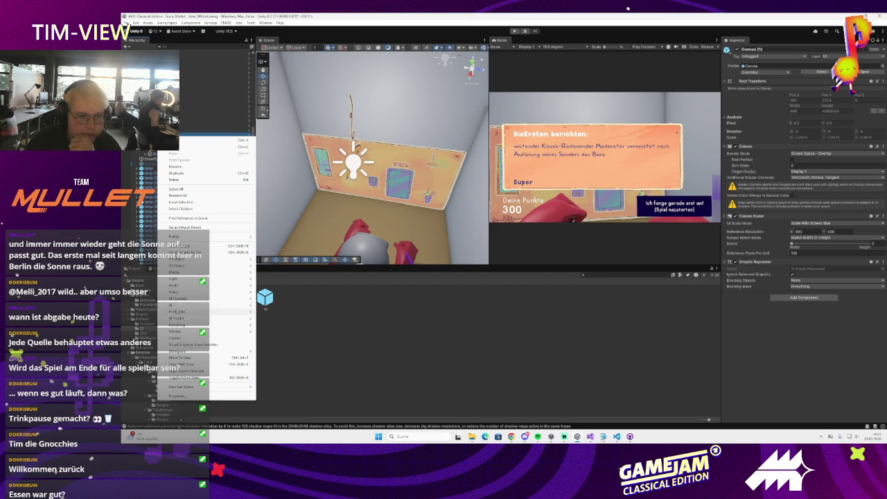
mouse_move(184, 302)
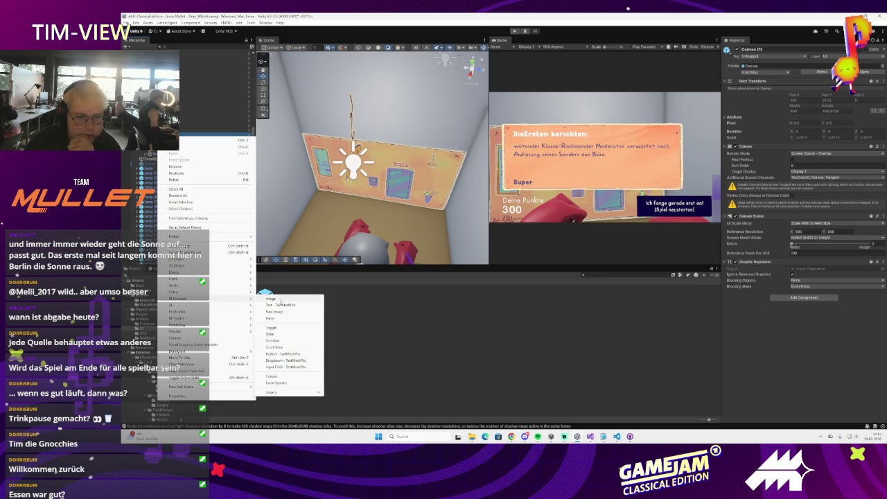
click(285, 299)
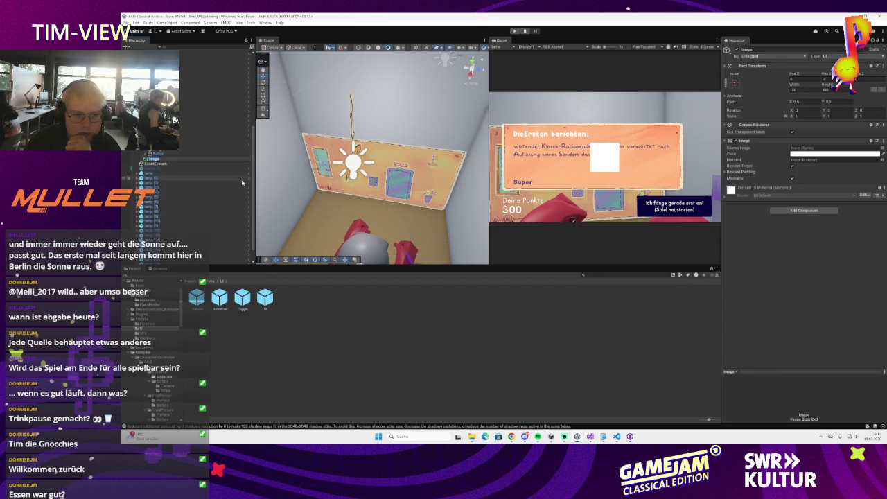
text(Lichtteil)
key(Return)
click(762, 46)
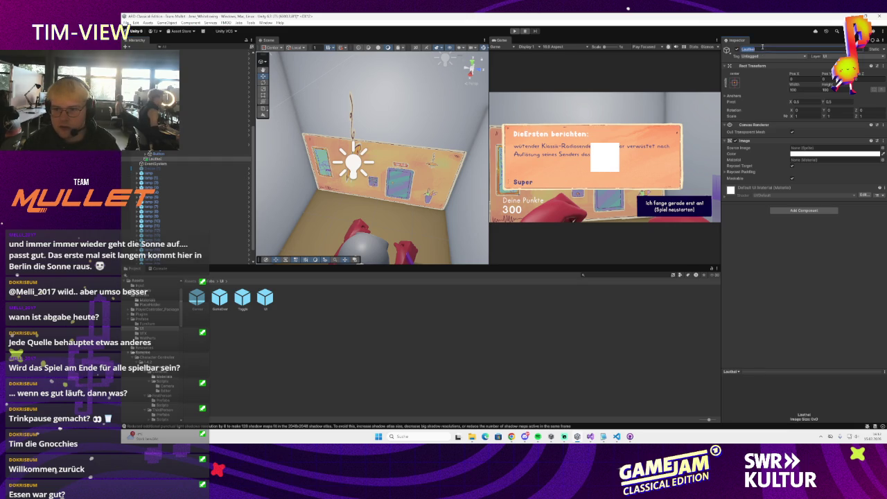
Step: Set the Lautheit image's Source Image to the Lautheit Indicator sprite
click(881, 147)
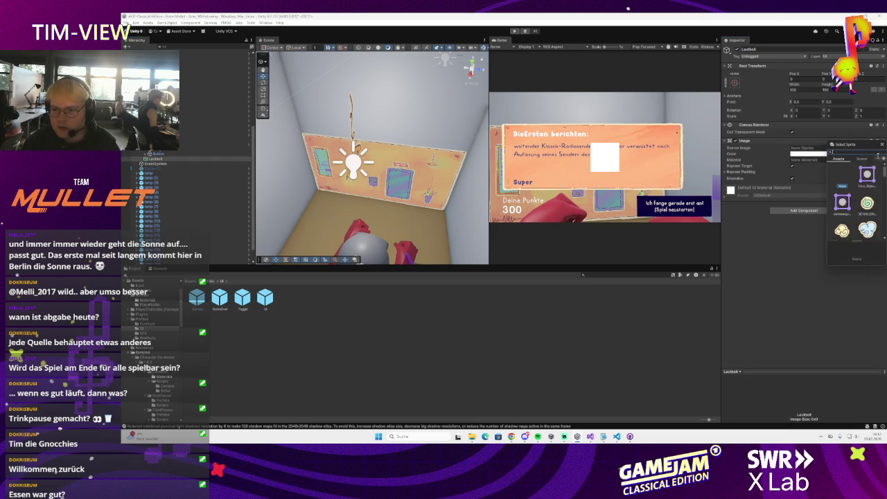
scroll(859, 201, down, 3)
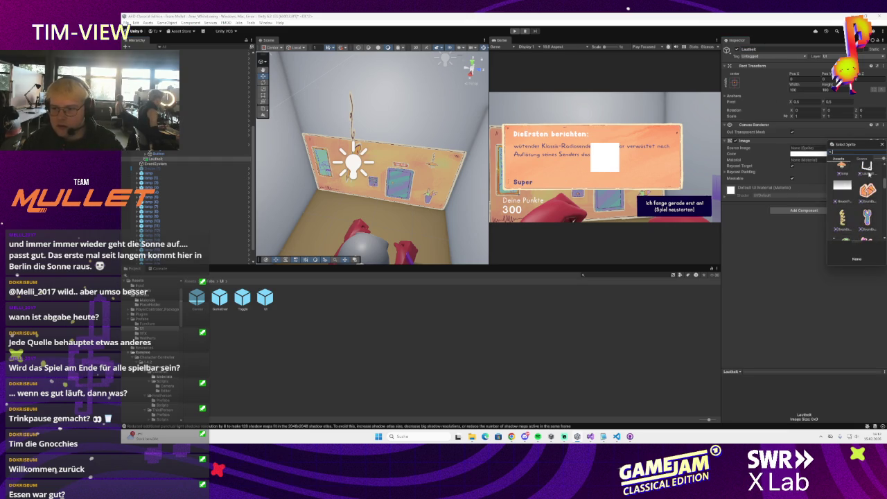
click(873, 173)
click(881, 144)
drag(394, 174, 352, 174)
double_click(202, 156)
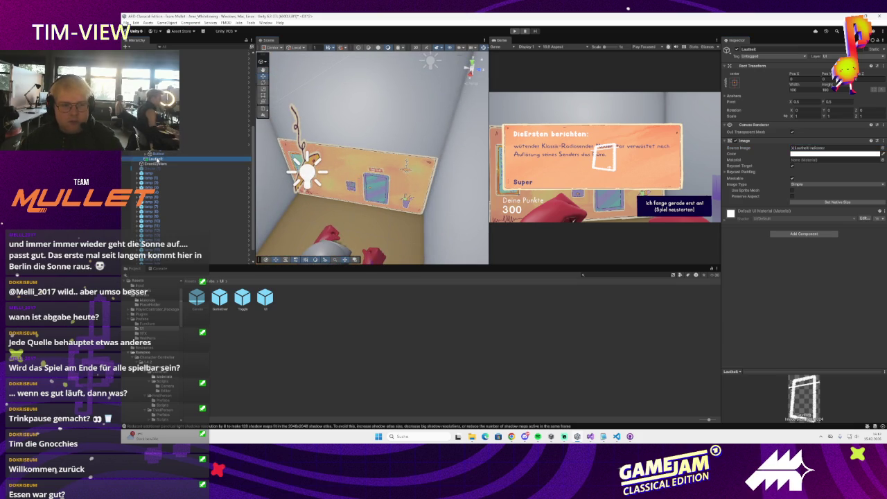
Step: View the Lautheit indicator close up in a widened Scene view, then return to Prefabs
double_click(202, 164)
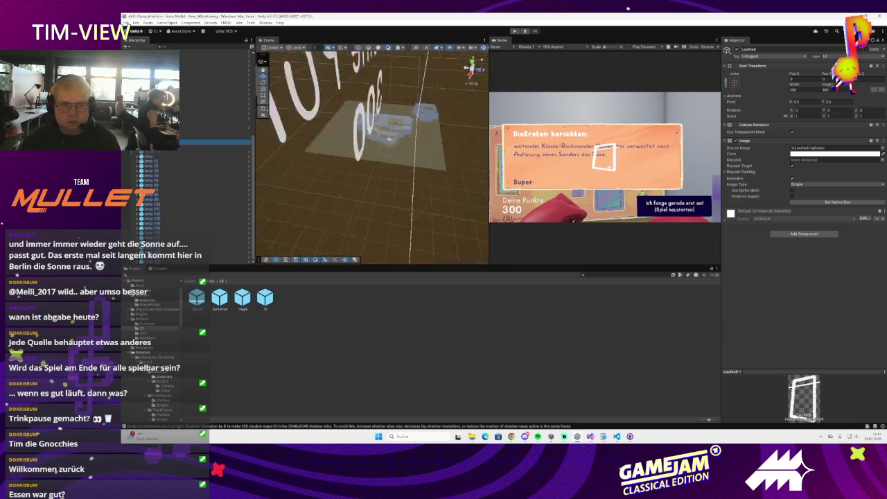
drag(489, 189, 521, 190)
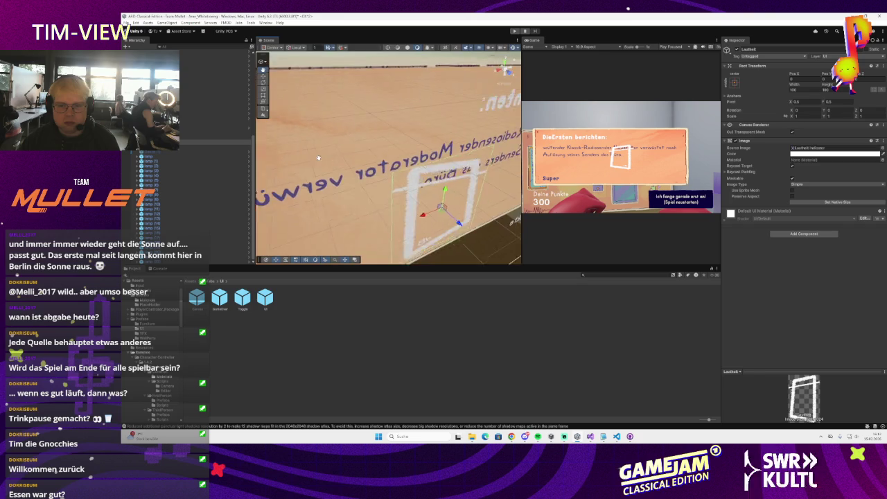
drag(417, 191, 352, 197)
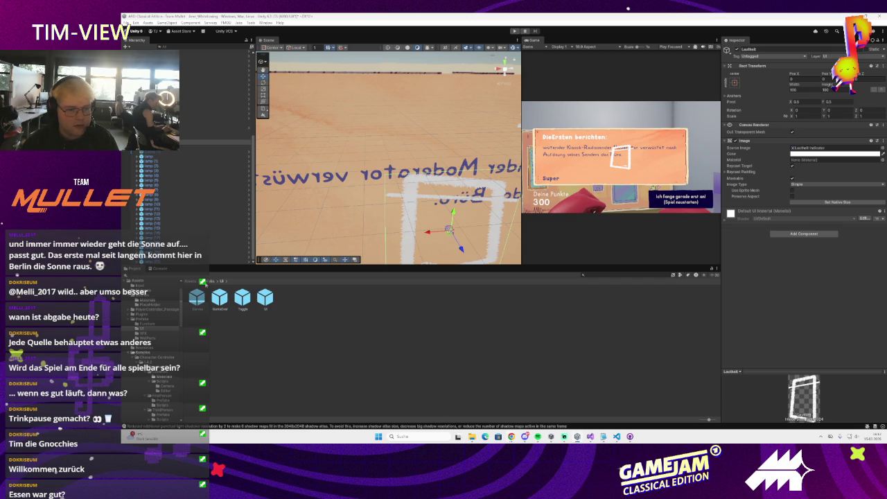
click(205, 281)
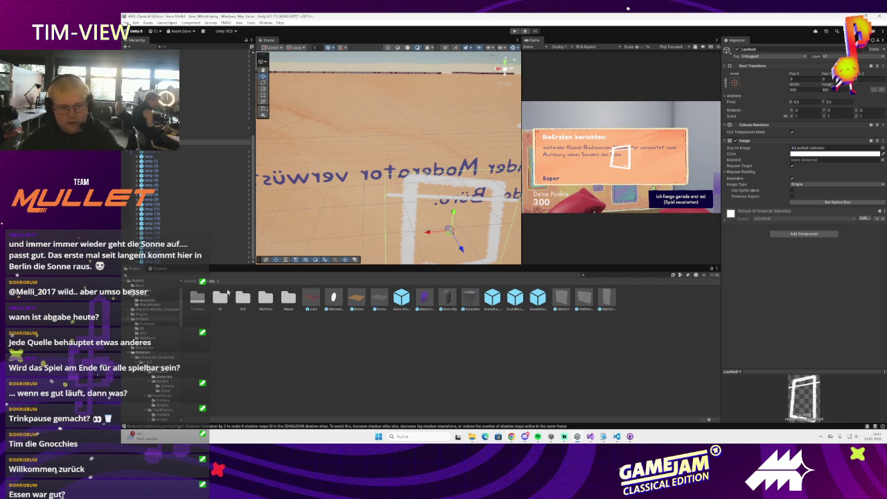
Step: Open Assets > Sprites and view the Lautheit Indicator sprite's import settings
double_click(221, 298)
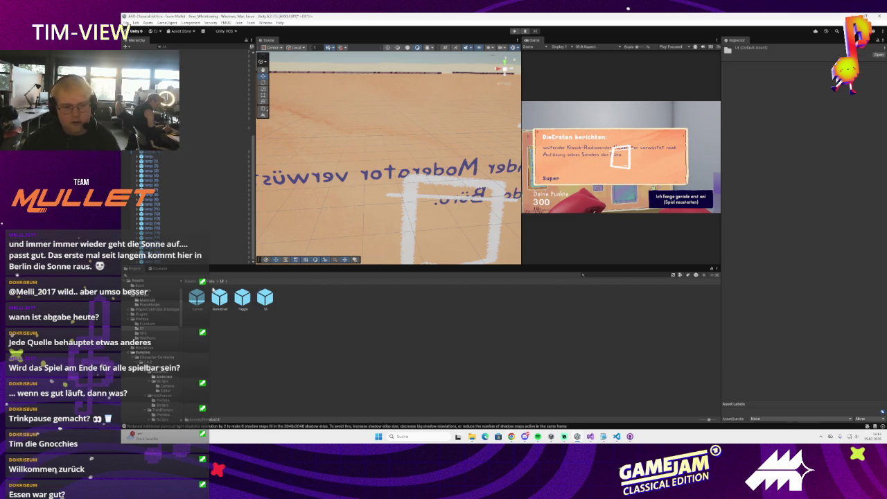
click(206, 281)
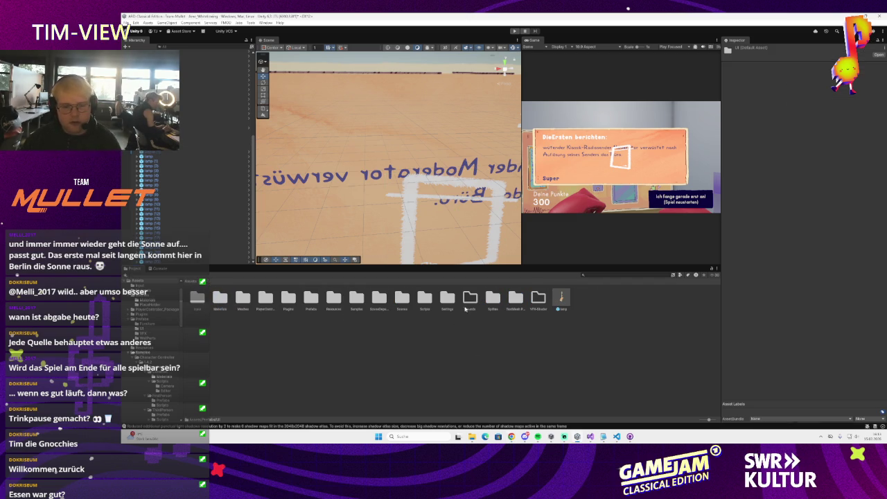
double_click(491, 300)
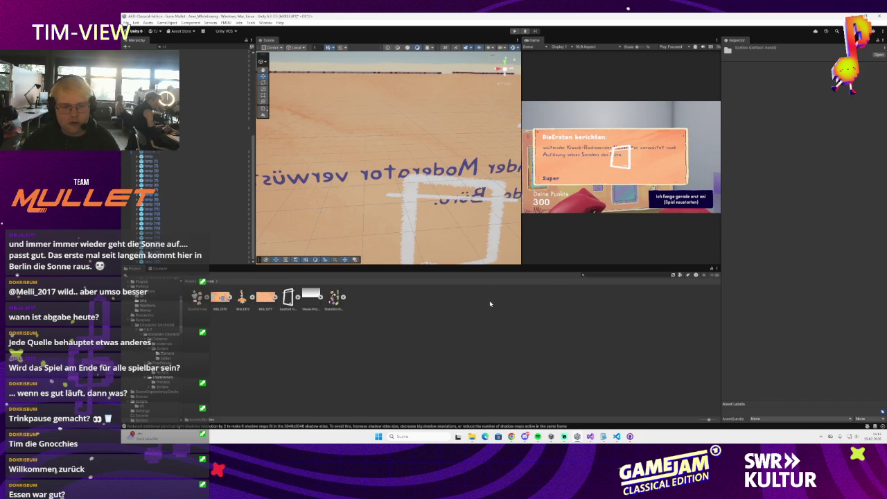
right_click(289, 299)
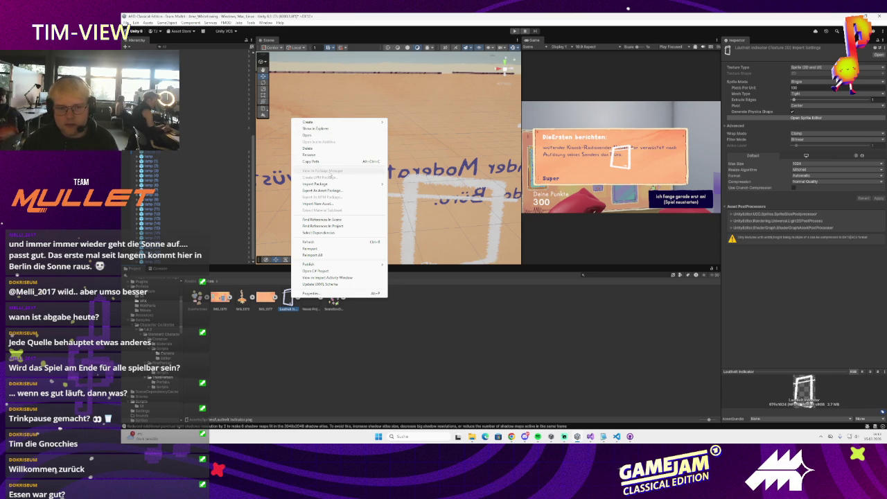
click(331, 133)
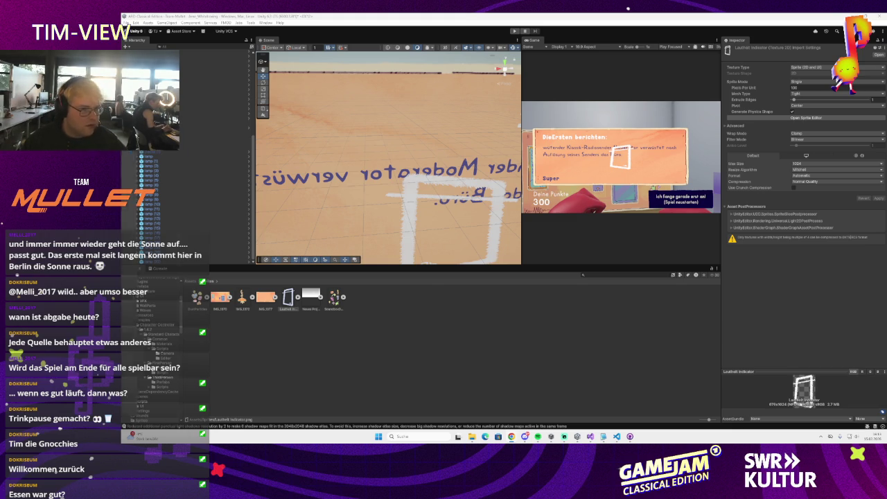
Step: In Photopea, crop the frame image to the frame's height and lasso-select its inner area
key(alt+Tab)
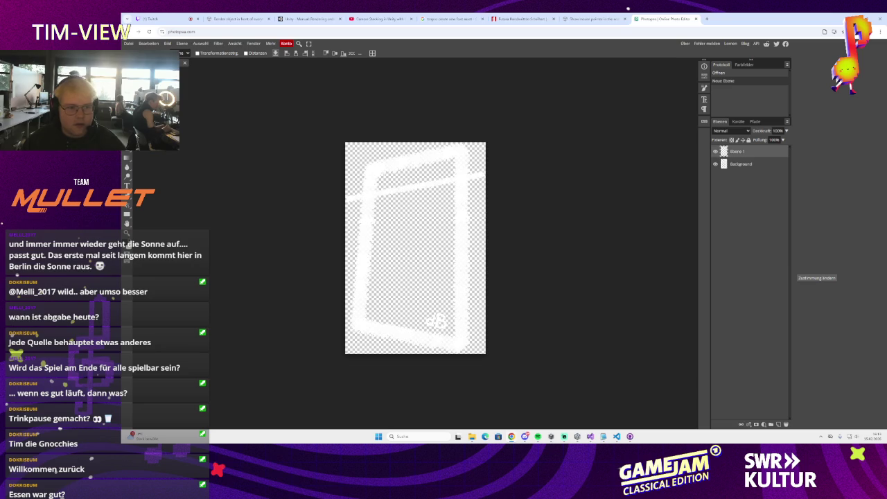
key(ctrl+t)
mouse_move(416, 354)
mouse_down()
mouse_move(420, 320)
mouse_move(419, 346)
mouse_move(416, 339)
mouse_up()
drag(415, 143, 415, 154)
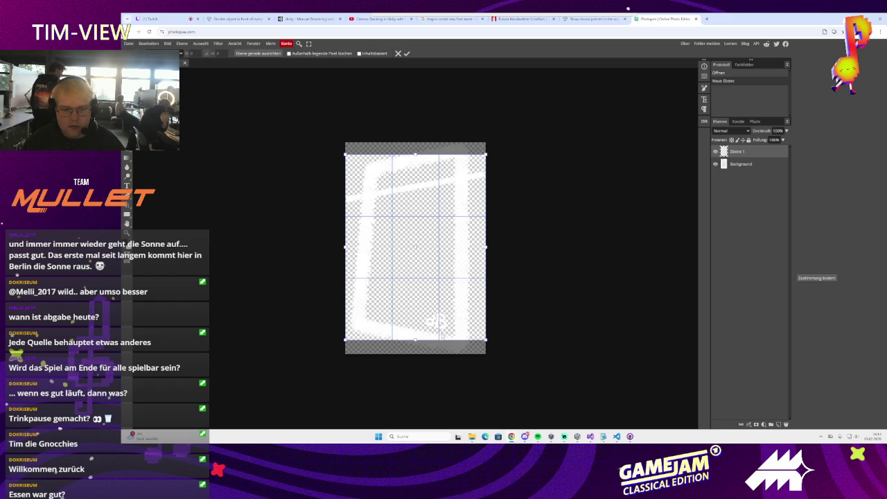
drag(417, 341, 415, 340)
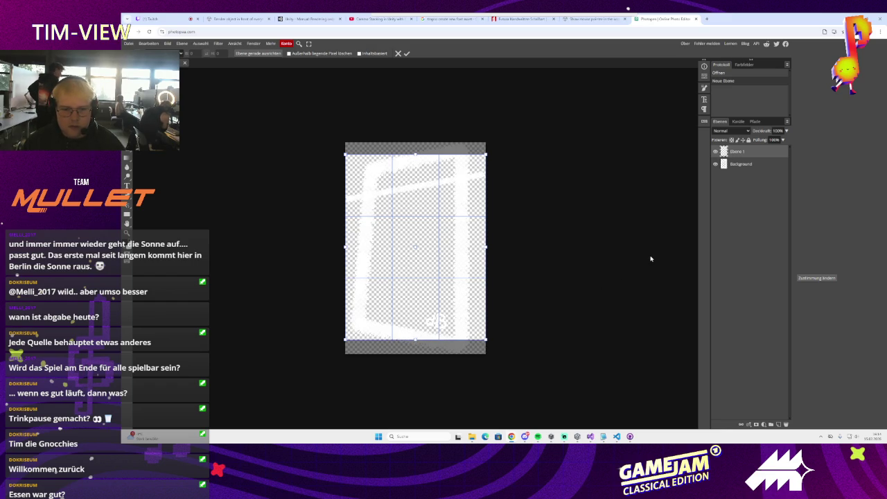
key(Return)
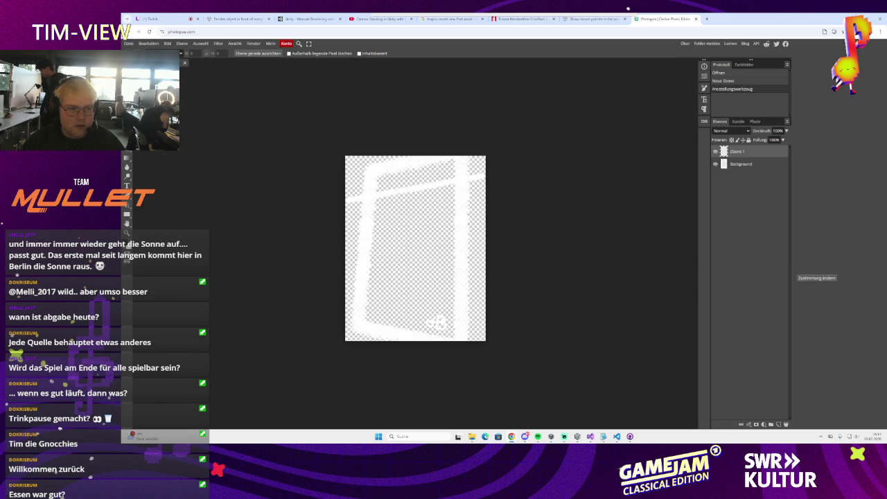
key(l)
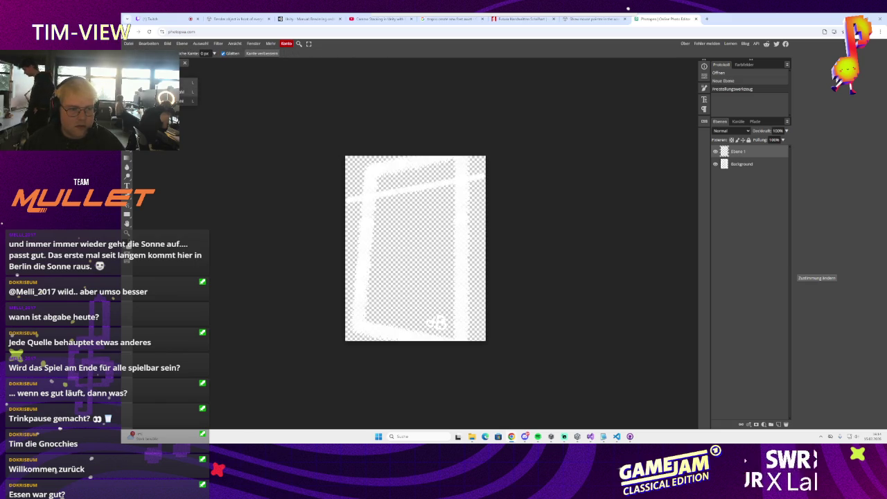
mouse_move(374, 169)
mouse_down()
mouse_move(360, 323)
mouse_move(460, 350)
mouse_move(458, 144)
mouse_move(464, 143)
mouse_move(371, 173)
mouse_up()
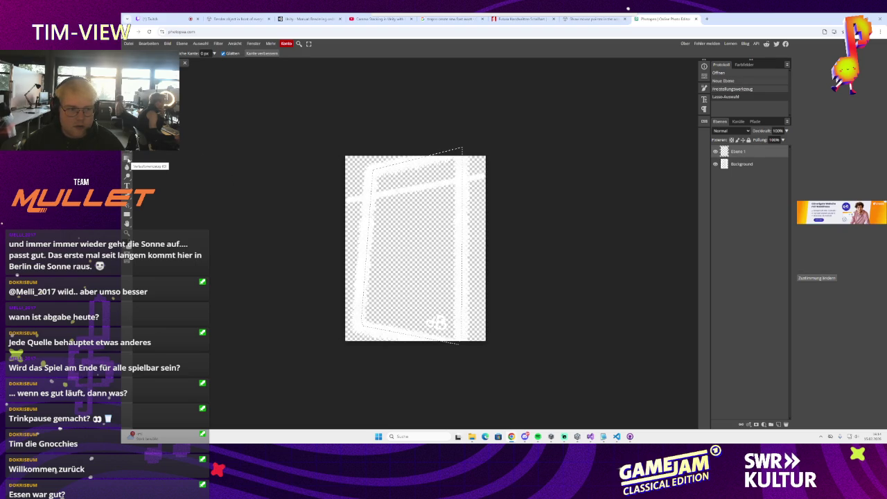
Step: Set the gradient's start stop to purple and fill the selection bottom to top
click(127, 159)
click(169, 54)
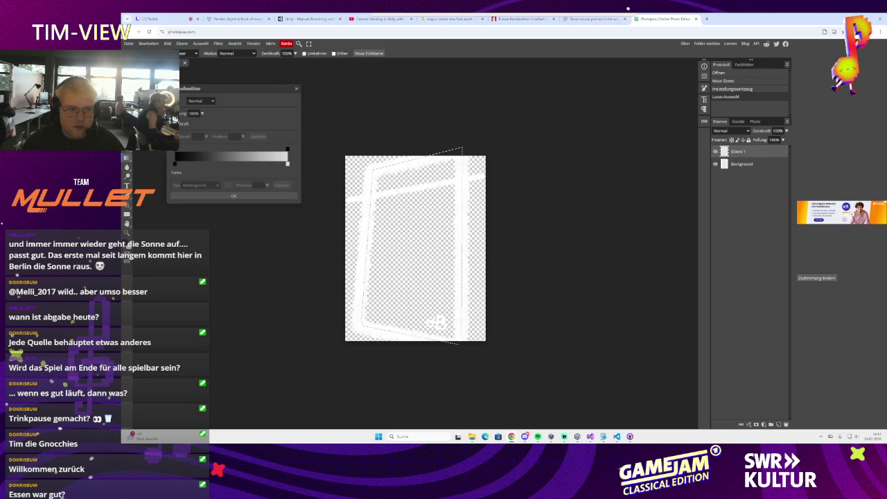
click(174, 165)
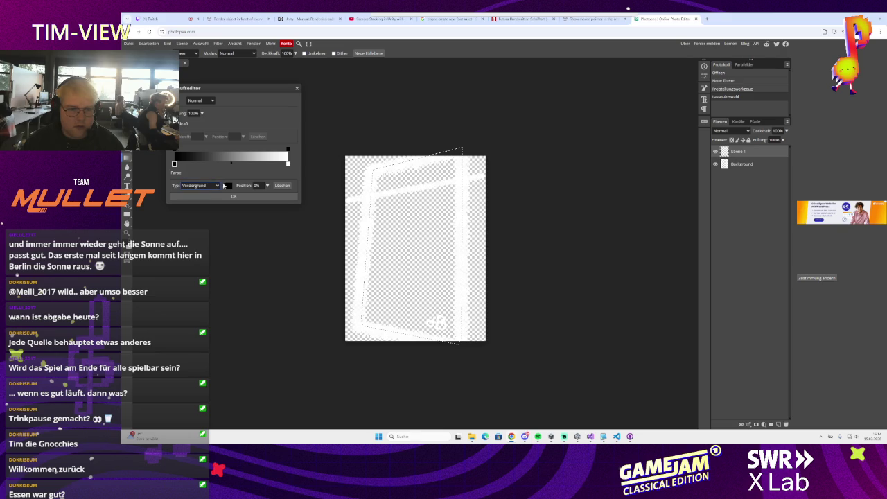
click(226, 186)
drag(244, 190, 272, 151)
click(288, 157)
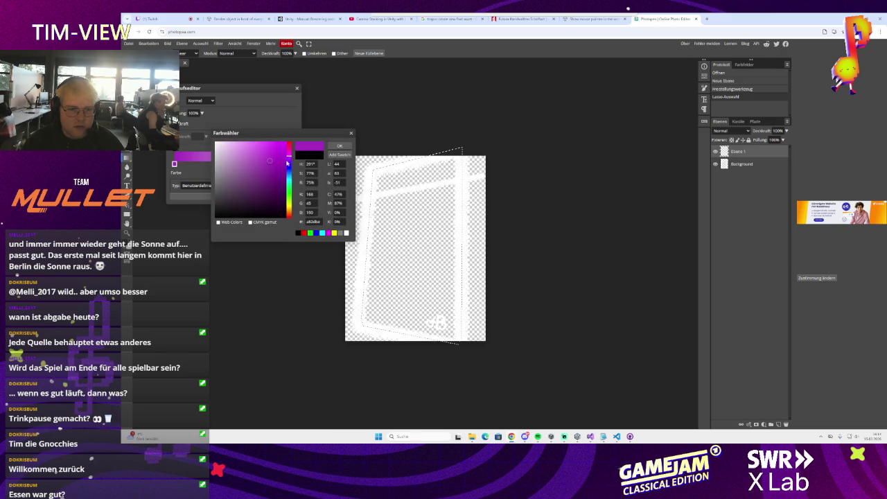
click(339, 146)
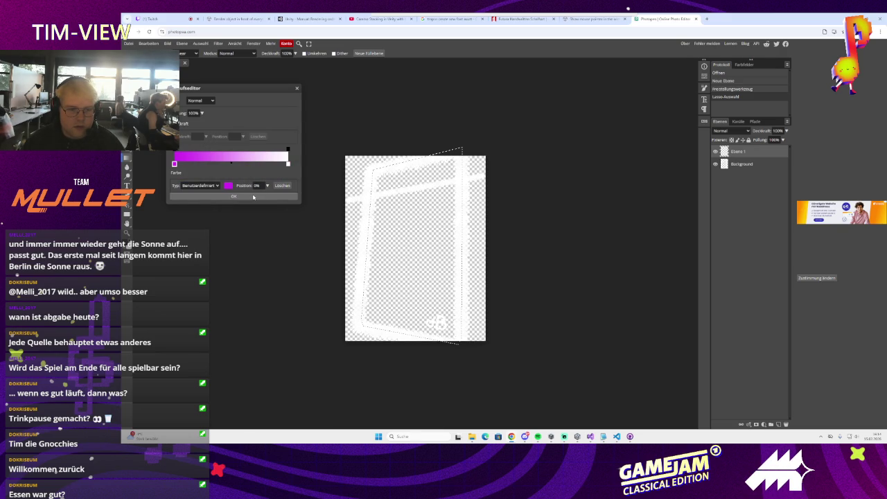
click(253, 197)
drag(410, 353, 410, 165)
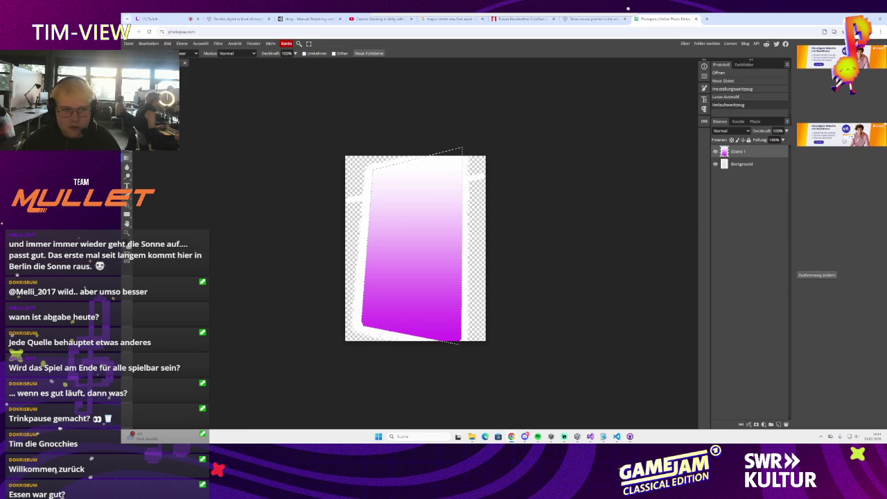
Step: Change the gradient's end stop to light green, refill the selection, and deselect
click(167, 53)
click(288, 163)
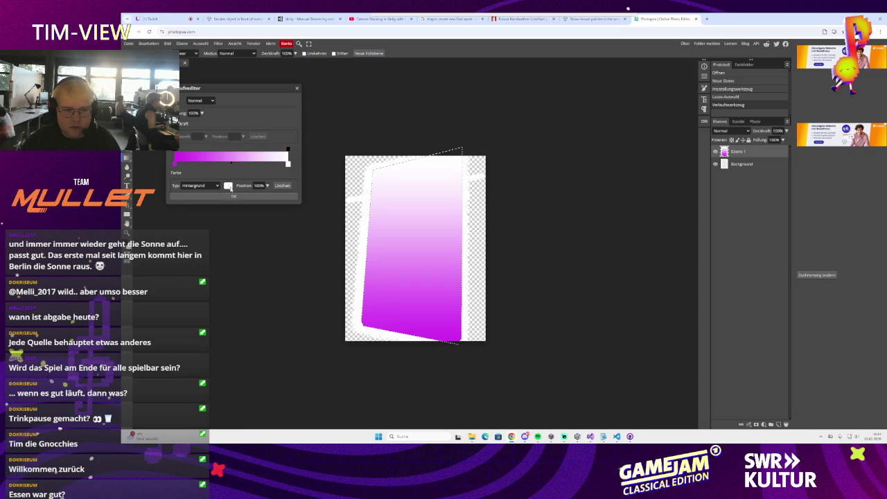
click(228, 186)
mouse_move(352, 206)
mouse_down()
mouse_move(346, 154)
mouse_move(415, 143)
mouse_up()
mouse_move(426, 181)
mouse_down()
mouse_move(428, 170)
mouse_move(416, 189)
mouse_move(383, 152)
mouse_up()
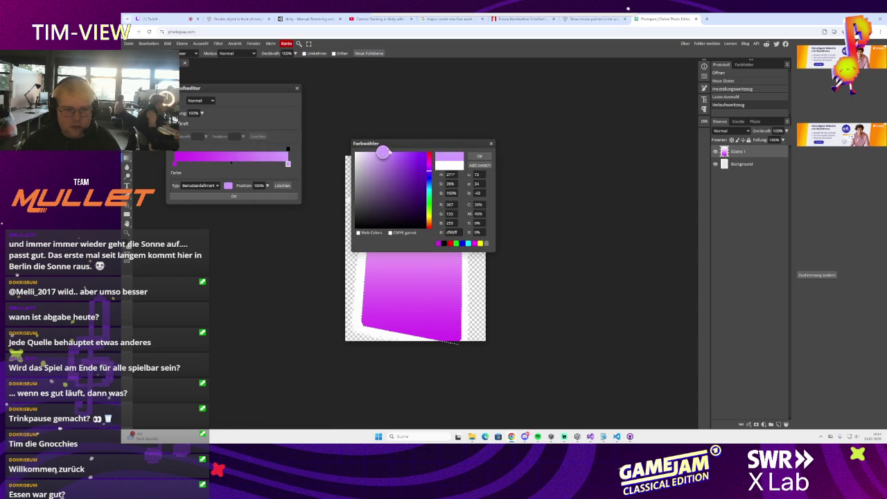
drag(429, 170, 428, 200)
click(391, 151)
mouse_move(391, 152)
mouse_down()
mouse_move(385, 174)
mouse_move(371, 146)
mouse_move(402, 158)
mouse_move(372, 148)
mouse_up()
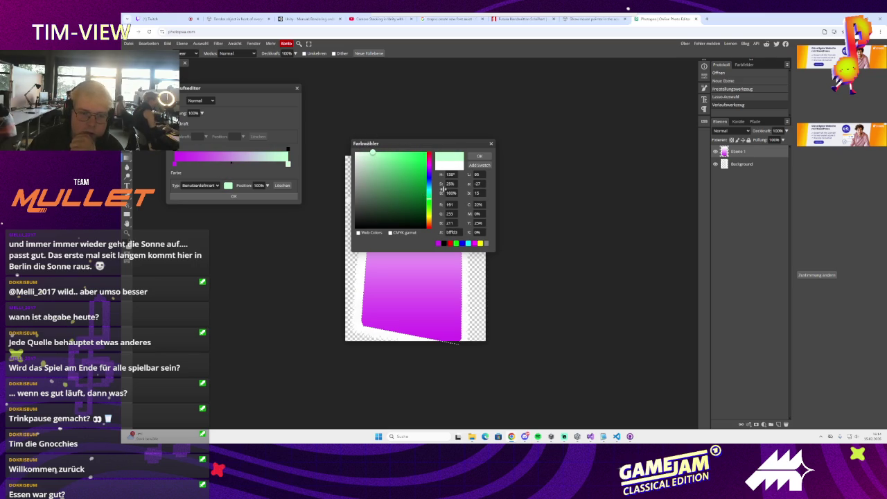
click(478, 156)
click(233, 196)
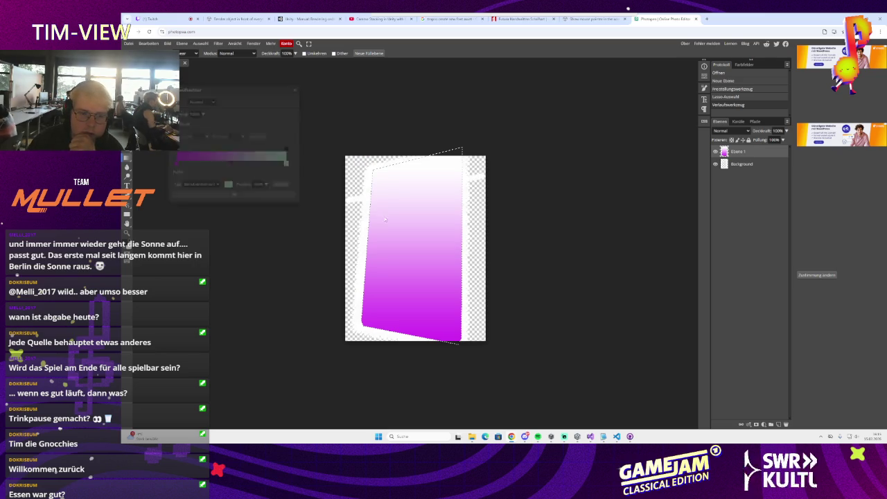
click(421, 266)
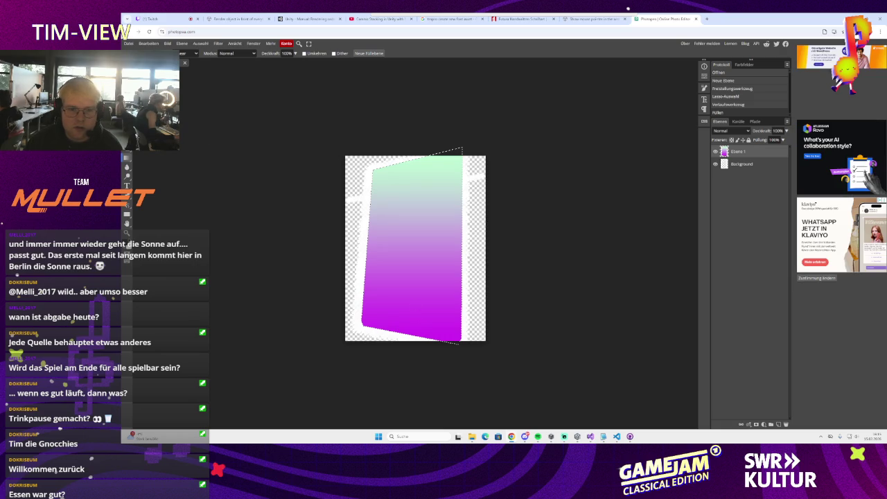
key(m)
key(ctrl+d)
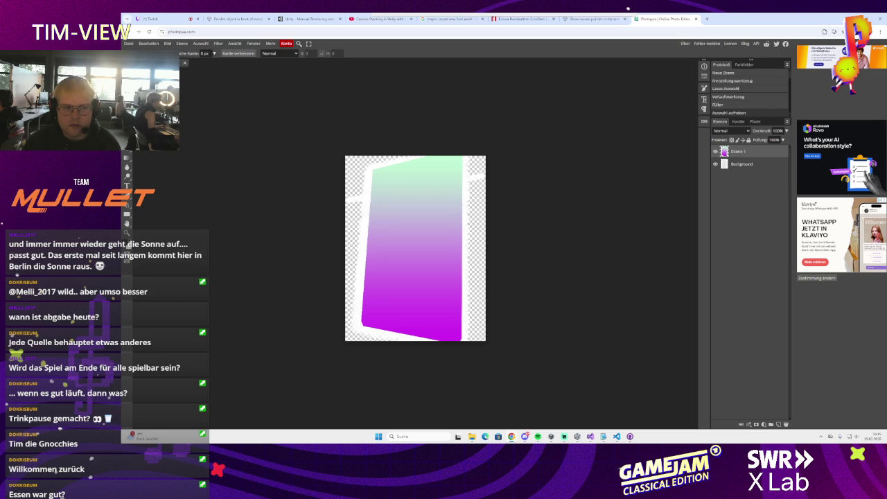
Step: Stretch the top of the gradient layer slightly upward with Free Transform
key(ctrl+t)
drag(415, 156, 415, 149)
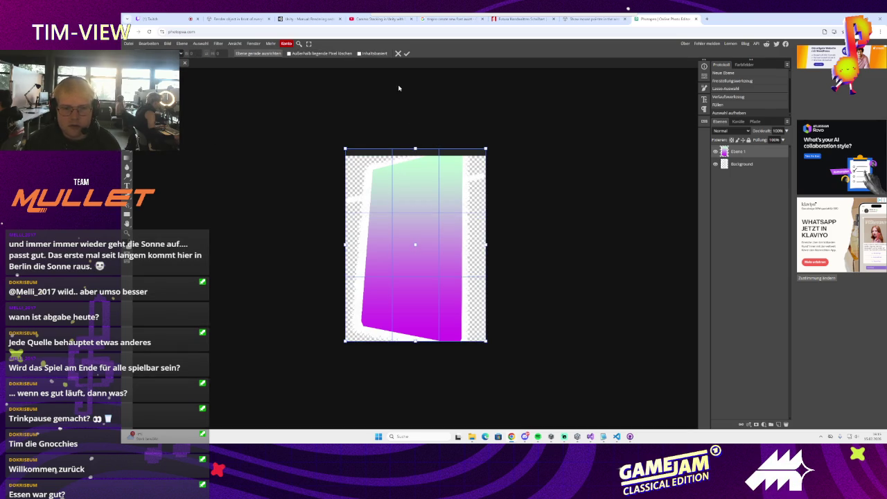
click(406, 53)
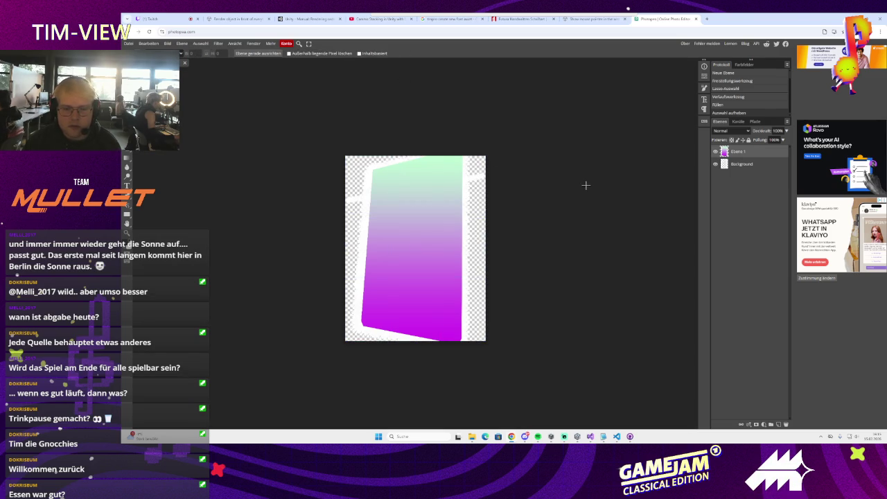
Step: Hide the Background layer and export the image as Lautheit Indicator.png
click(715, 164)
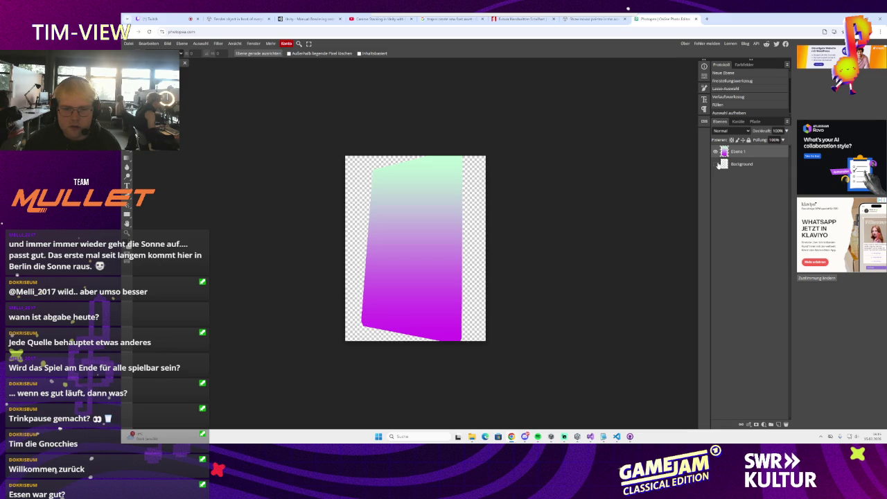
click(128, 44)
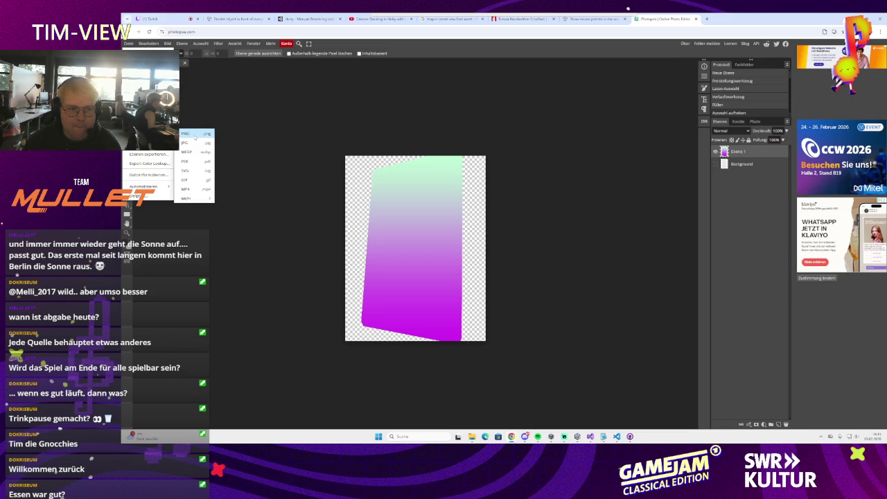
click(195, 135)
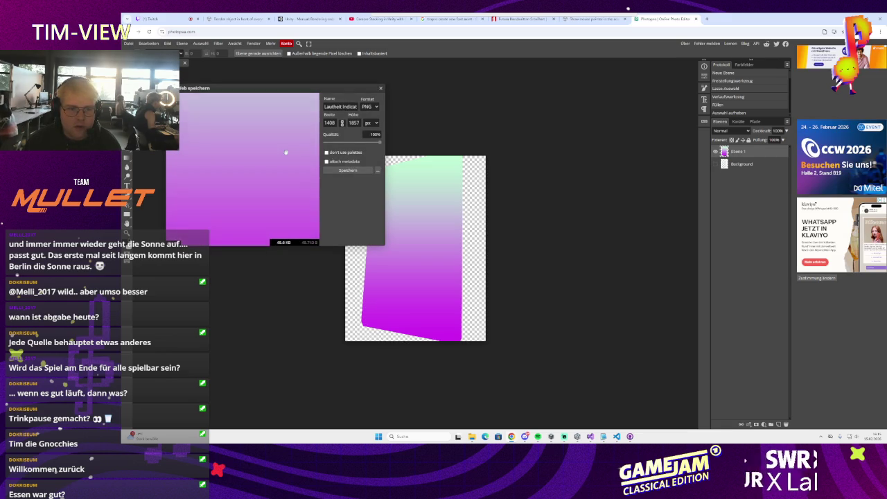
click(348, 170)
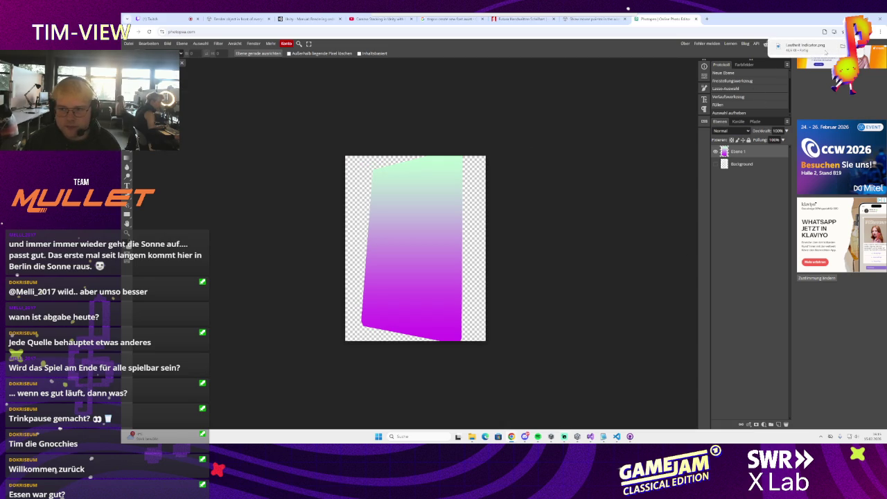
key(alt+Tab)
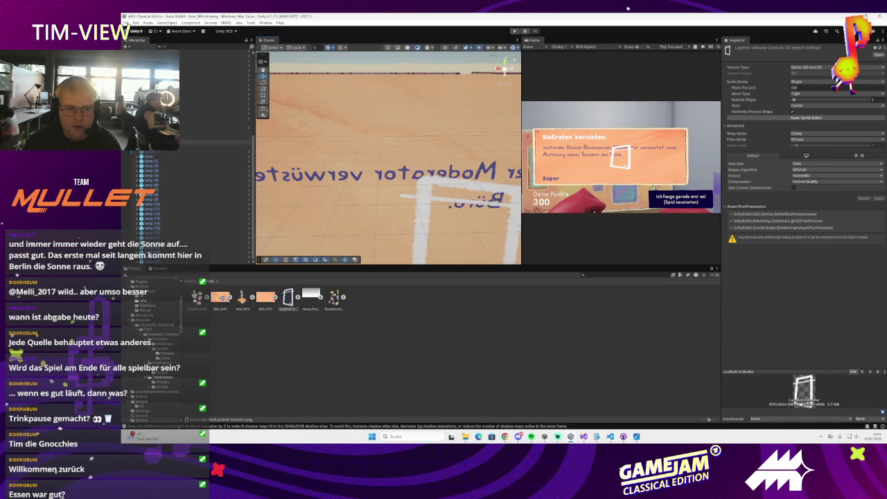
Step: Check the exported Lautheit Indicator PNG in the browser downloads, then find it in Unity's assets
click(154, 151)
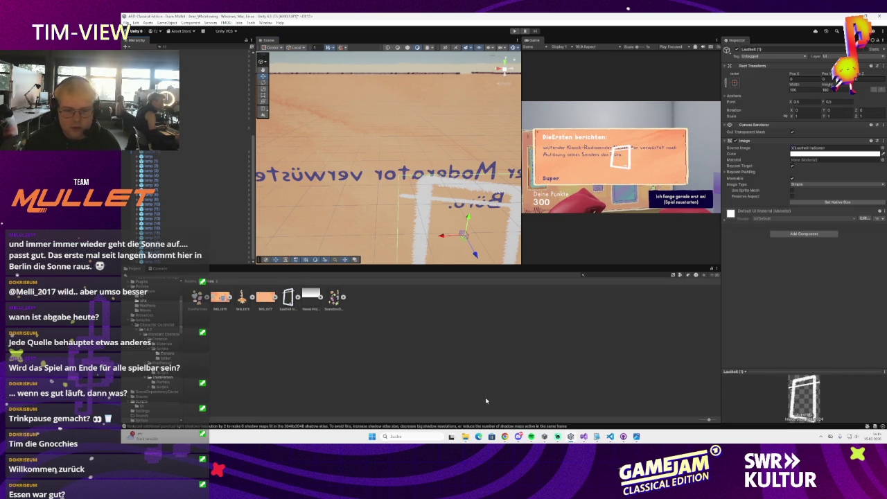
click(465, 436)
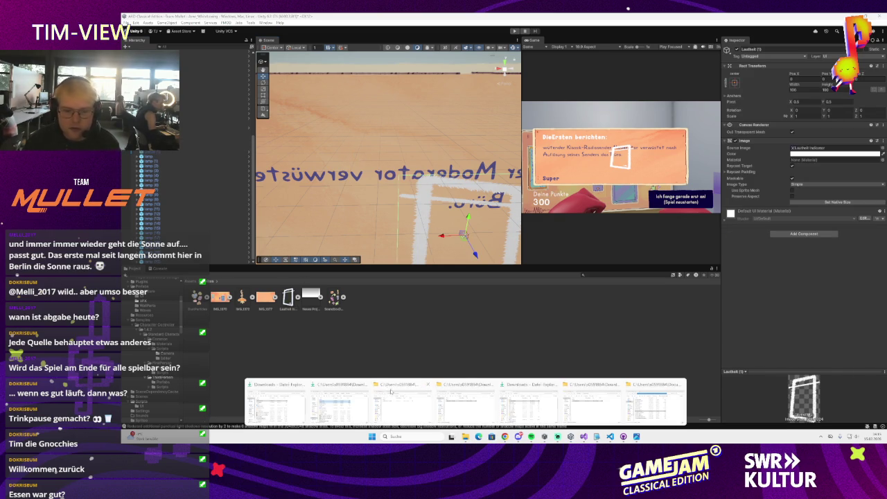
mouse_move(627, 407)
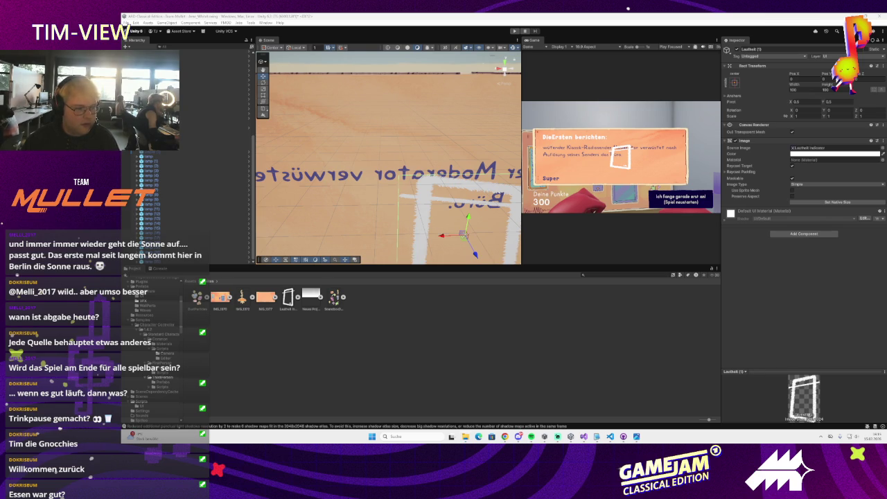
key(alt+Tab)
key(ctrl+s)
click(804, 61)
click(780, 114)
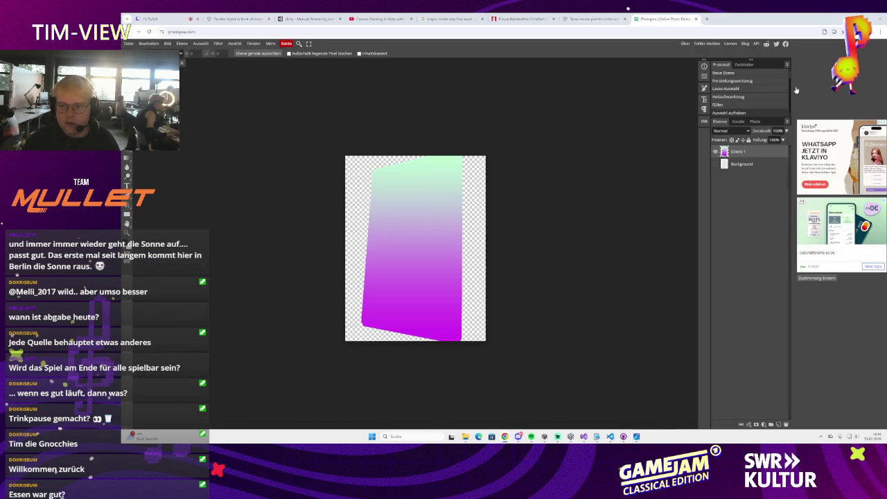
click(834, 31)
key(alt+Tab)
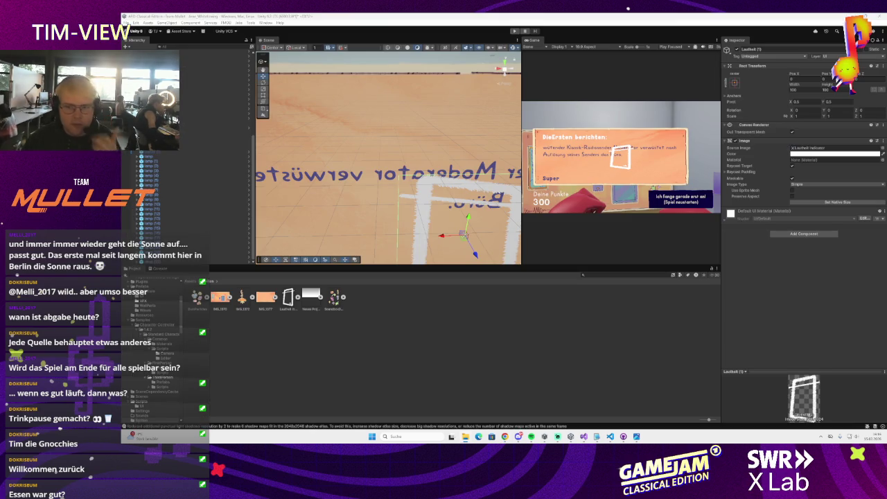
scroll(335, 157, down, 3)
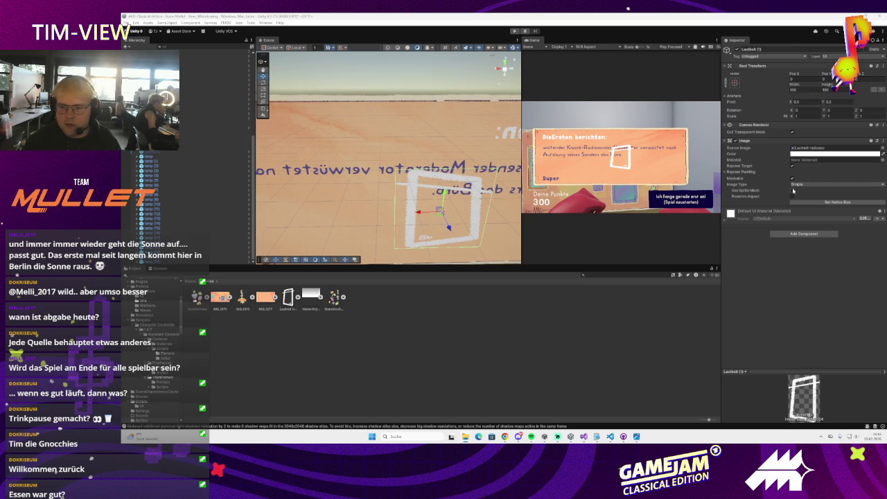
scroll(208, 180, up, 1)
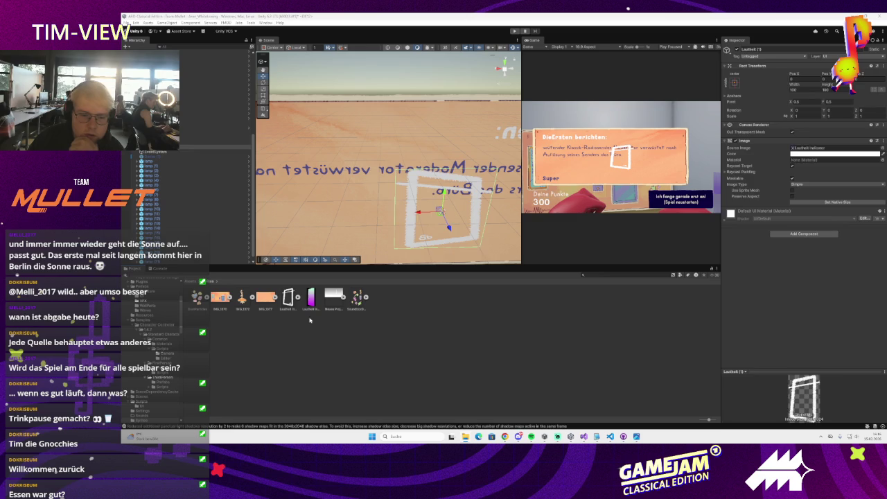
Step: Set the purple fill texture's Texture Type to Sprite (2D and UI) and apply
click(310, 305)
click(814, 67)
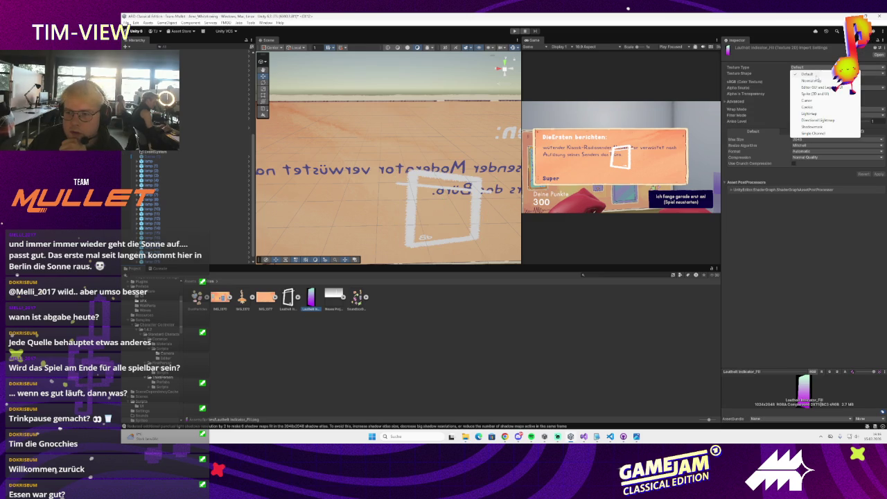
click(810, 93)
click(814, 81)
click(808, 83)
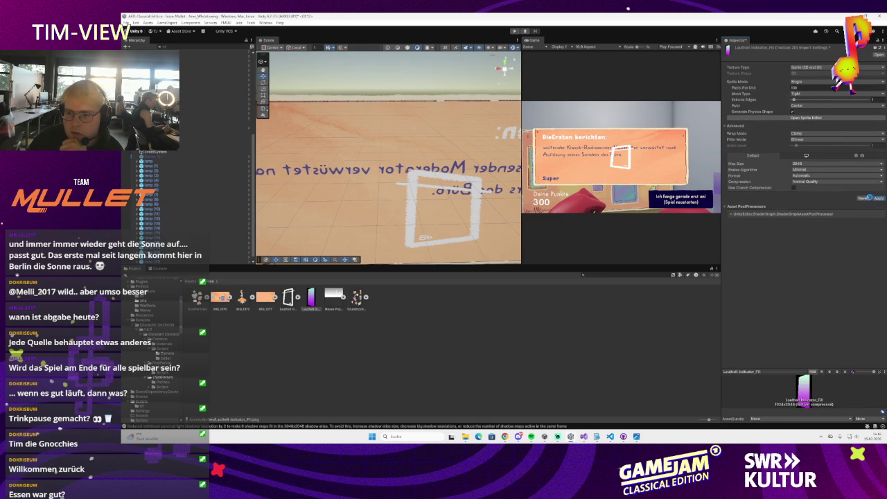
click(870, 199)
Step: Assign the purple gradient sprite as Lautheit (1)'s Source Image and frame it
click(195, 147)
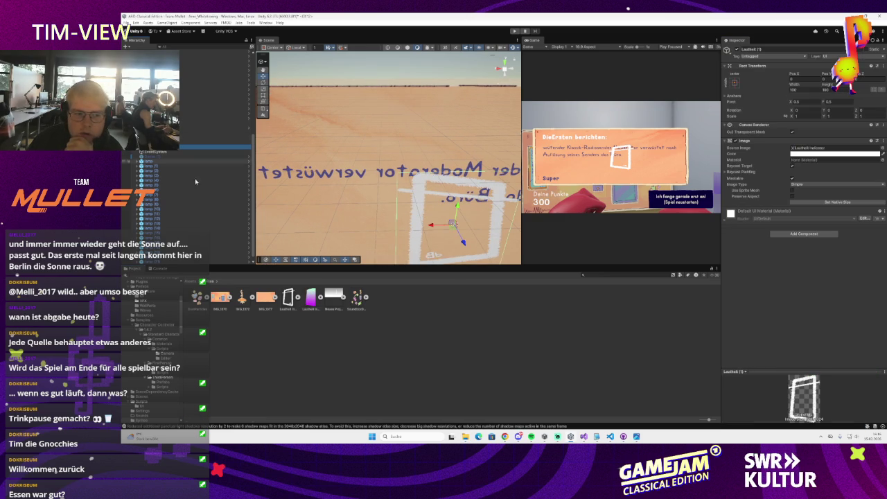
drag(311, 296, 835, 148)
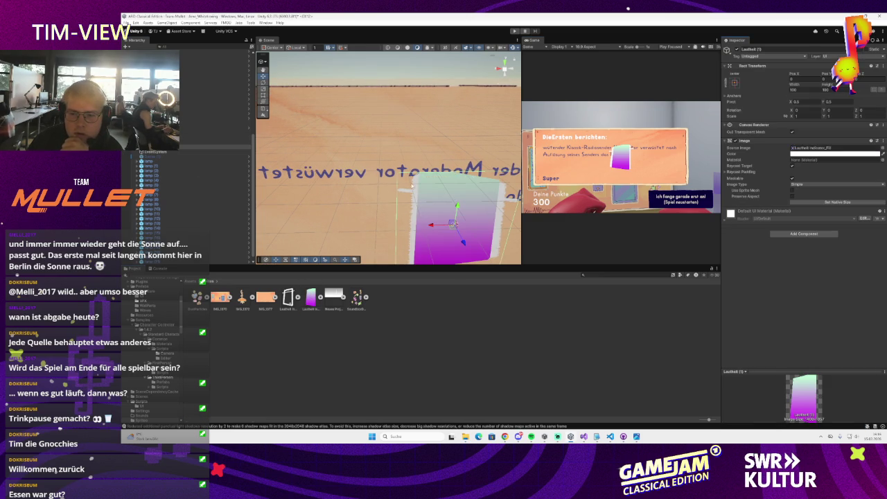
scroll(412, 185, up, 1)
scroll(336, 181, up, 1)
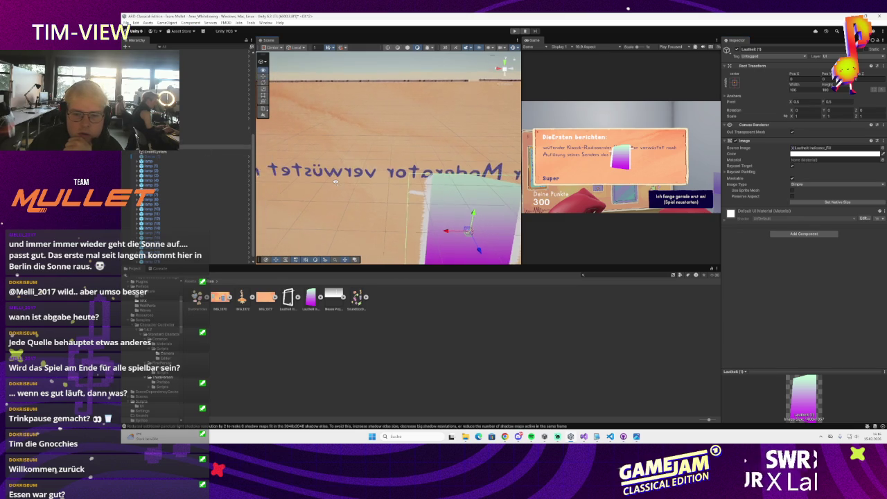
key(f)
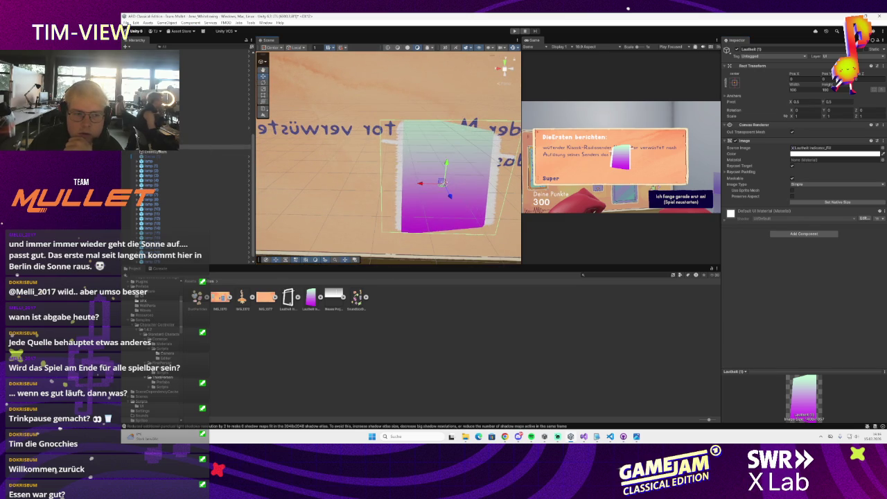
scroll(180, 201, down, 1)
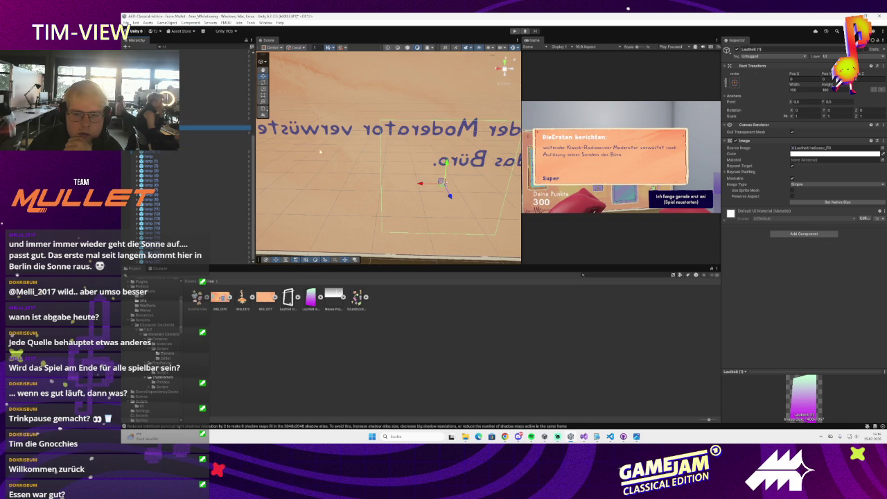
Step: Select the Lautheit (1) indicator image, frame it and orbit the Scene view around the panel
scroll(320, 151, down, 2)
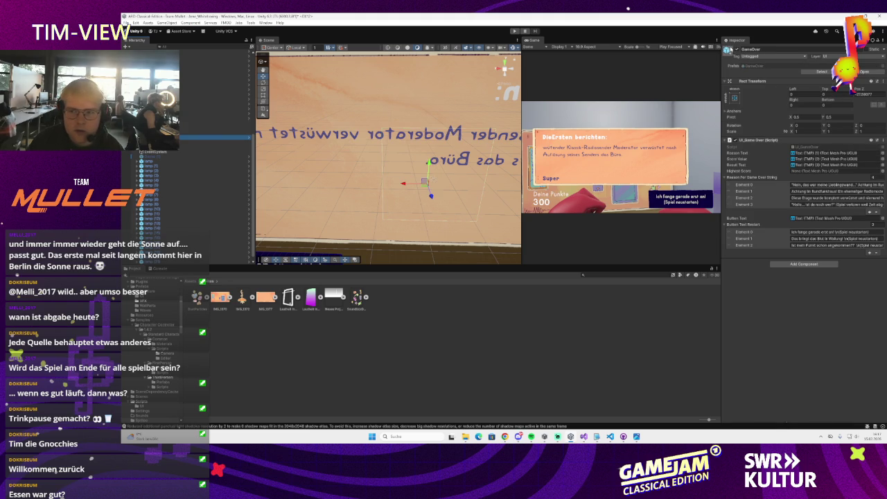
click(208, 128)
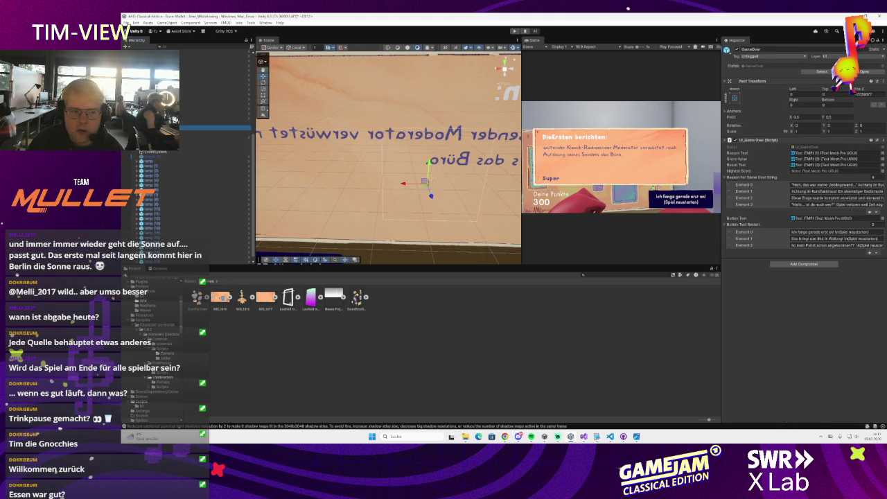
click(424, 182)
key(f)
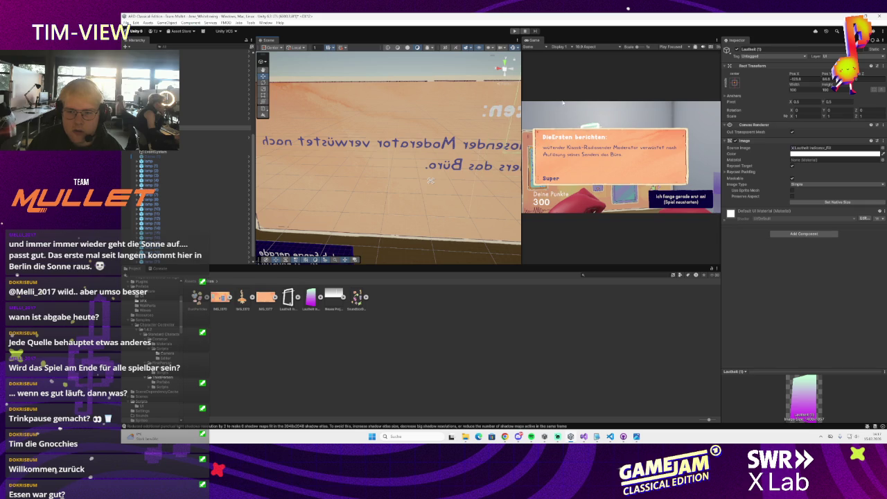
key(f)
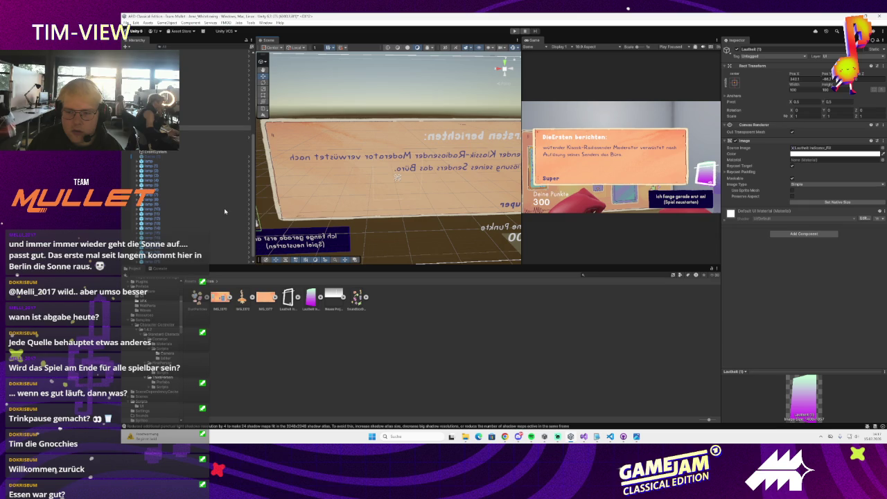
drag(325, 176, 233, 139)
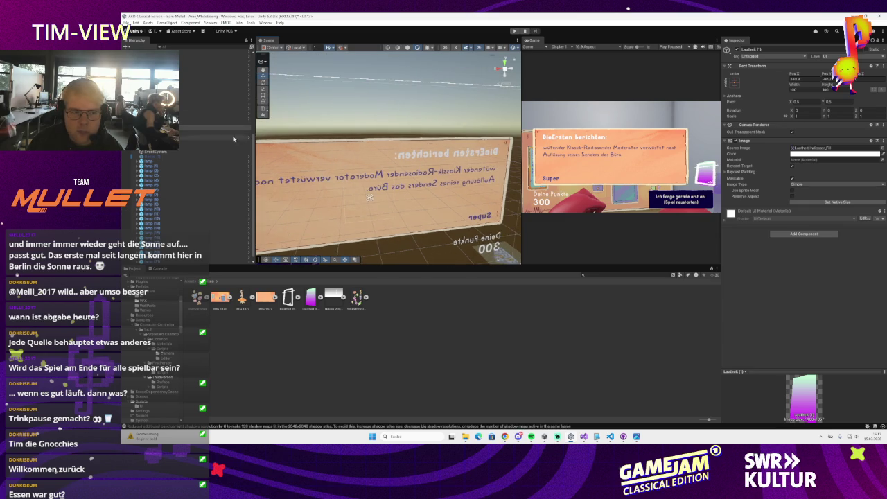
Step: Rescale the white Lautheit frame, then select the purple Lautheit (1) image to rename it LautheitFill
double_click(214, 128)
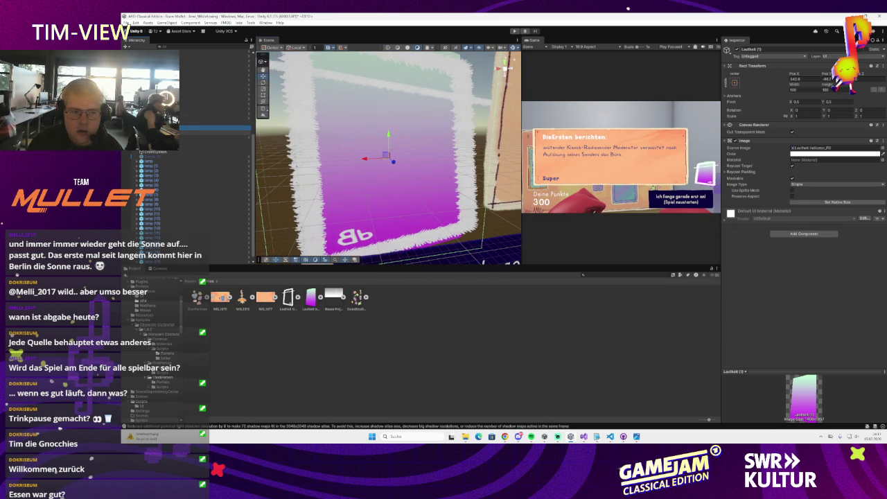
key(Down)
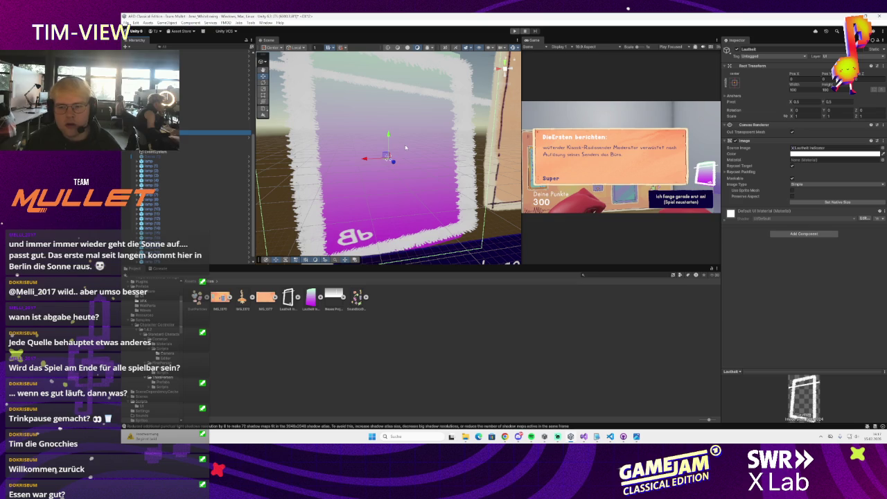
key(r)
drag(388, 158, 399, 168)
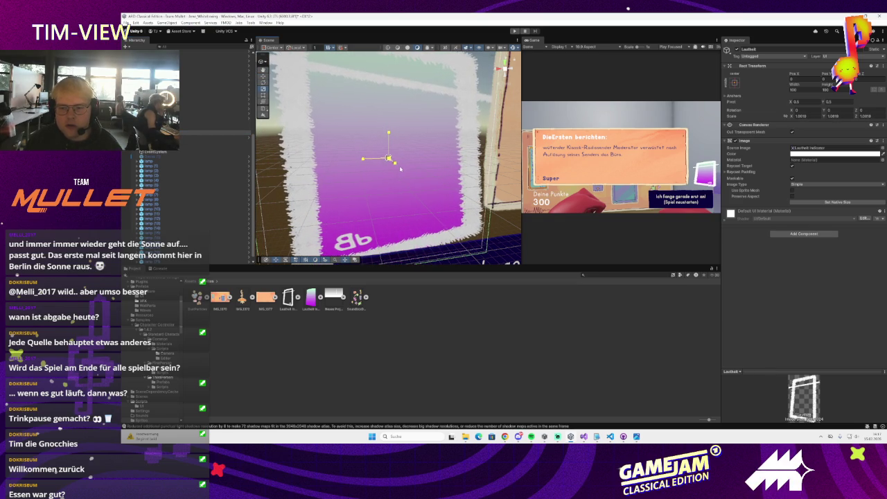
click(194, 130)
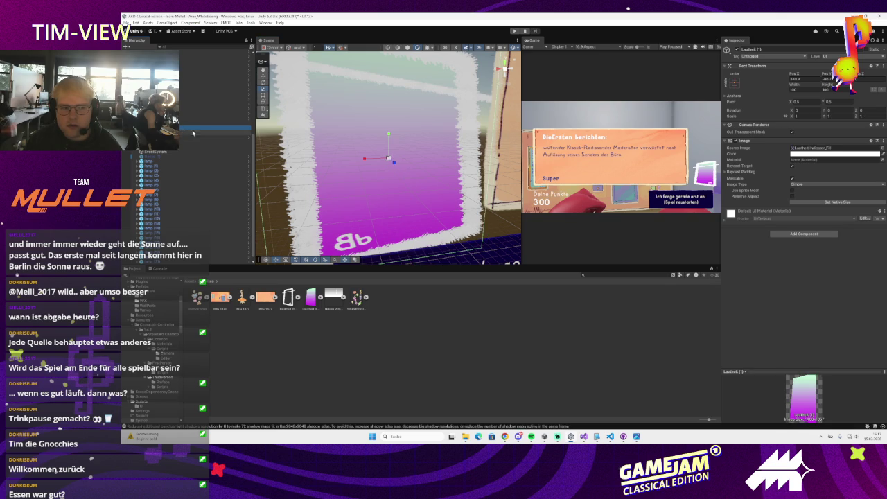
click(766, 49)
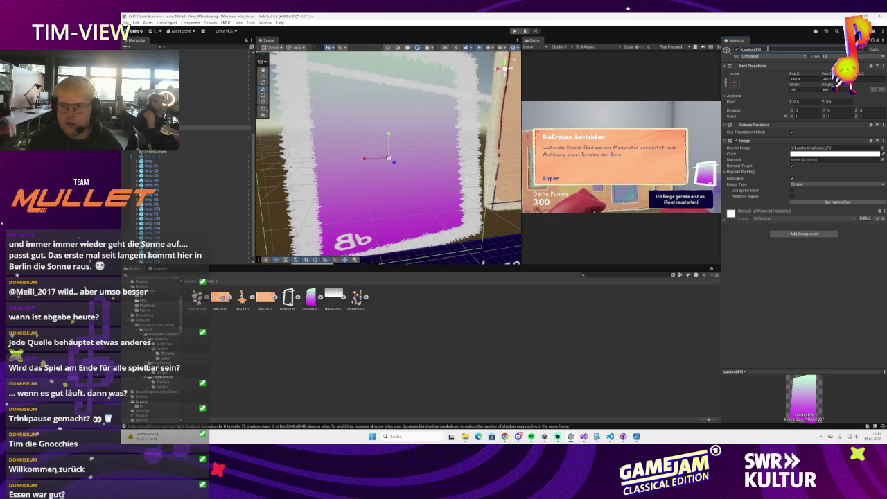
Step: Make LautheitFill a Filled image with Vertical fill method and Fill Amount about 0.89
click(810, 185)
click(808, 210)
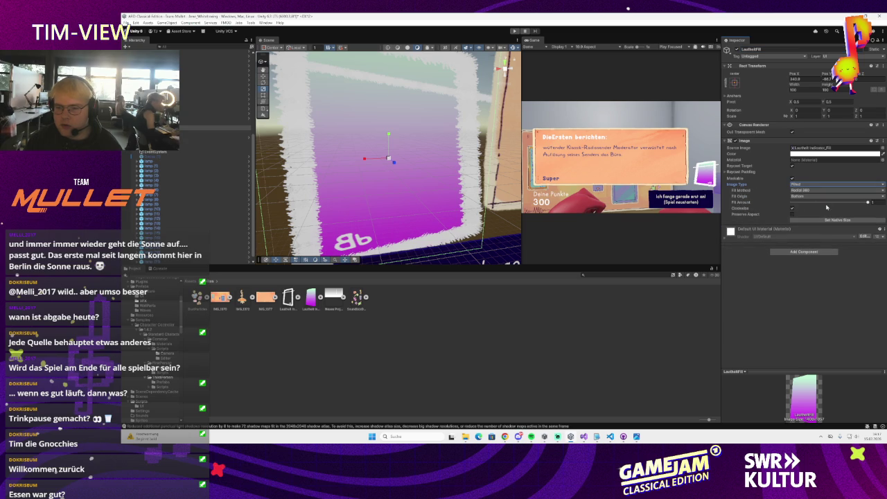
click(817, 190)
click(803, 203)
drag(868, 202, 811, 193)
click(811, 192)
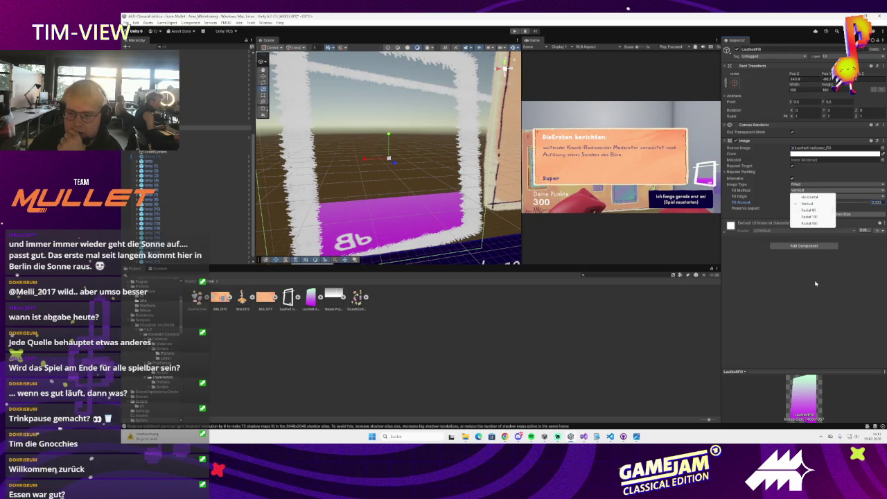
click(816, 270)
mouse_move(815, 202)
mouse_down()
mouse_move(862, 213)
mouse_move(825, 224)
mouse_move(868, 221)
mouse_move(827, 237)
mouse_move(836, 233)
mouse_move(806, 224)
mouse_move(862, 227)
mouse_move(872, 224)
mouse_move(855, 218)
mouse_move(865, 214)
mouse_up()
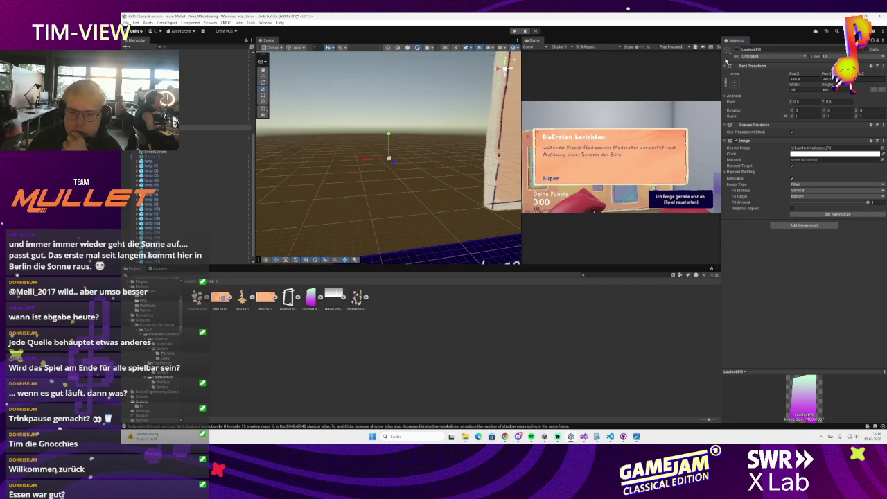
Step: Select the SoundBox_Spawner object and switch over to GitHub Desktop
scroll(160, 201, down, 5)
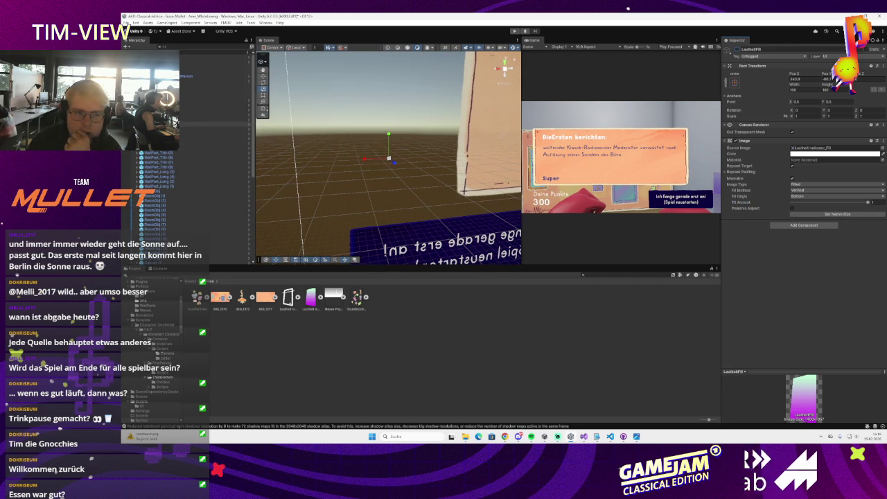
click(200, 129)
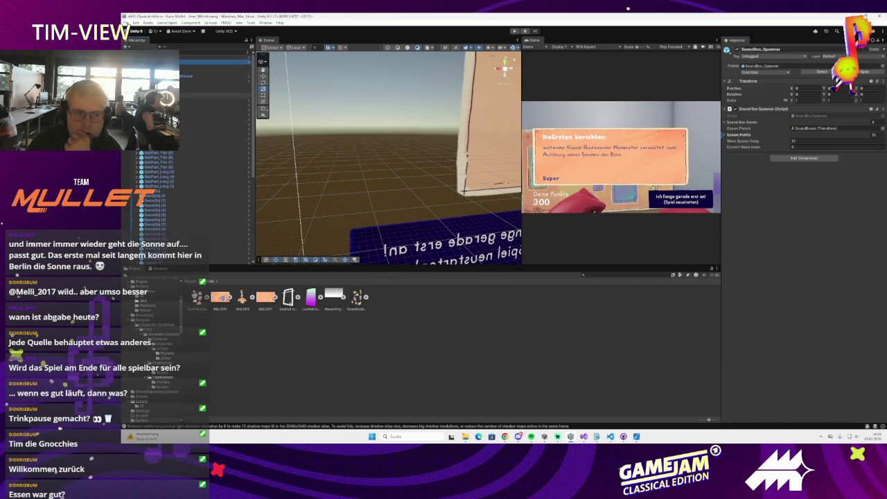
scroll(197, 151, down, 3)
key(alt+Tab)
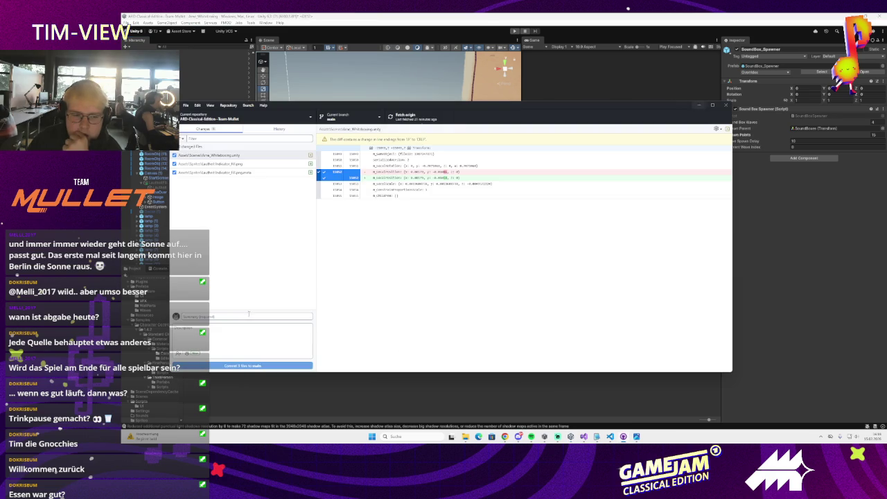
Step: Commit the changes with summary 'Lautheit', pull from origin, and minimize GitHub Desktop
text(Lautheit)
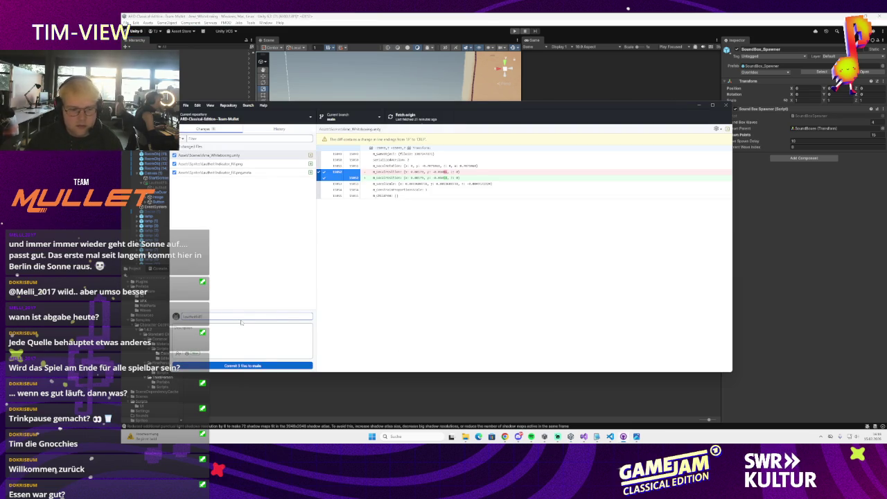
click(265, 365)
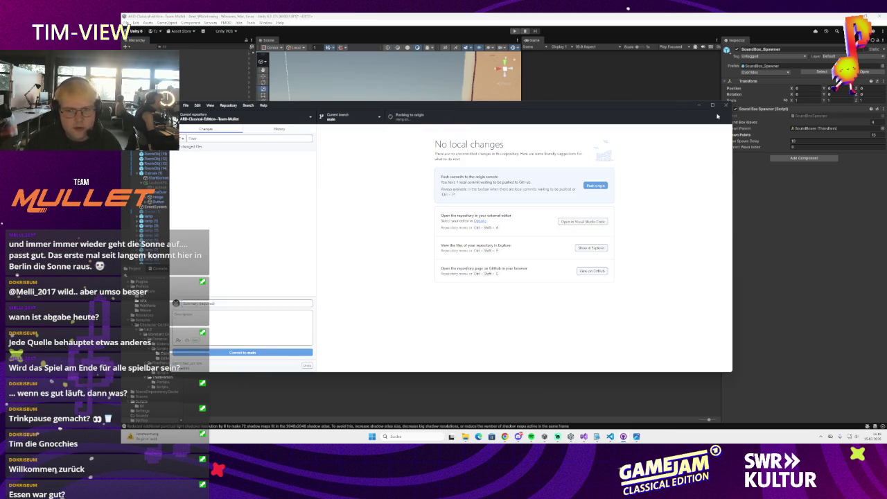
click(414, 117)
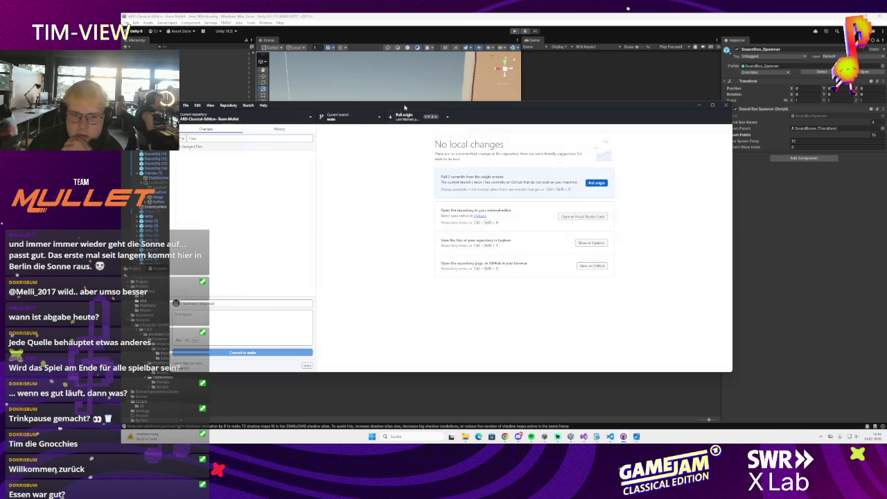
click(406, 115)
click(699, 106)
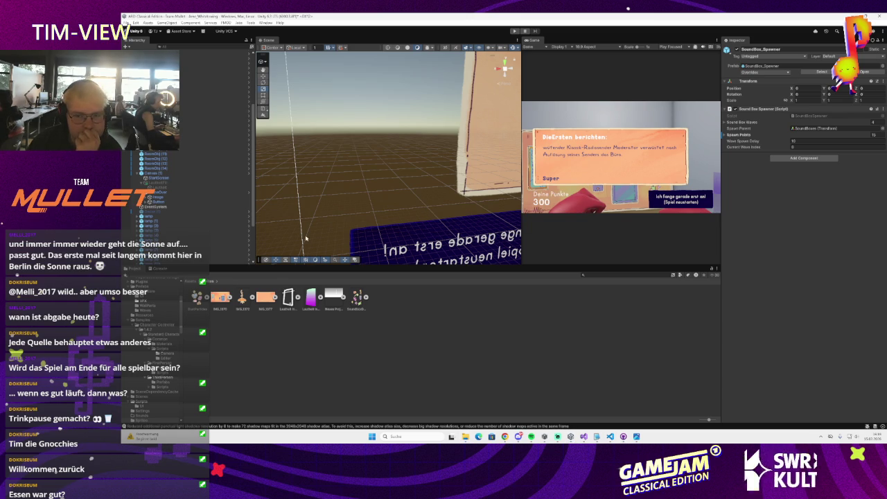
Step: Orbit and frame the Scene view around the text panel and a room object
scroll(346, 215, down, 5)
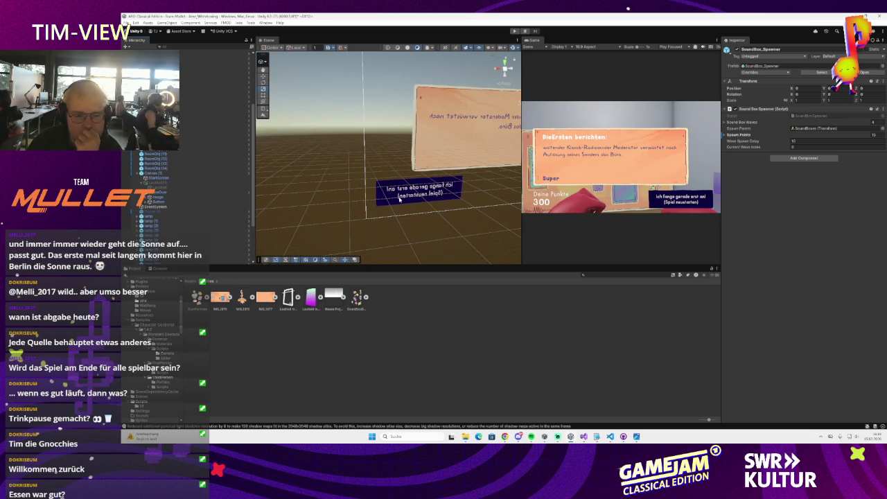
drag(399, 200, 276, 118)
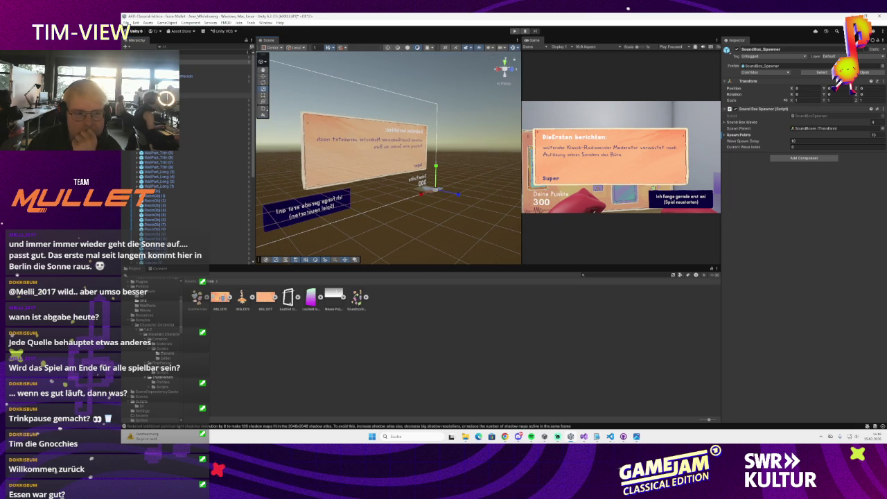
double_click(215, 61)
scroll(347, 147, up, 3)
scroll(211, 132, down, 2)
scroll(211, 131, up, 2)
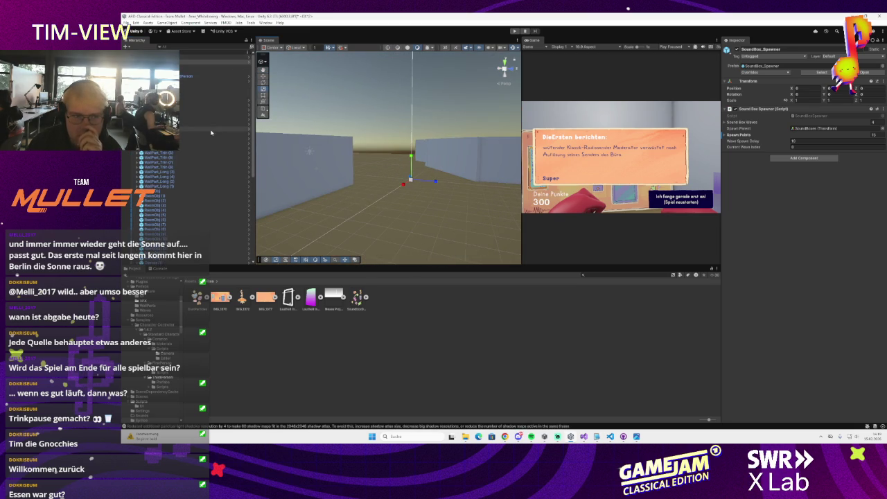
Step: Inspect the first-person player's Meshes, camera and CameraTarget child objects
click(208, 76)
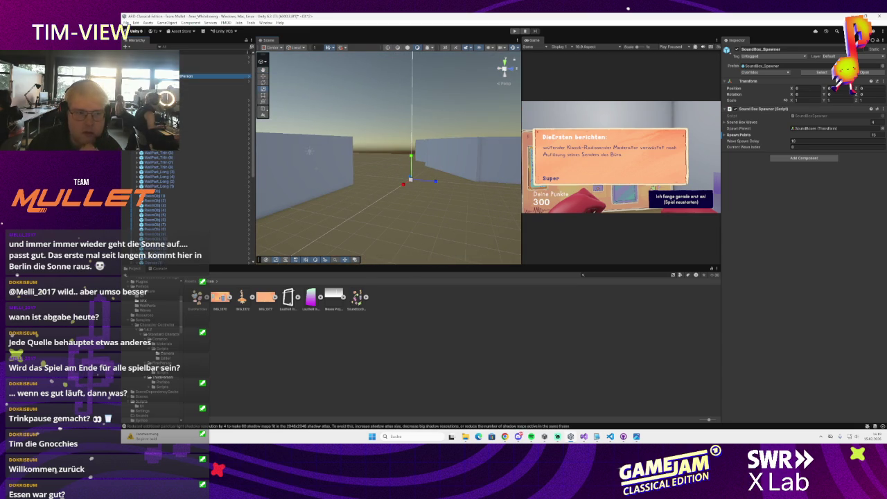
click(208, 85)
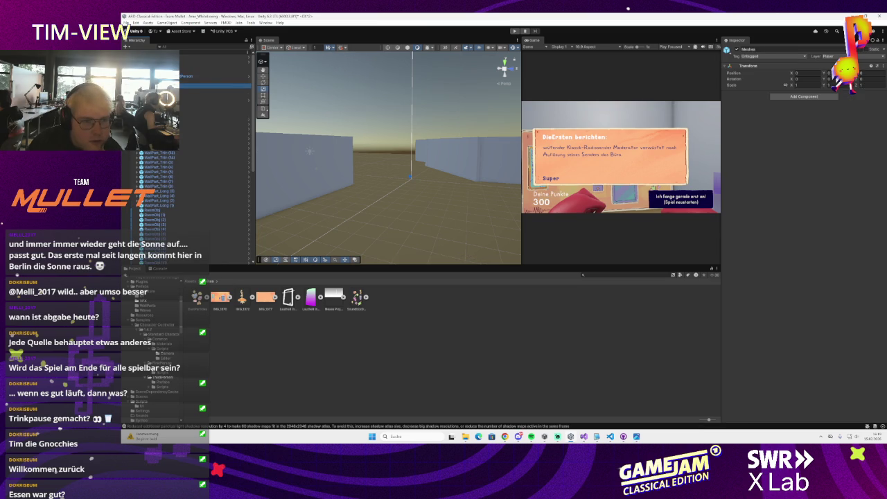
double_click(208, 90)
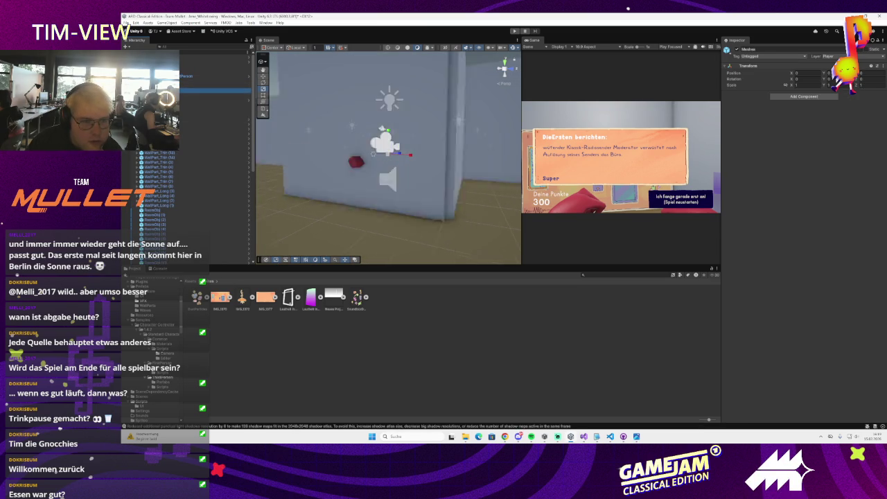
scroll(236, 125, down, 2)
scroll(359, 164, up, 5)
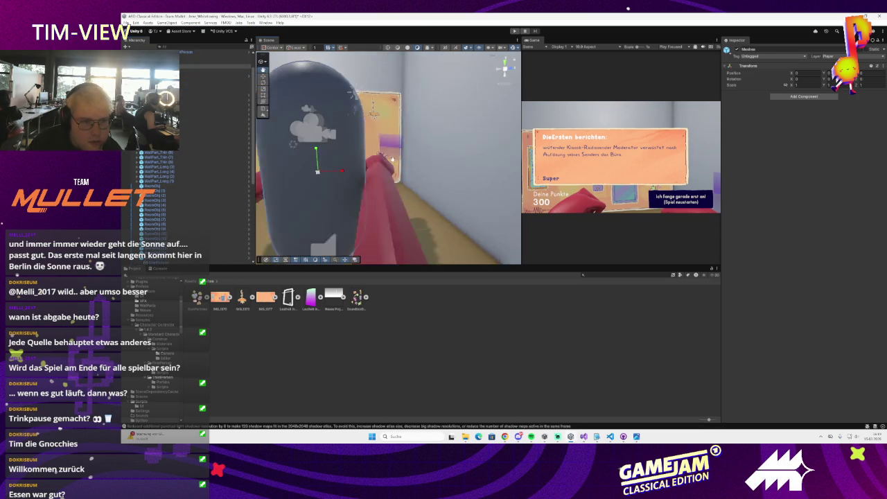
drag(359, 164, 409, 201)
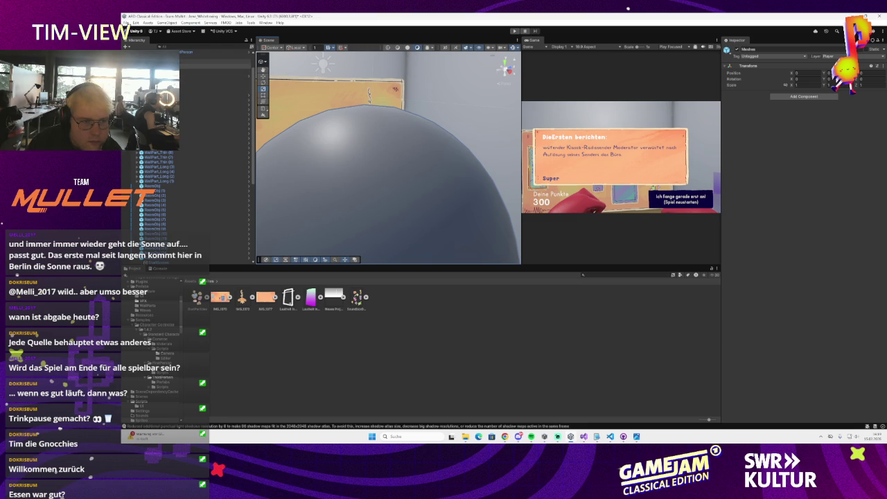
click(207, 70)
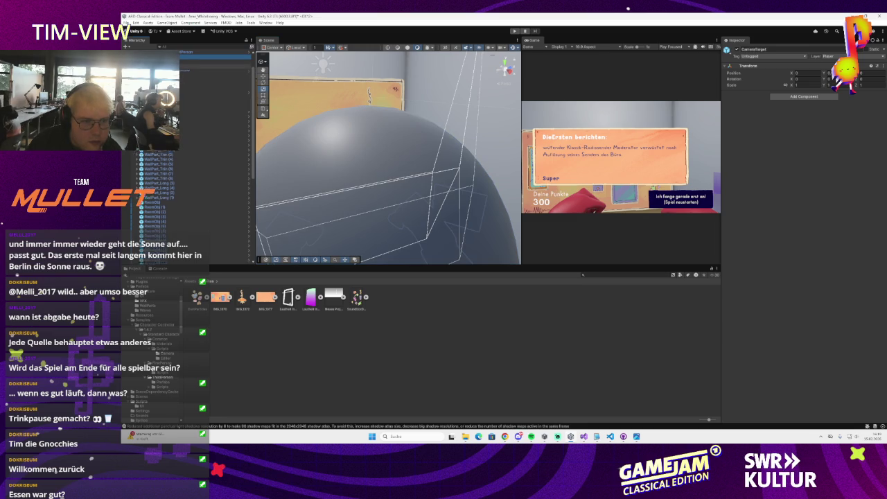
Step: Shift the MusicLineRenderer quad left and reposition its Cube in front of the red hand
click(207, 71)
drag(412, 138, 345, 127)
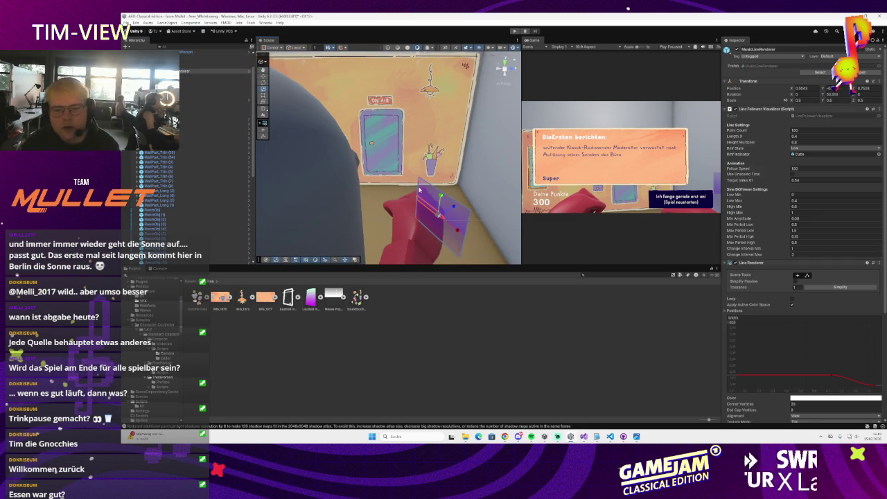
drag(436, 219, 403, 204)
double_click(207, 76)
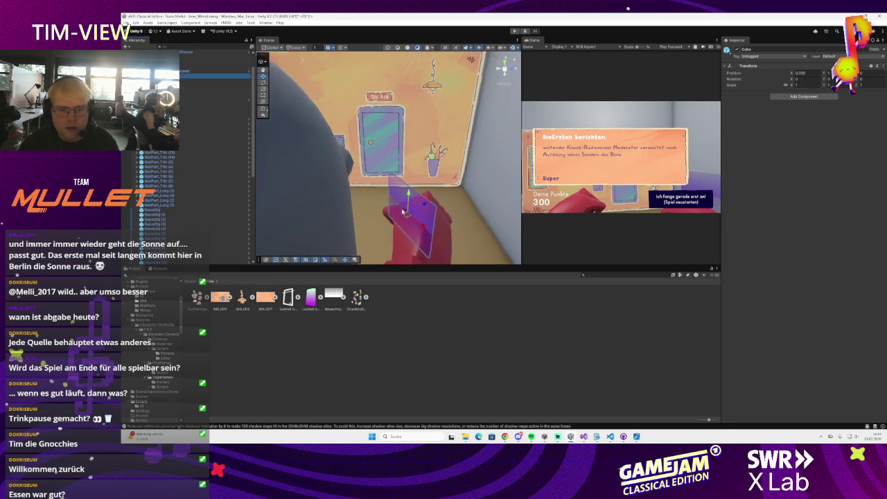
drag(414, 225, 419, 219)
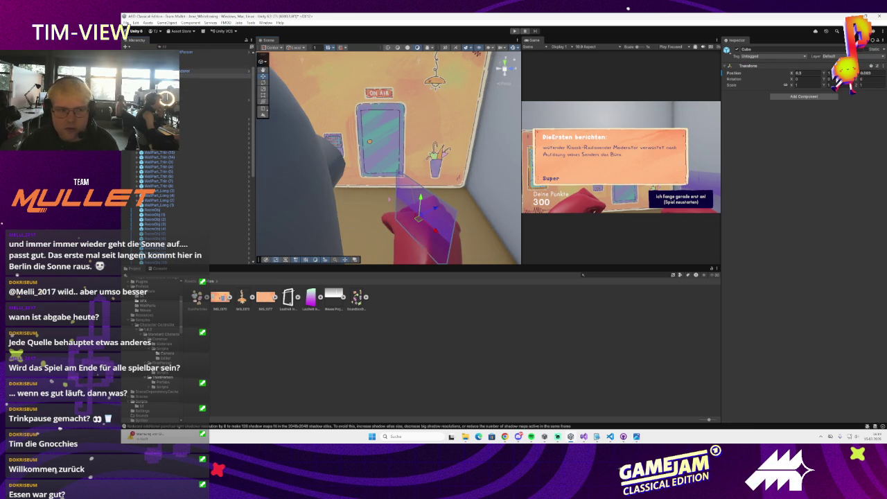
click(419, 219)
Step: Open the PlayerCharacter_FirstPerson prefab for editing and widen the game preview
key(f)
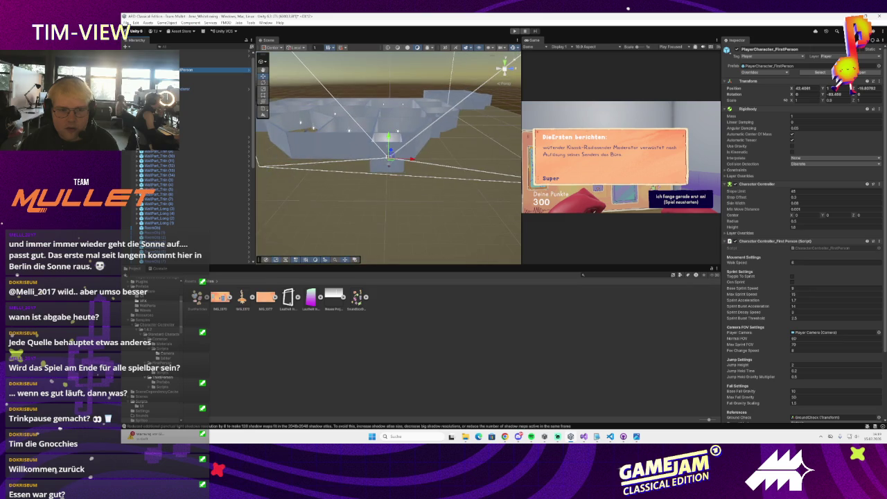
right_click(177, 70)
click(184, 170)
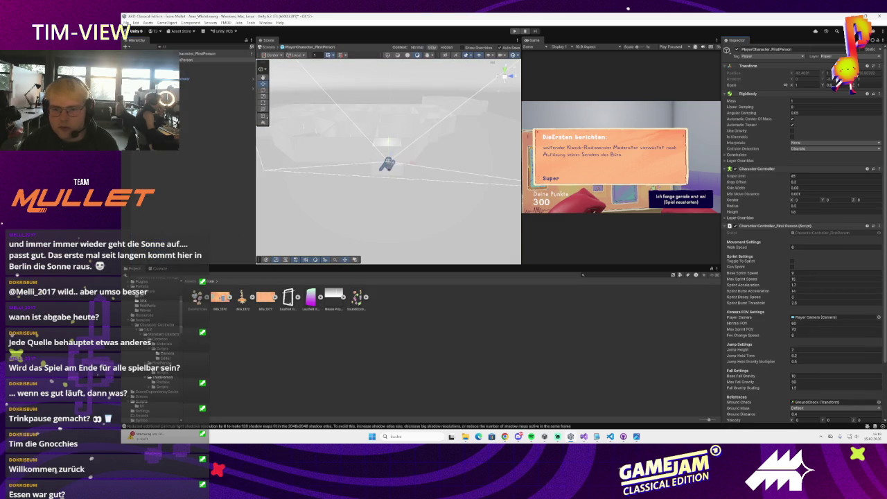
click(388, 162)
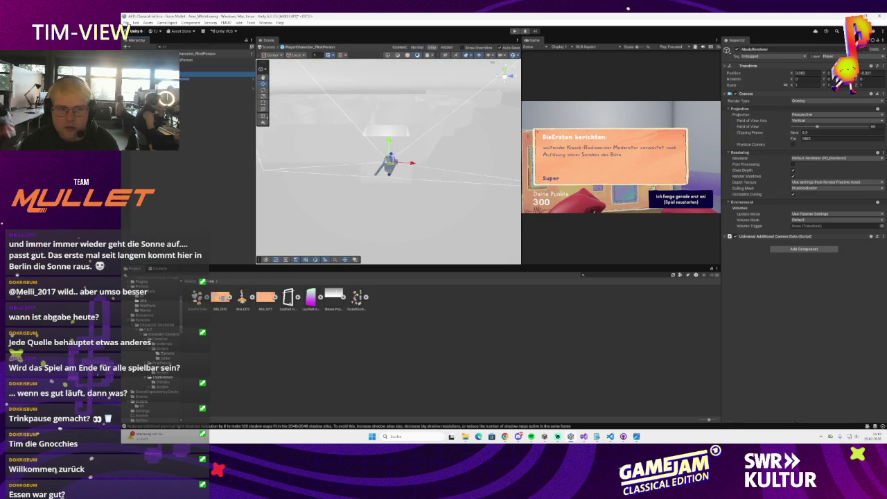
mouse_move(522, 170)
mouse_down()
mouse_move(472, 170)
mouse_move(493, 169)
mouse_up()
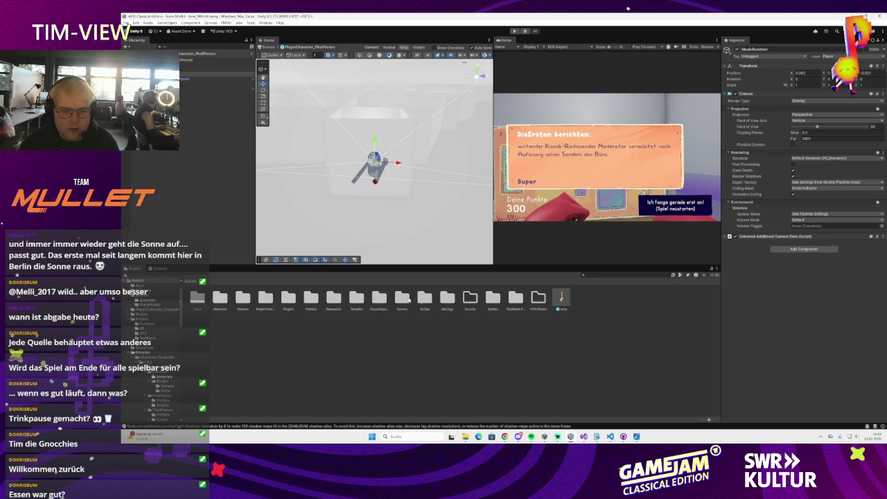
Step: Drag the MusicLineRenderer prefab from the Prefabs folder into the player prefab as MusicLineRenderer (1)
double_click(311, 298)
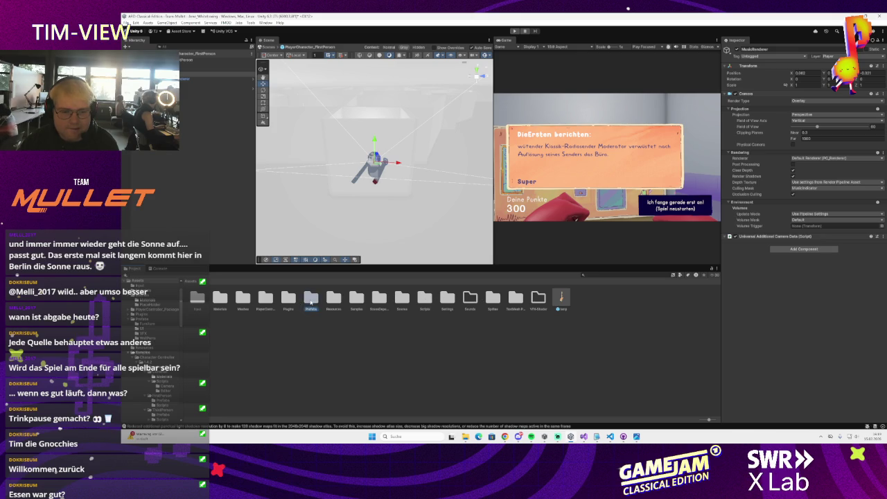
drag(425, 298, 251, 86)
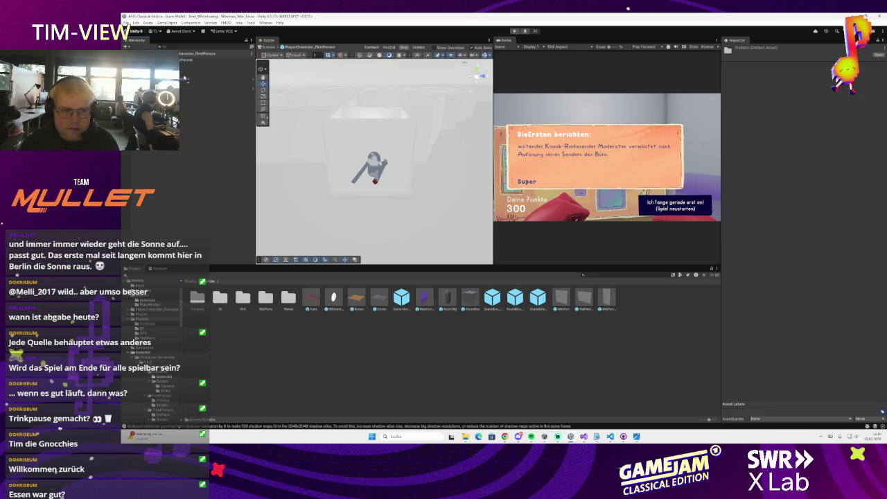
drag(185, 80, 186, 84)
click(183, 78)
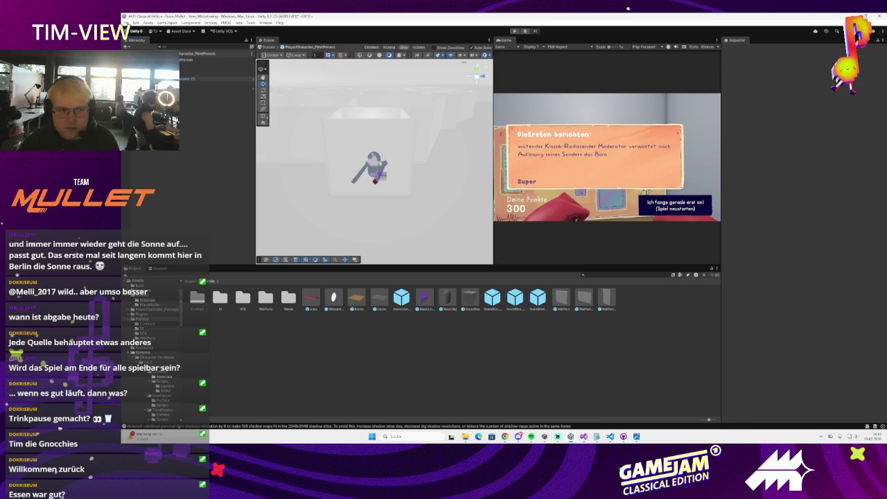
key(Up)
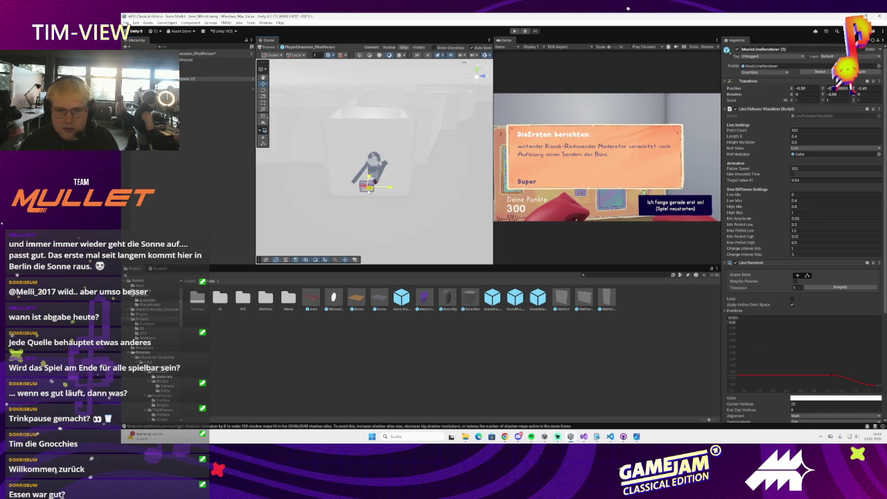
Step: Move MusicLineRenderer (1) down toward the hand and rotate it about 46 degrees
key(f)
drag(347, 207, 308, 202)
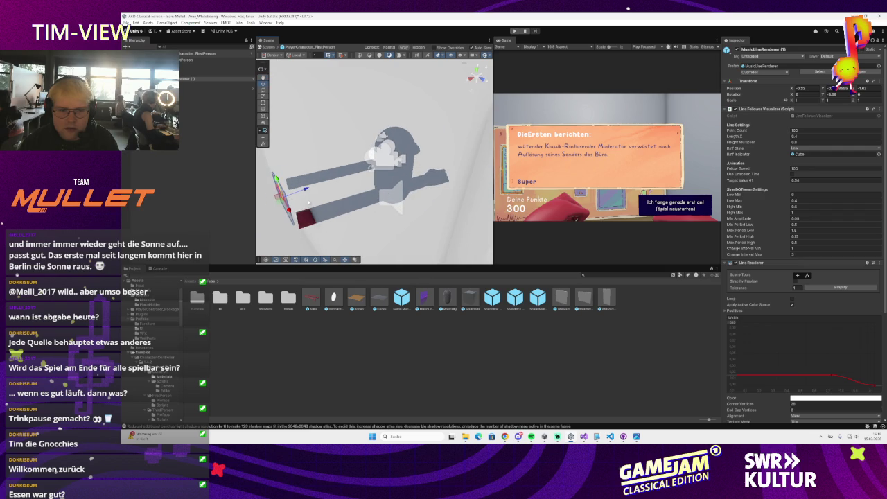
key(f)
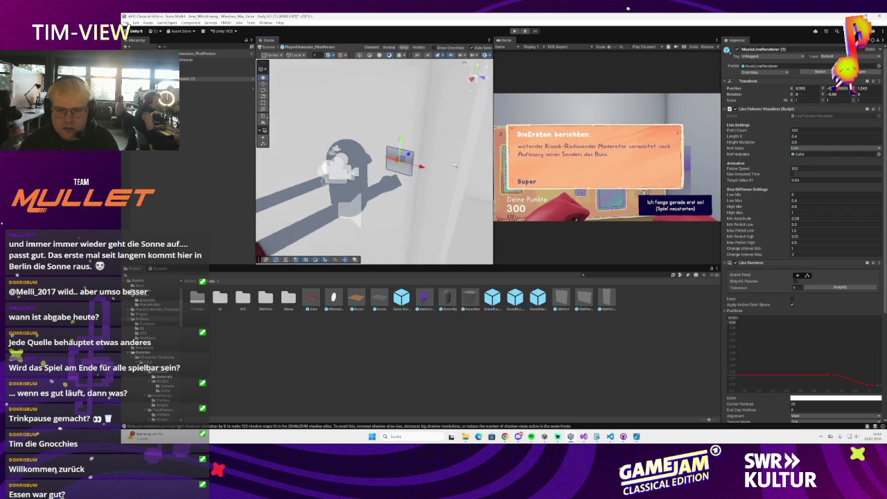
drag(385, 161, 391, 178)
key(e)
drag(386, 184, 378, 186)
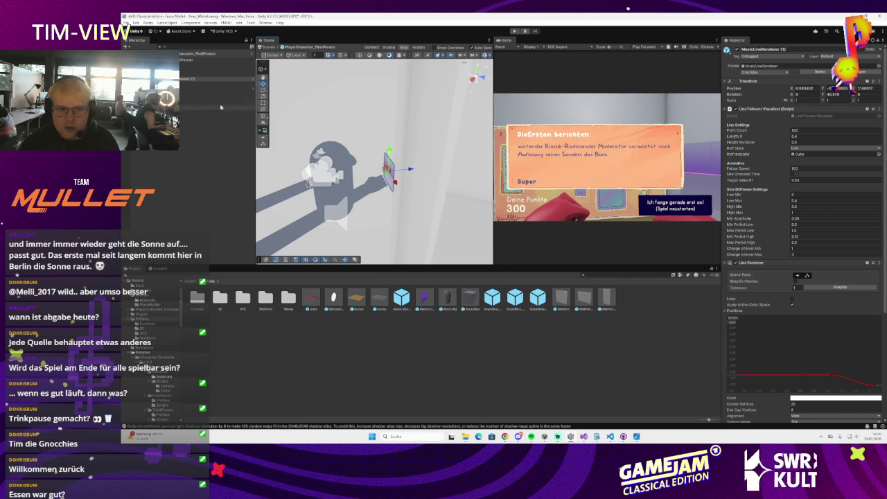
Step: Nudge the visualizer's Cube into place and select the Square sprite
key(f)
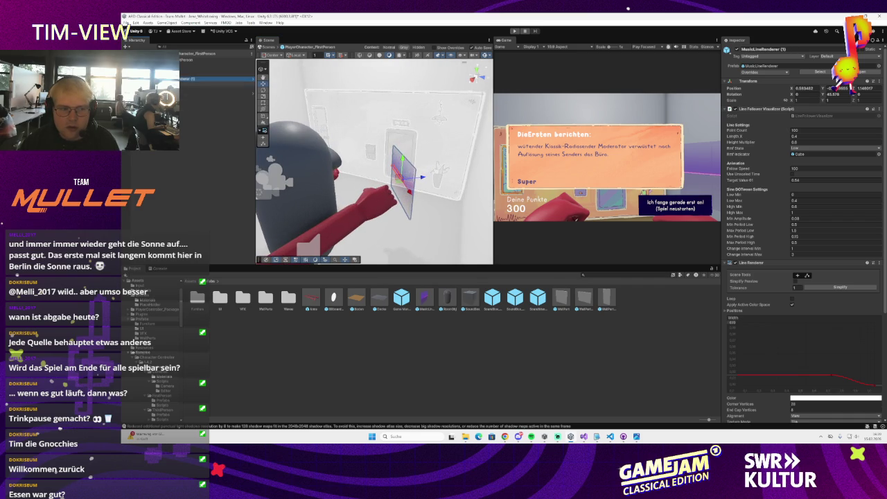
click(470, 208)
drag(413, 177, 417, 180)
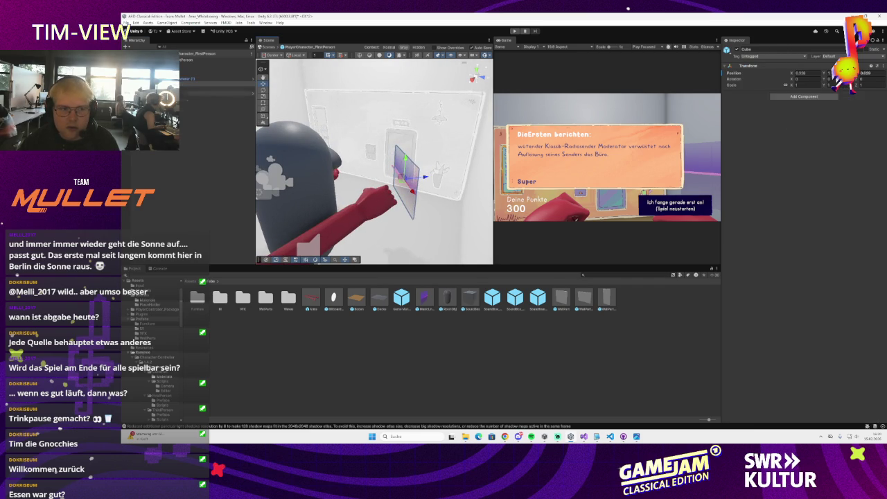
click(215, 88)
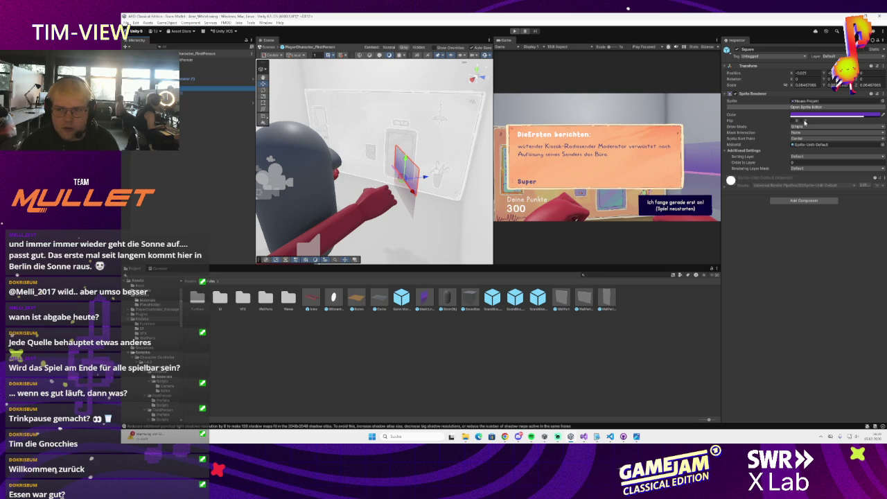
Step: Colour the Square dark purple, duplicate it, and give Square (1) a blue-purple shade
click(803, 115)
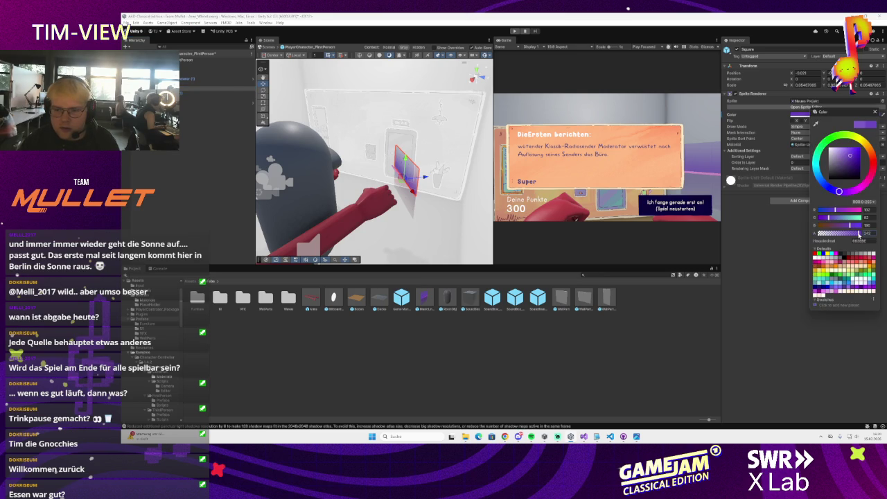
click(854, 165)
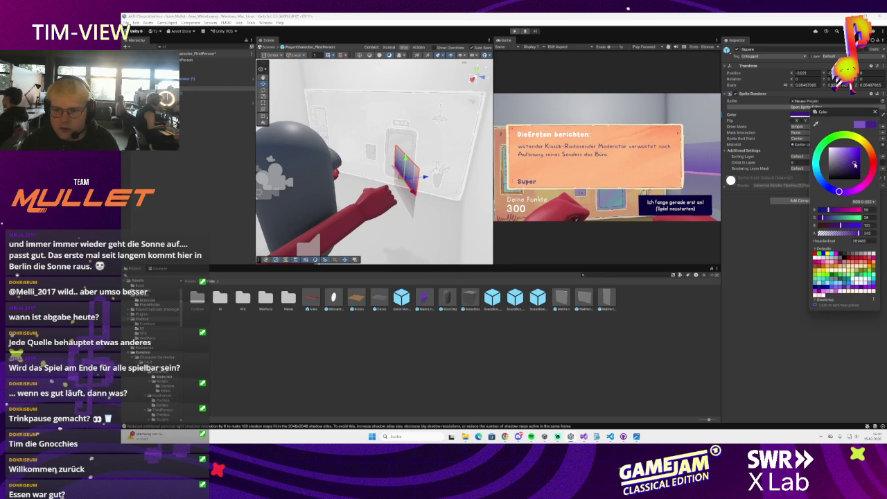
click(769, 204)
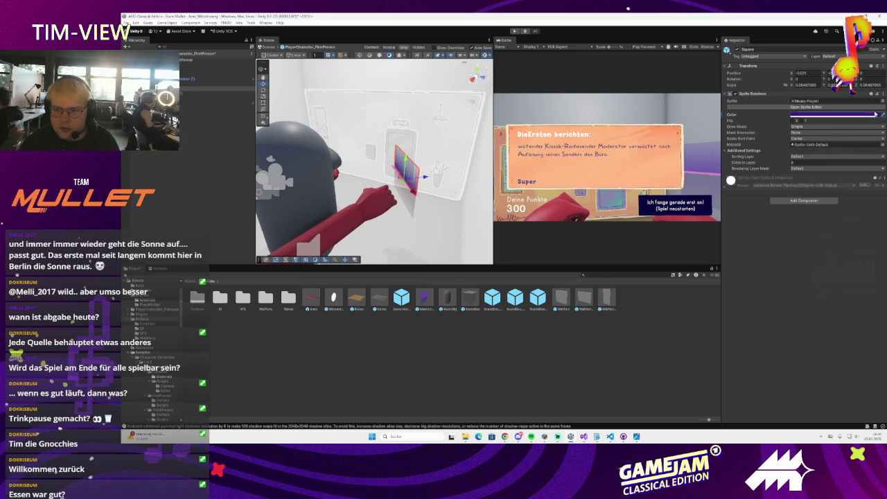
key(ctrl+d)
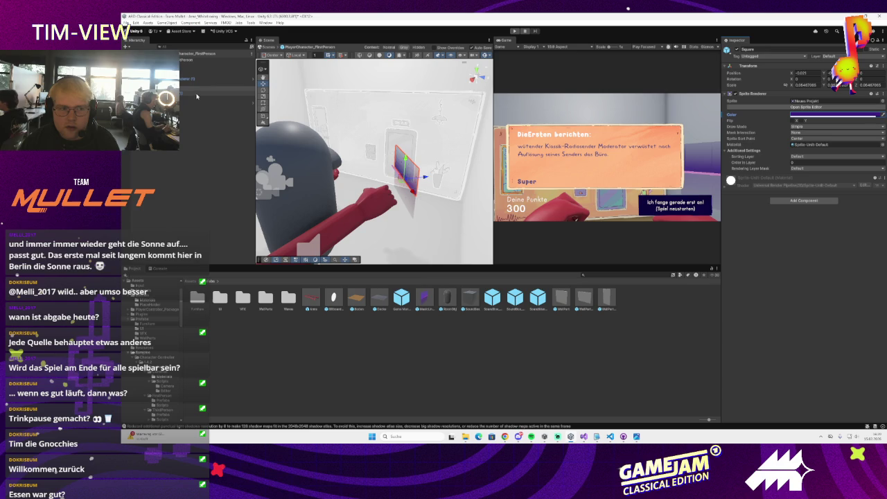
click(835, 114)
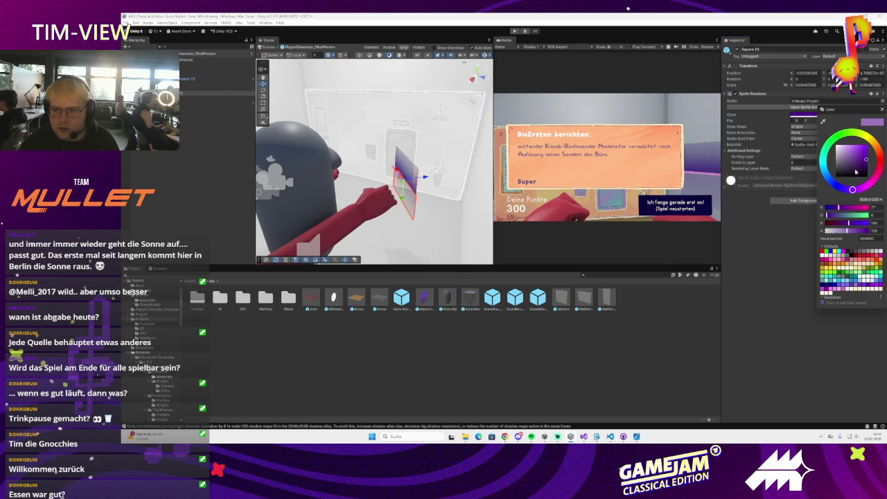
click(856, 160)
mouse_move(852, 188)
mouse_down()
mouse_move(833, 177)
mouse_move(848, 152)
mouse_up()
click(881, 110)
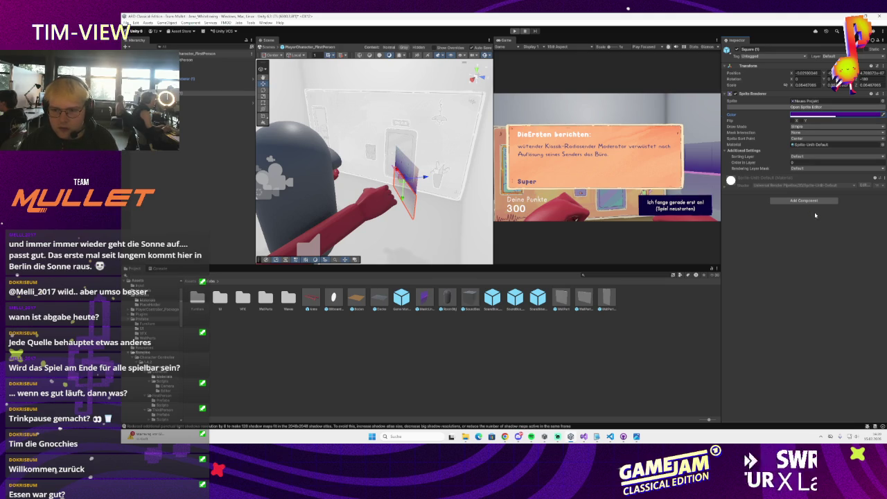
Step: Start play mode to test the visualizer and dismiss the news popup
key(f)
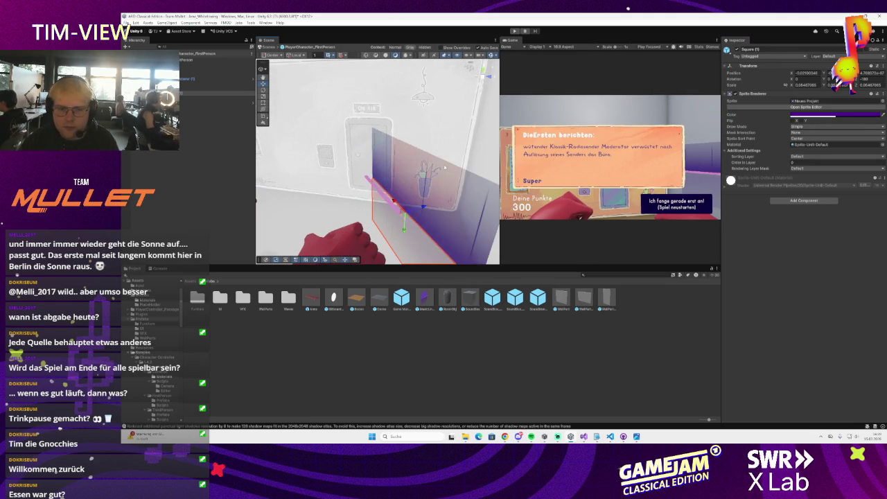
click(444, 147)
click(444, 147)
scroll(421, 172, up, 5)
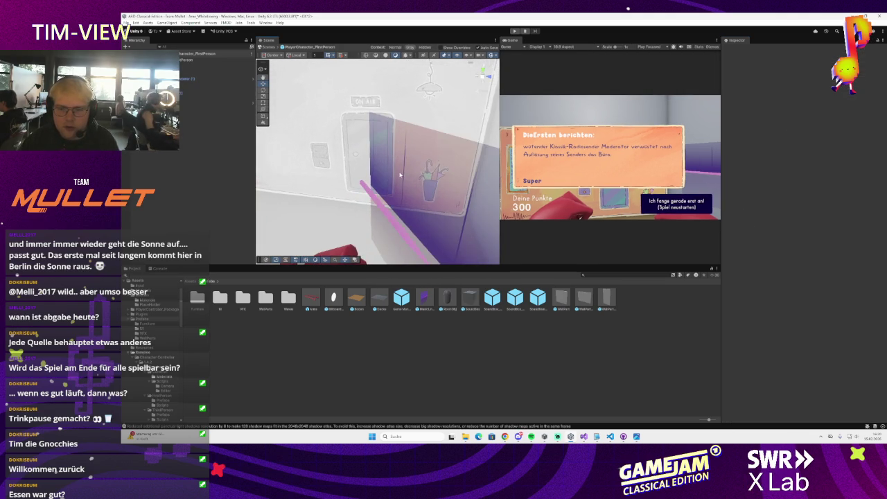
scroll(401, 171, down, 5)
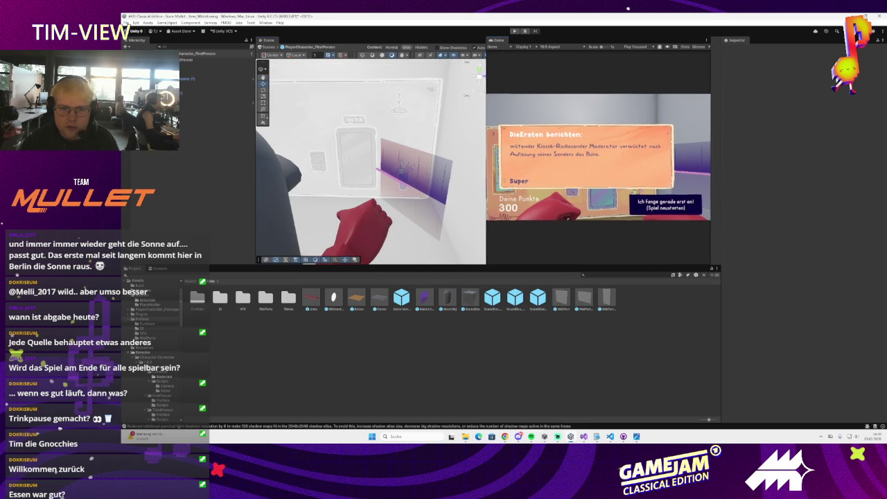
click(514, 30)
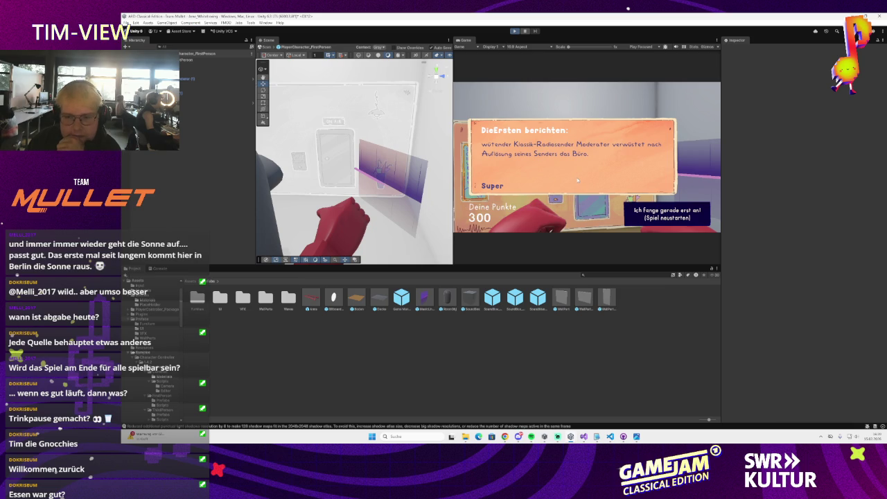
click(565, 176)
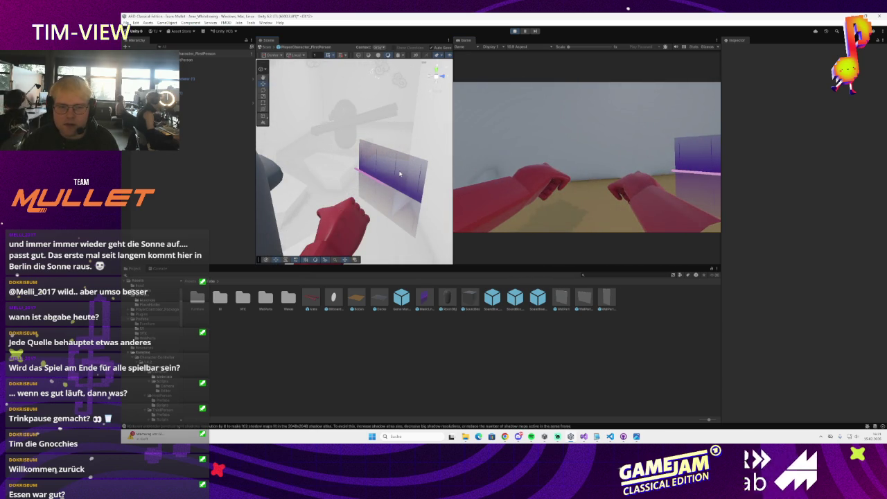
Step: Inspect MusicLineRenderer, MusicLineRenderer (1) and SoundBox_Spawner, finishing the Min Period High edit
click(378, 175)
click(208, 72)
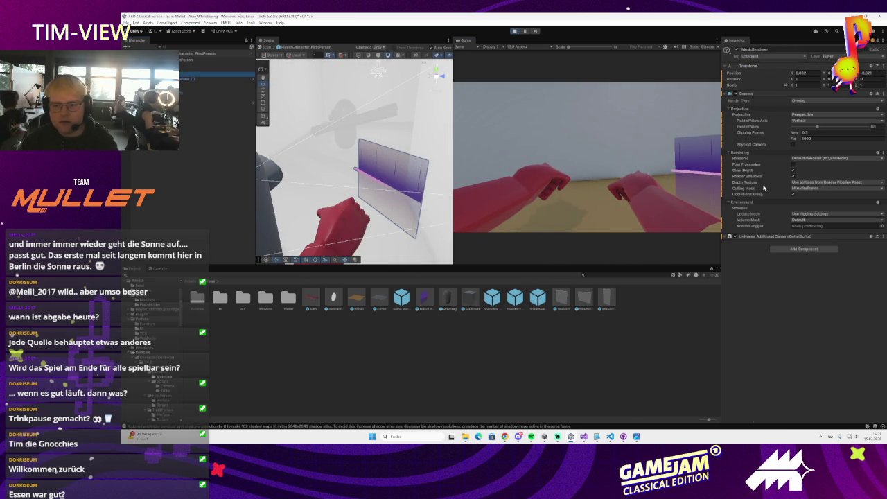
click(192, 79)
click(756, 220)
scroll(757, 220, down, 2)
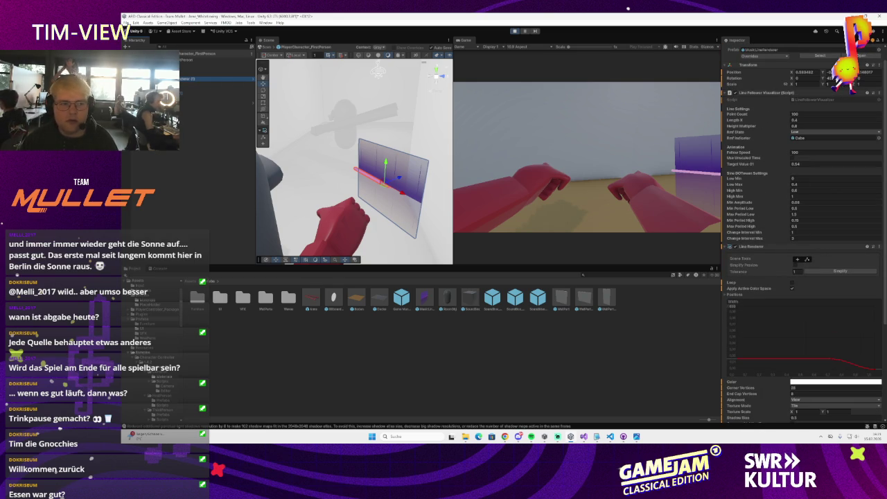
double_click(183, 59)
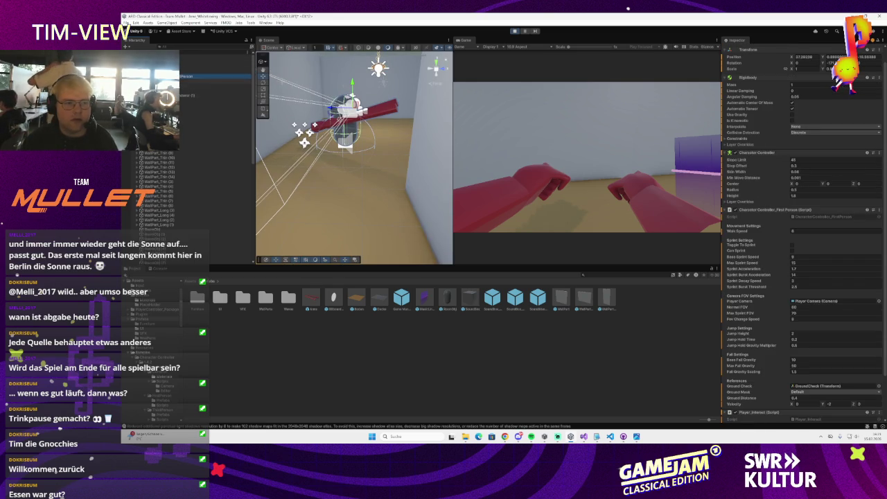
click(215, 61)
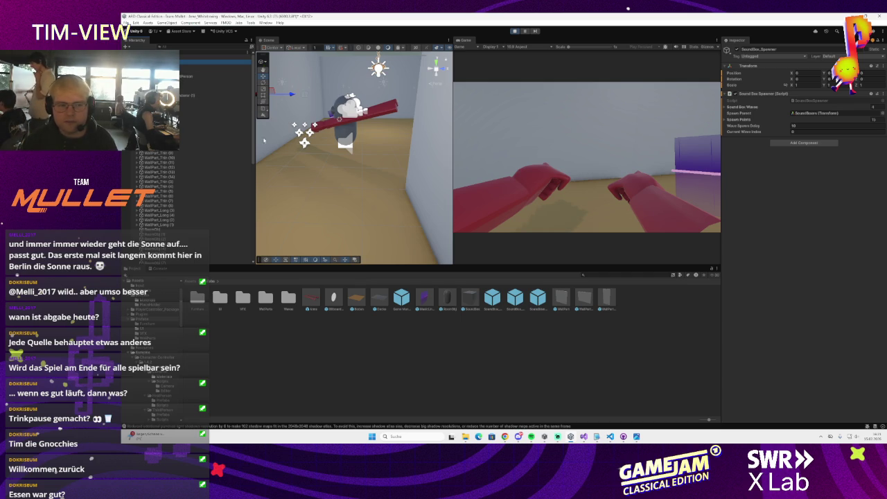
Step: Inspect the MuzzleRenderer overlay camera, widen the Game view over the Scene view, and start play
drag(254, 138, 294, 138)
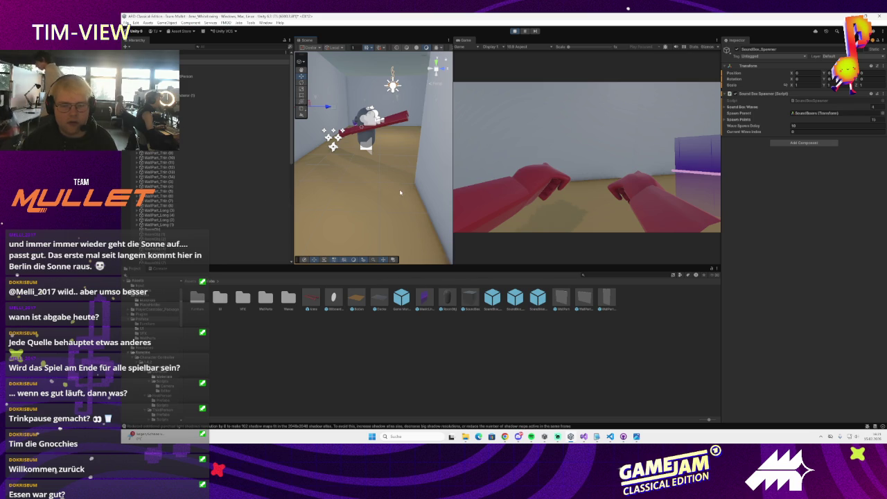
click(185, 76)
key(Down)
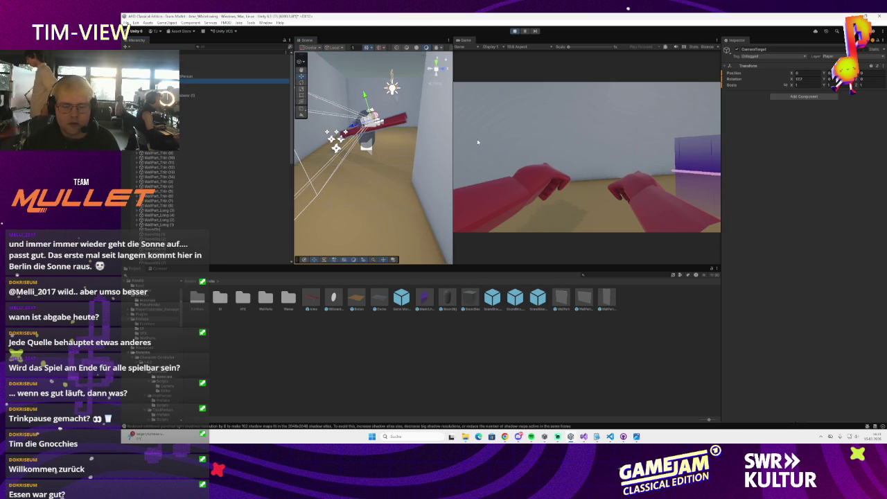
key(Down)
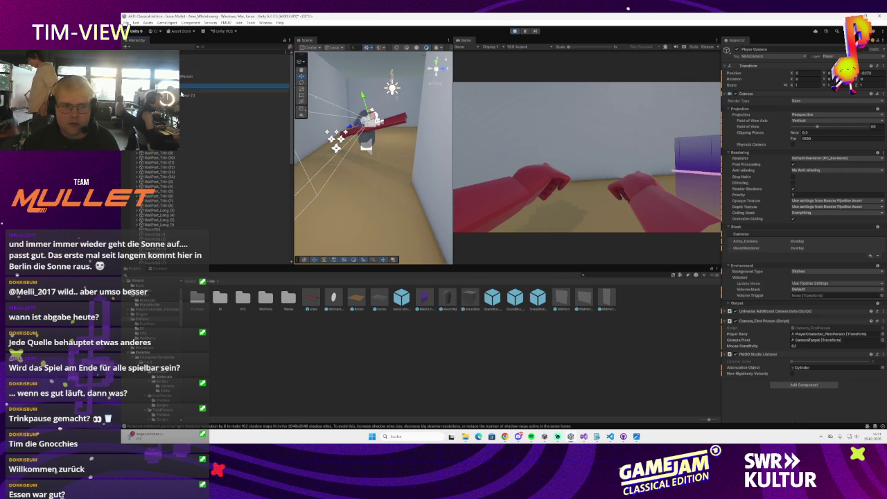
click(182, 93)
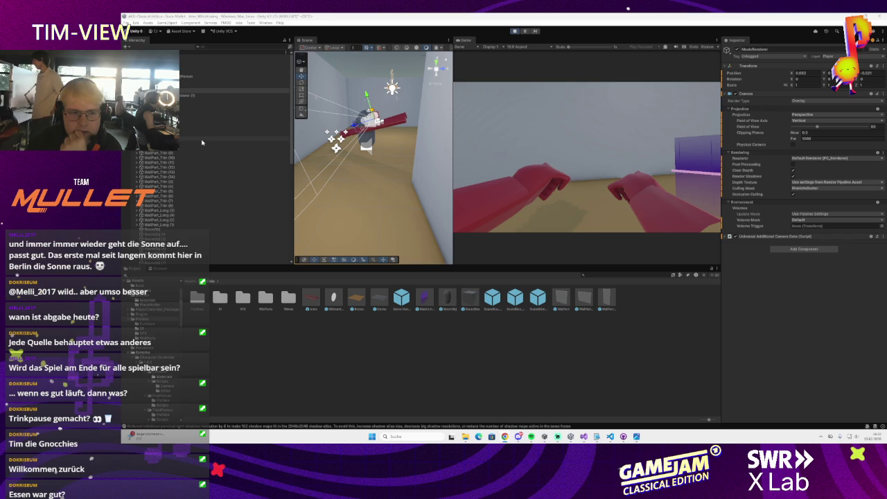
click(228, 90)
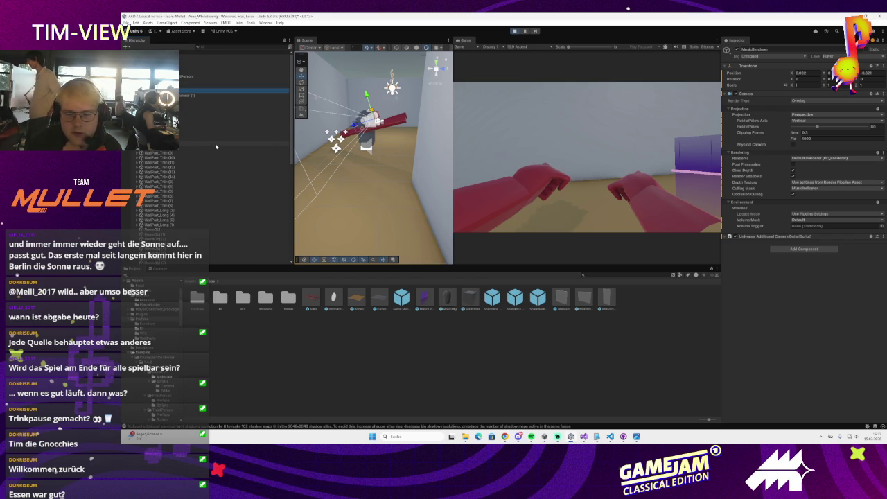
mouse_move(452, 178)
mouse_down()
mouse_move(353, 181)
mouse_move(436, 192)
mouse_up()
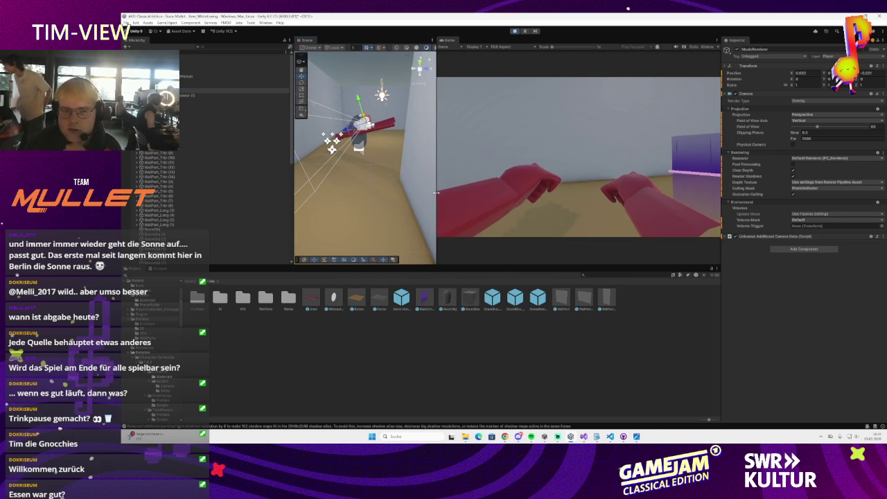
click(515, 31)
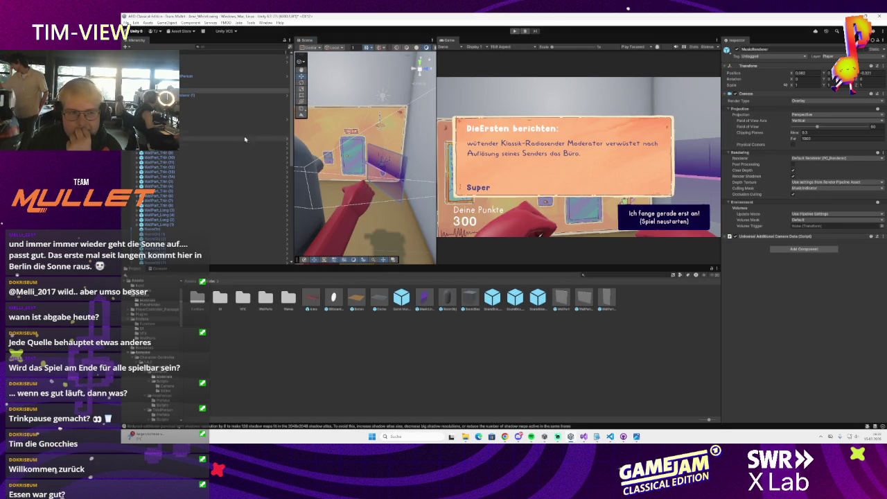
Step: Scale MusicLineRenderer (1) down uniformly to 0.62322
click(207, 95)
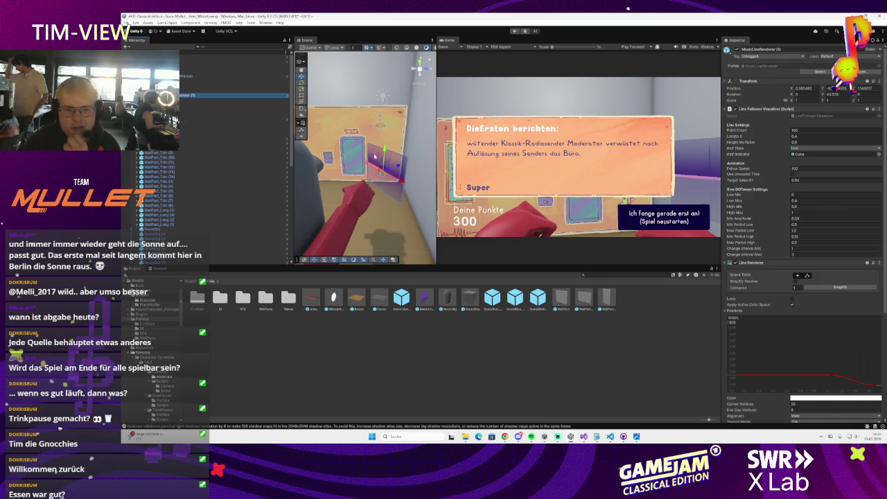
key(e)
key(r)
drag(385, 167, 378, 170)
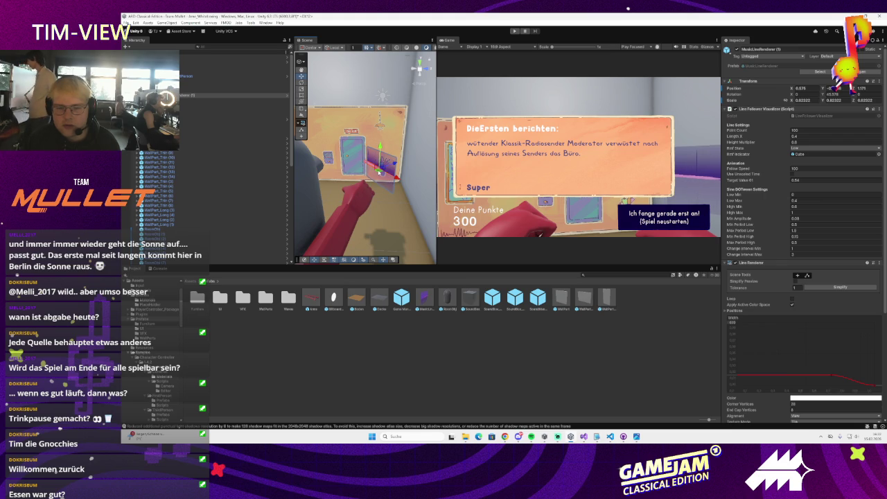
Step: Drag the Line Renderer width-curve key left so the line tapers earlier
click(228, 95)
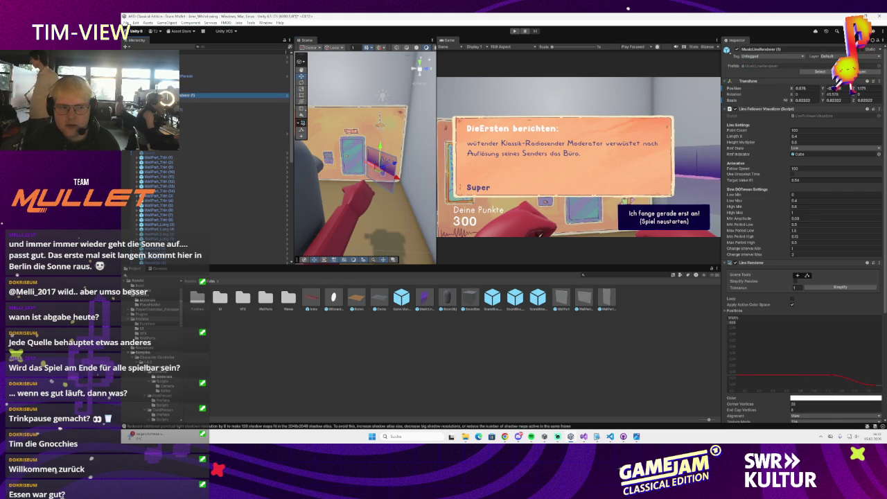
scroll(755, 192, down, 3)
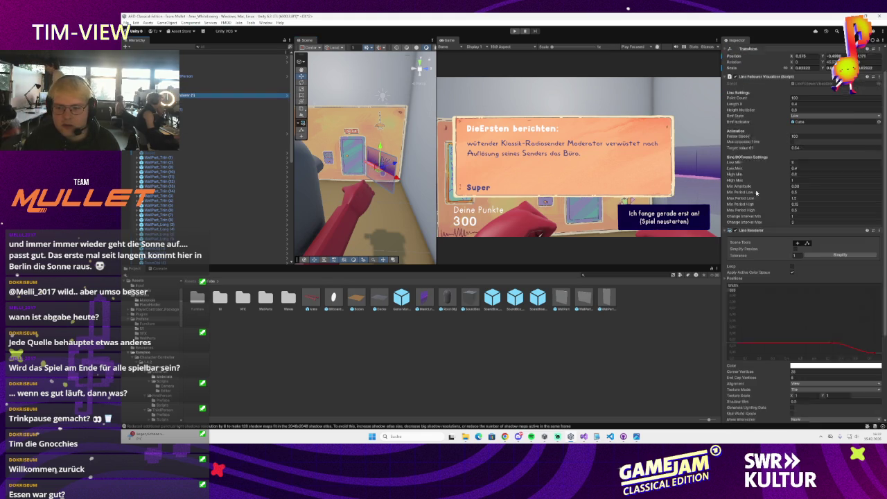
scroll(755, 191, down, 2)
drag(832, 328, 781, 333)
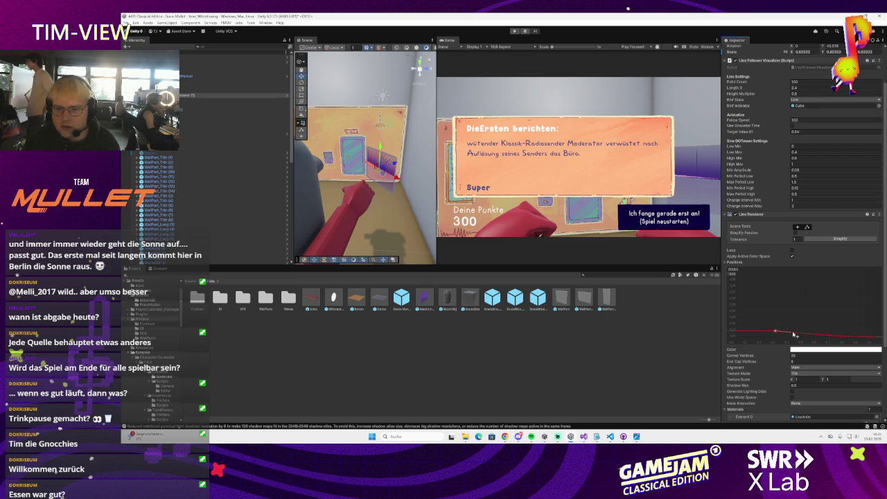
Step: Shift the line's width-curve key left to about 0.277 so the line stays thin, then replay the game
drag(775, 331, 758, 330)
click(514, 31)
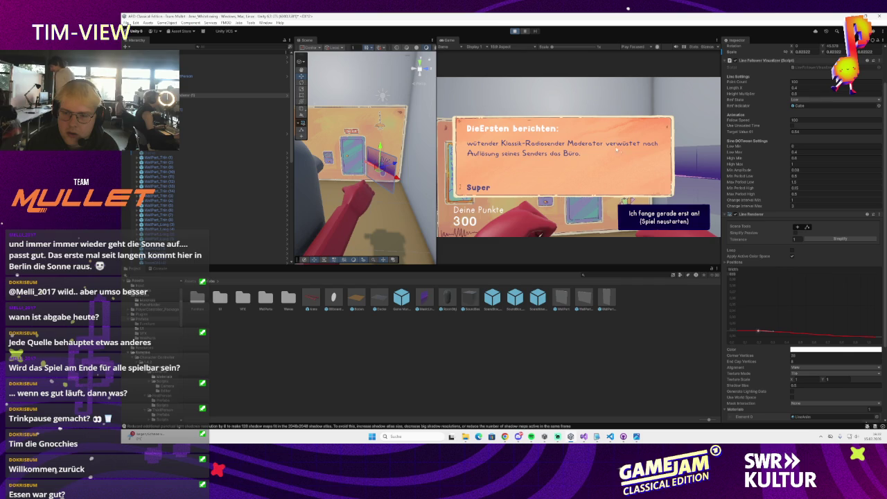
Step: Dismiss the news dialog and walk toward and away from the painted wall and door
click(613, 146)
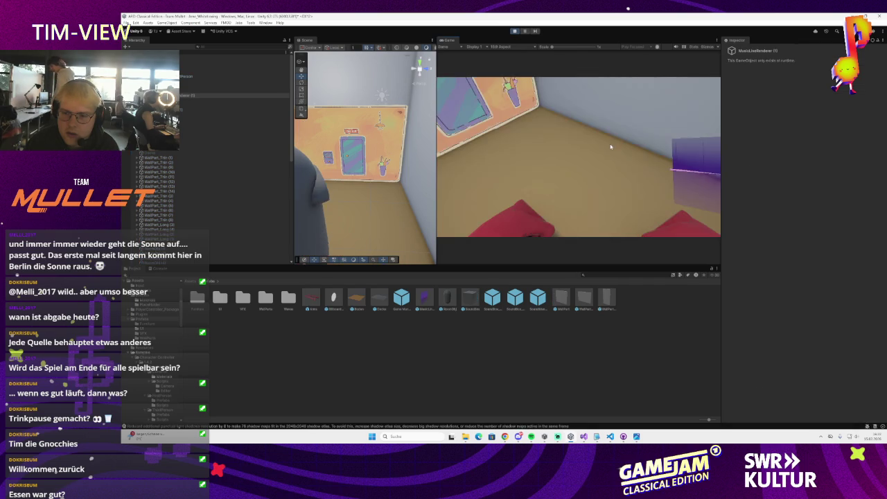
key(w)
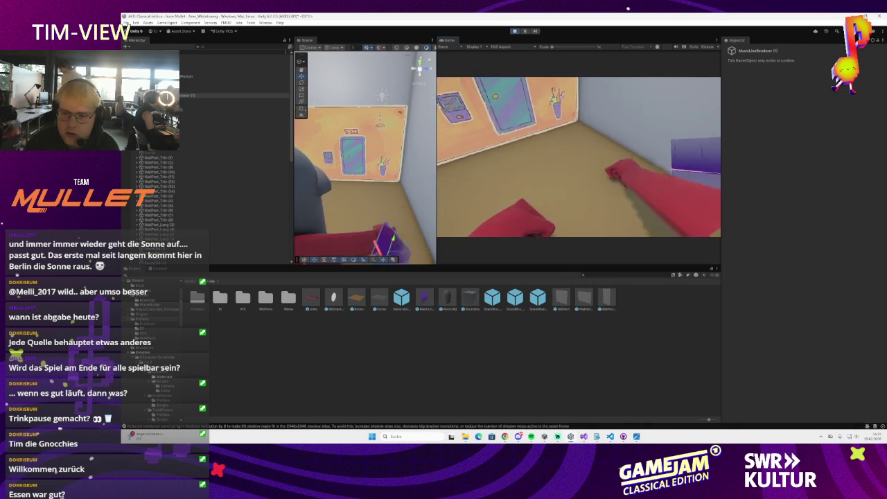
key(s)
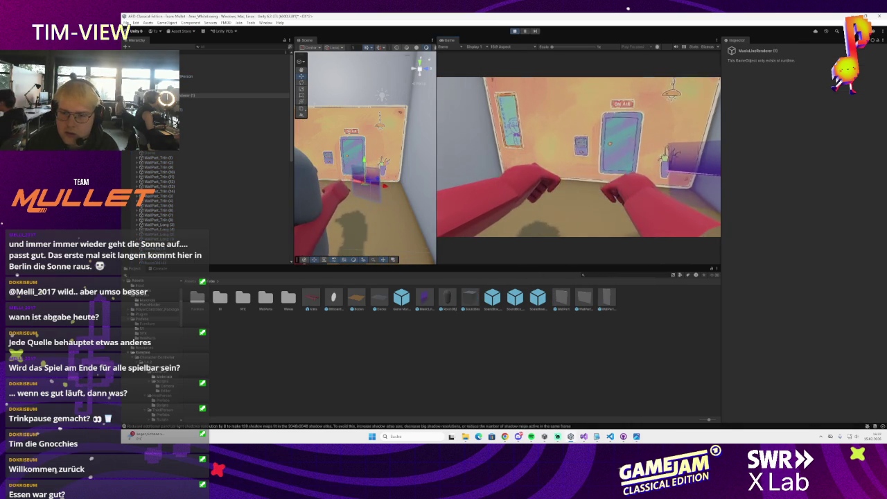
key(s)
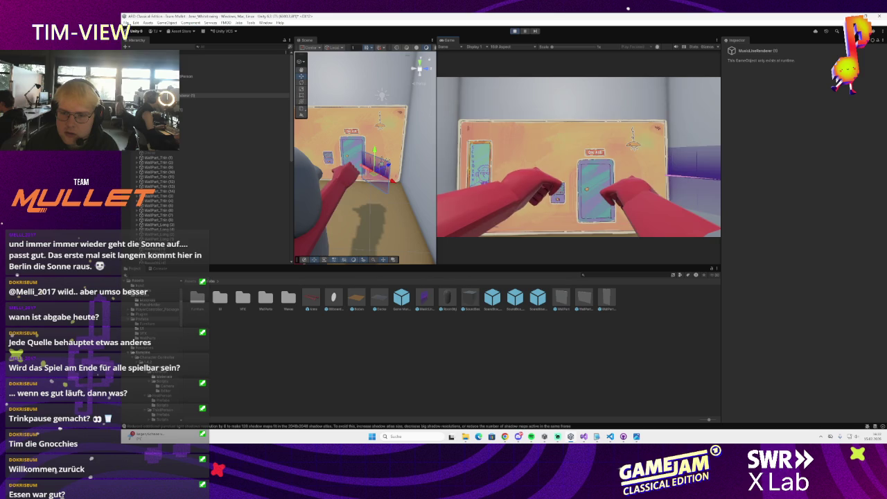
key(w)
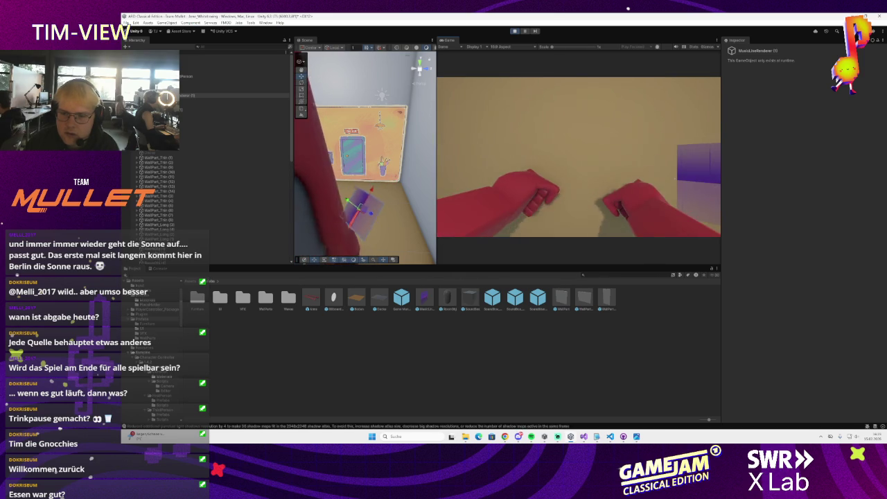
key(w)
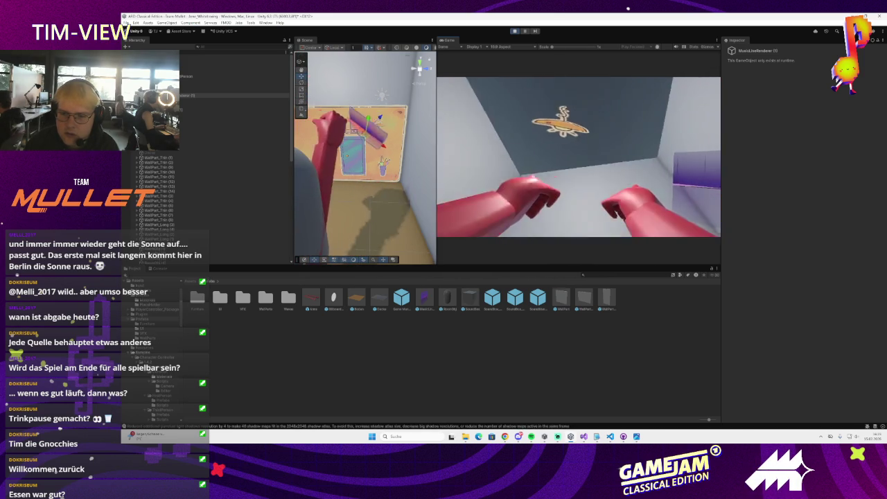
key(s)
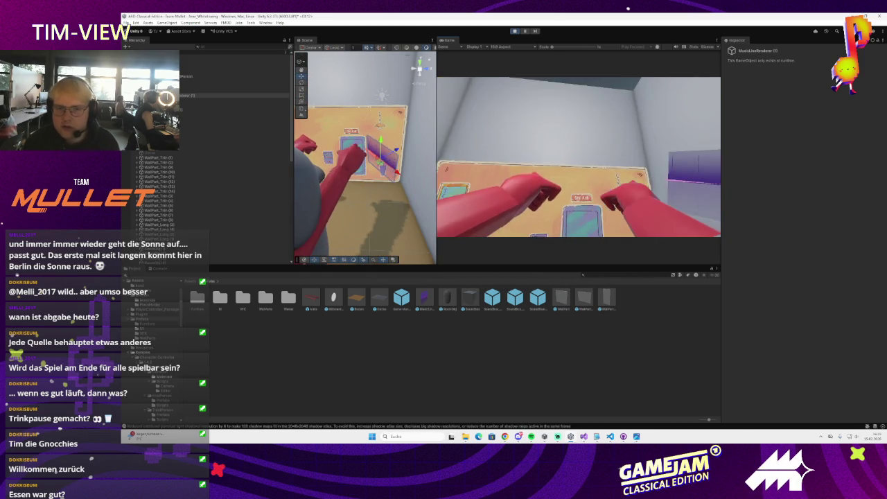
Step: Exit play mode and select the Cube near the wall
key(Escape)
click(514, 32)
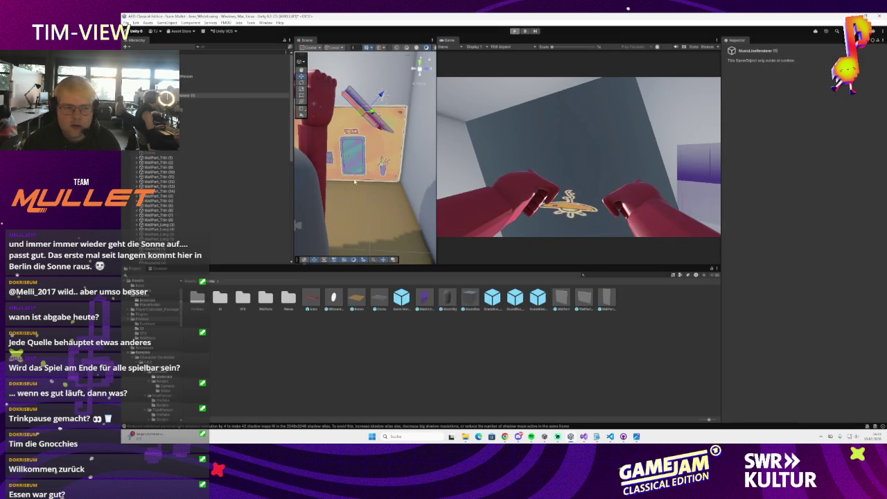
click(188, 100)
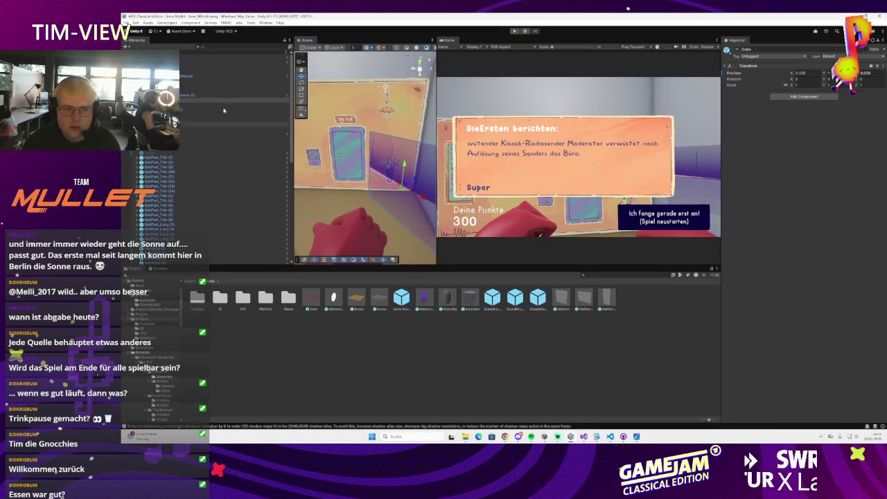
Step: Nudge and slightly enlarge the red line, and shift the Cube plane right and up
click(405, 193)
drag(405, 193, 373, 198)
key(r)
click(406, 208)
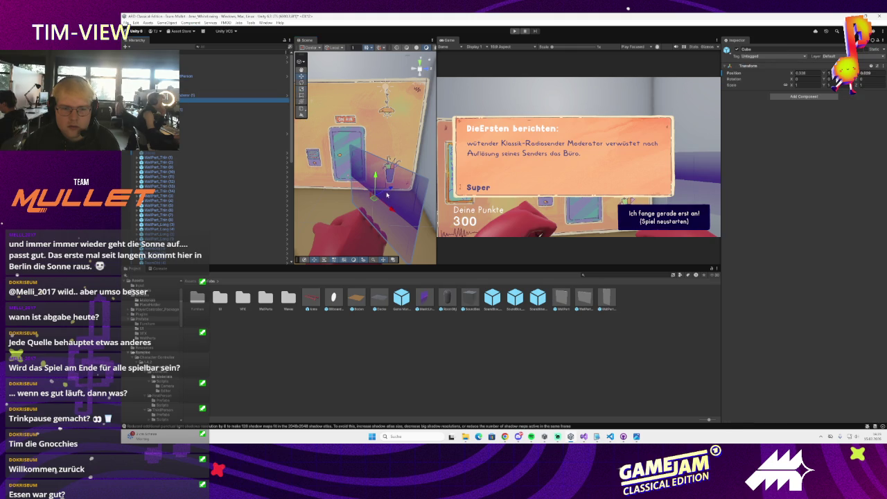
drag(390, 192, 397, 191)
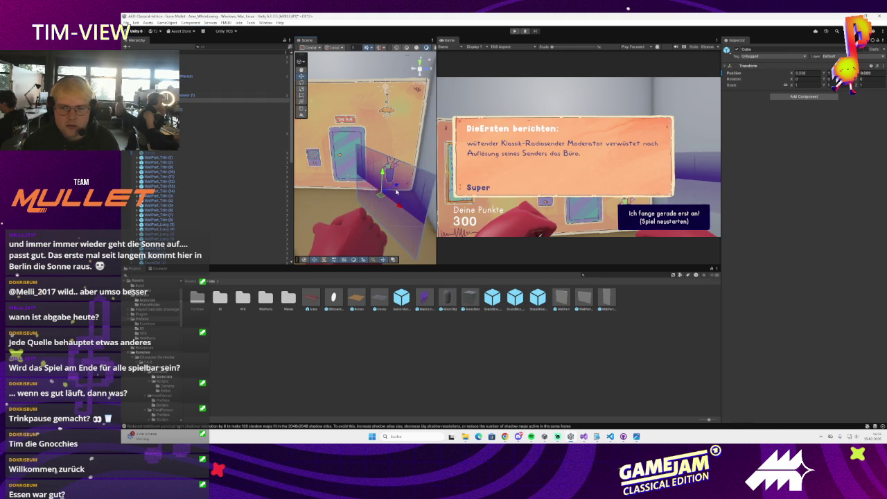
click(397, 191)
scroll(378, 200, down, 2)
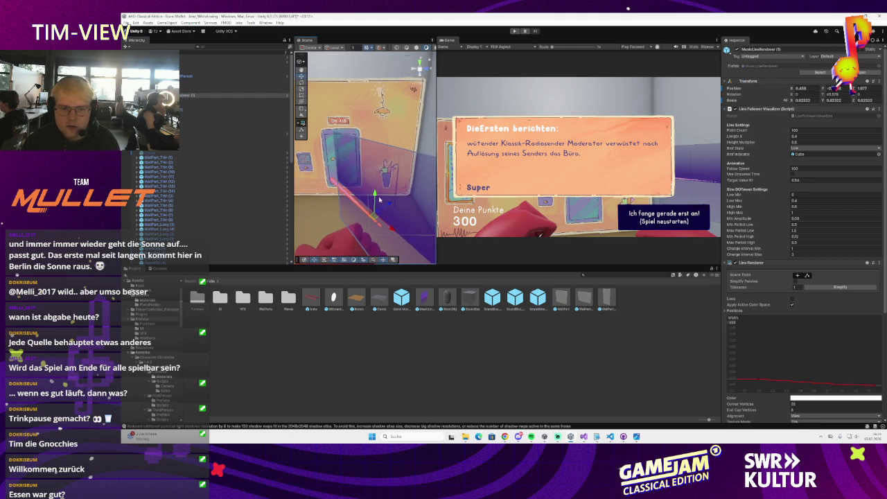
mouse_move(379, 200)
mouse_down()
mouse_move(369, 171)
mouse_move(350, 153)
mouse_up()
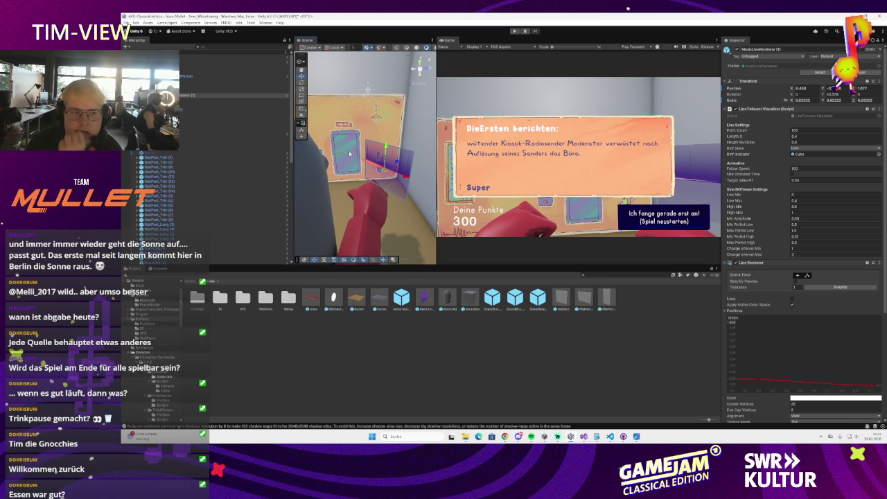
Step: On MusicLineRenderer (1), drag the width-curve key right to about 0.913
click(189, 96)
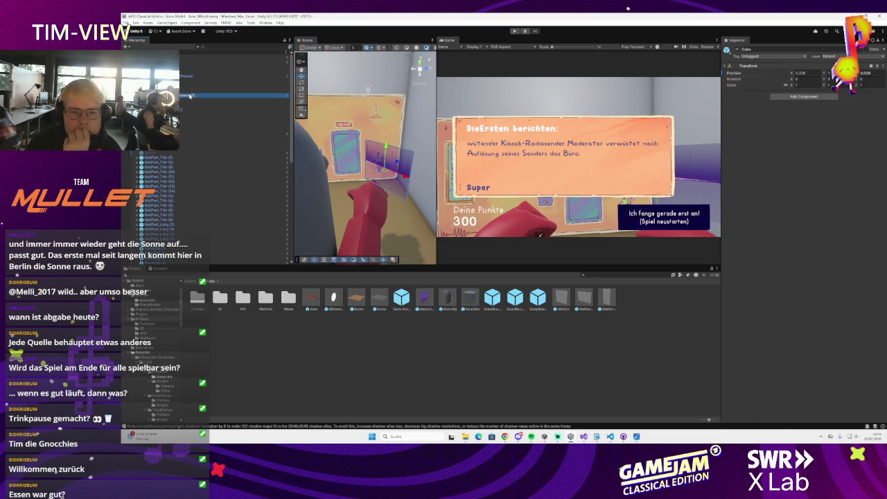
click(185, 91)
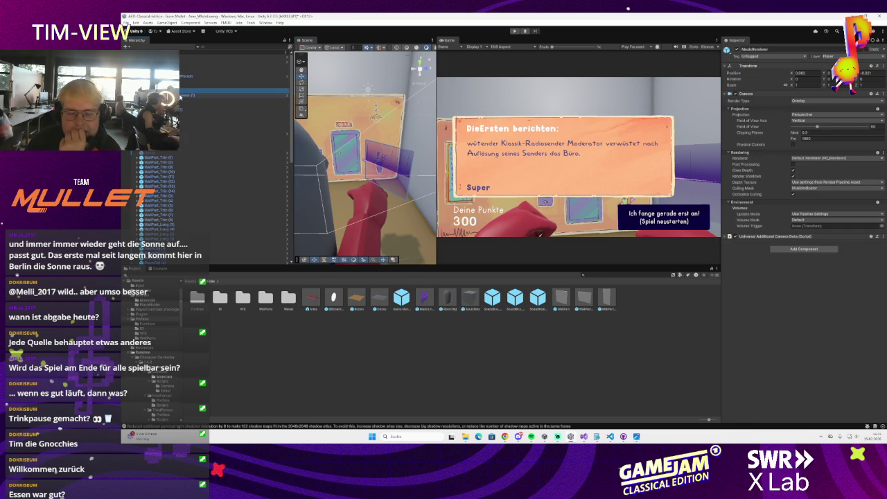
key(Down)
key(Down)
key(Down)
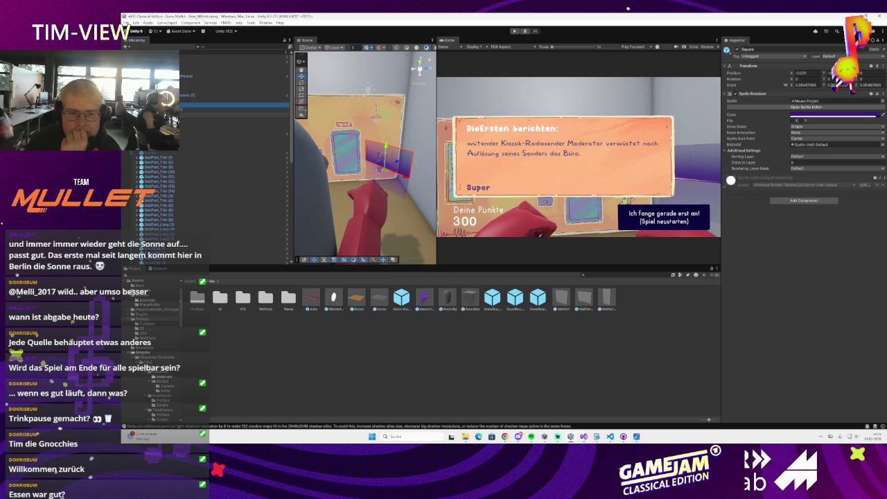
key(Up)
key(Up)
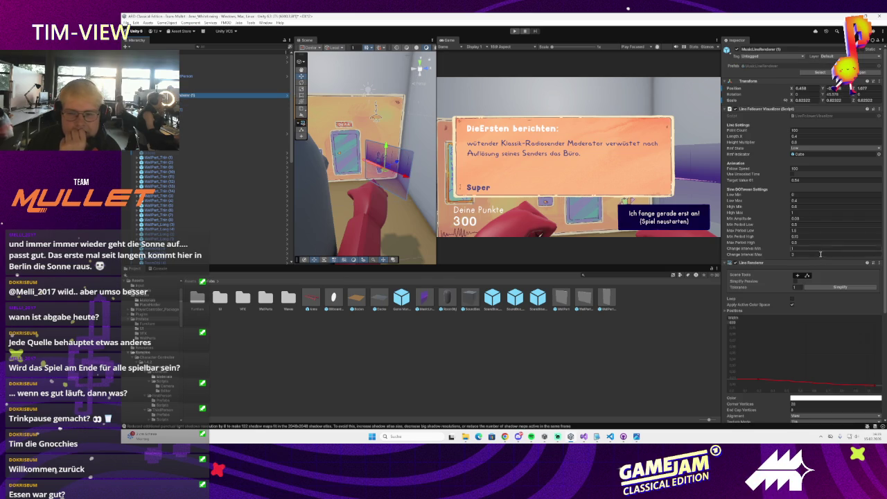
scroll(818, 257, down, 5)
click(760, 316)
drag(765, 317, 865, 320)
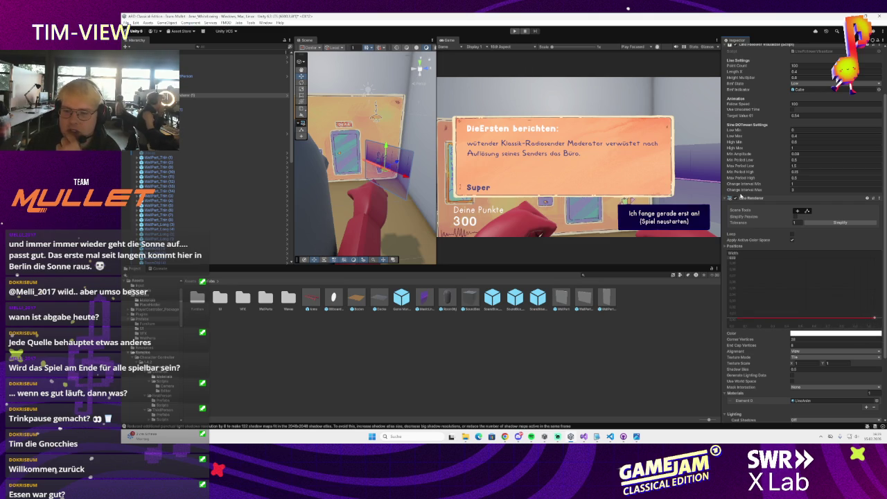
Step: Set the line's Color gradient to Blend (Perceptual) with the end alpha faded to 0
scroll(755, 178, down, 3)
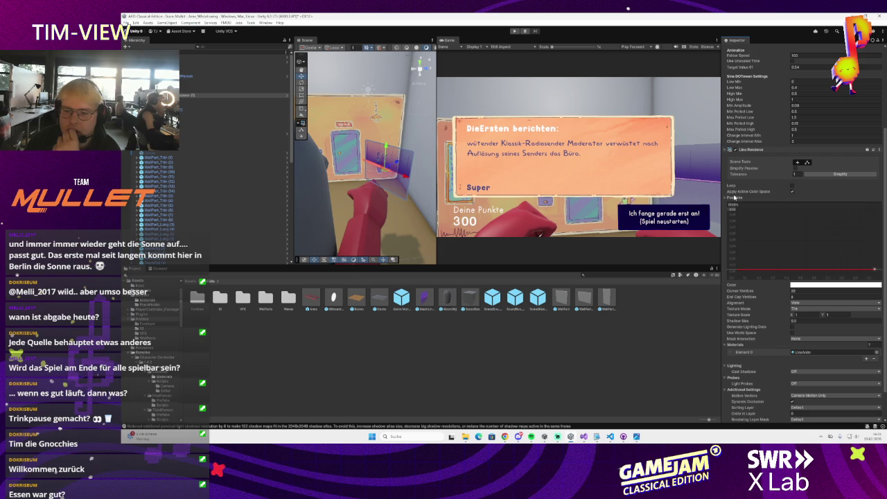
click(816, 285)
click(852, 243)
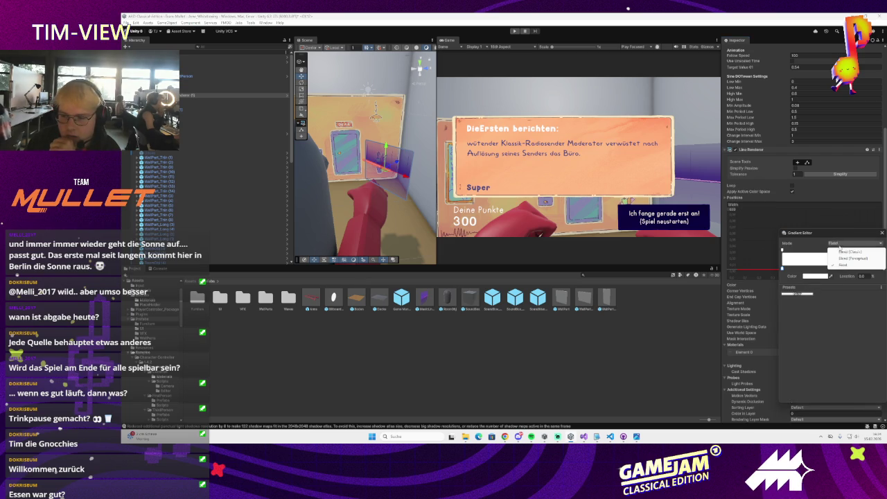
click(854, 258)
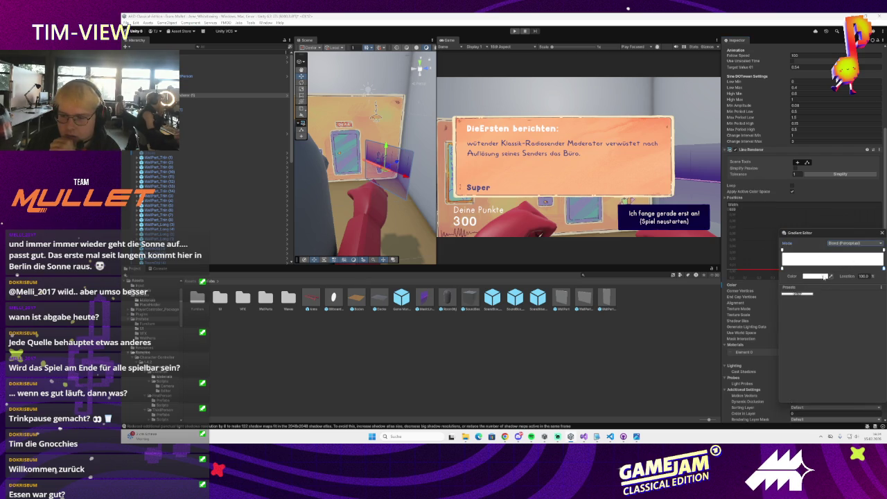
drag(822, 276, 798, 278)
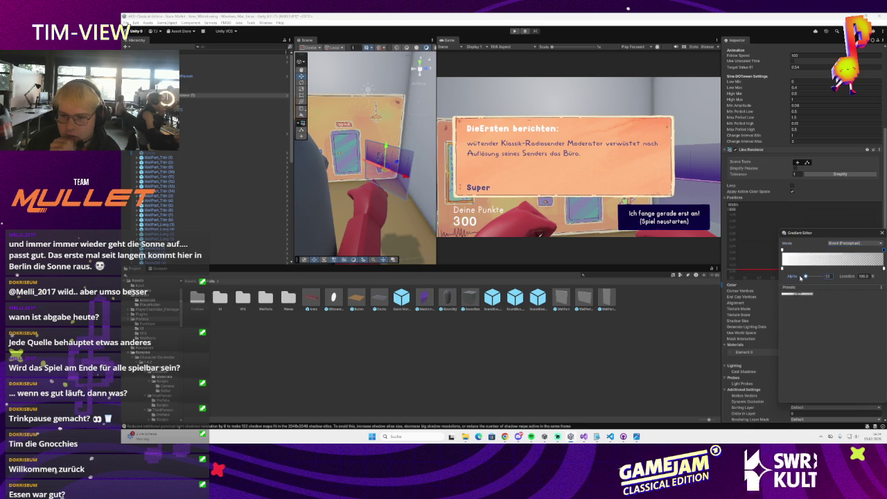
click(882, 235)
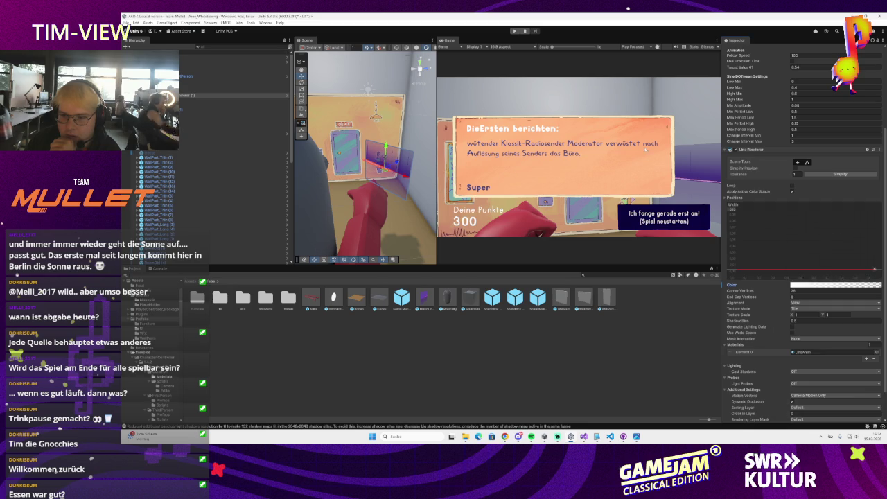
click(835, 286)
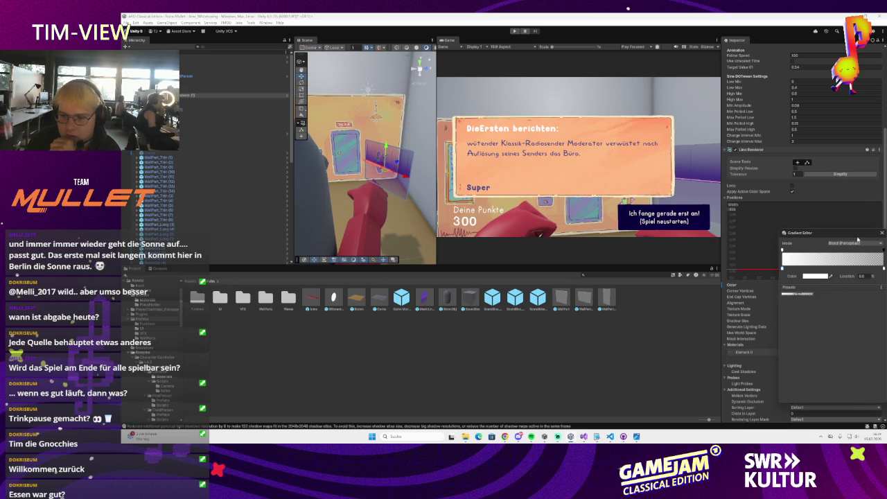
click(855, 246)
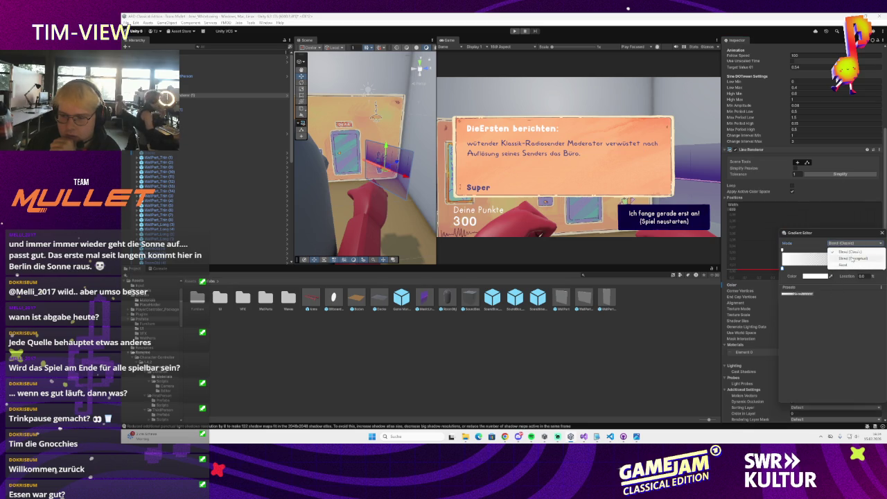
click(846, 258)
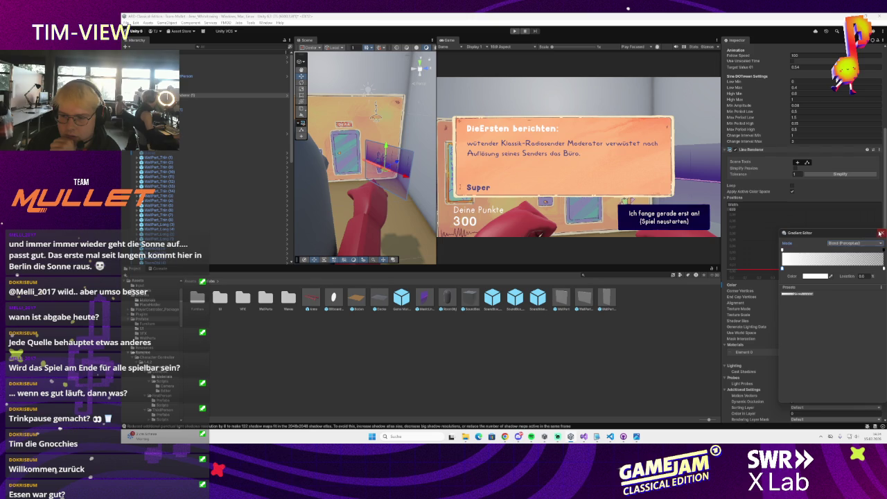
click(882, 235)
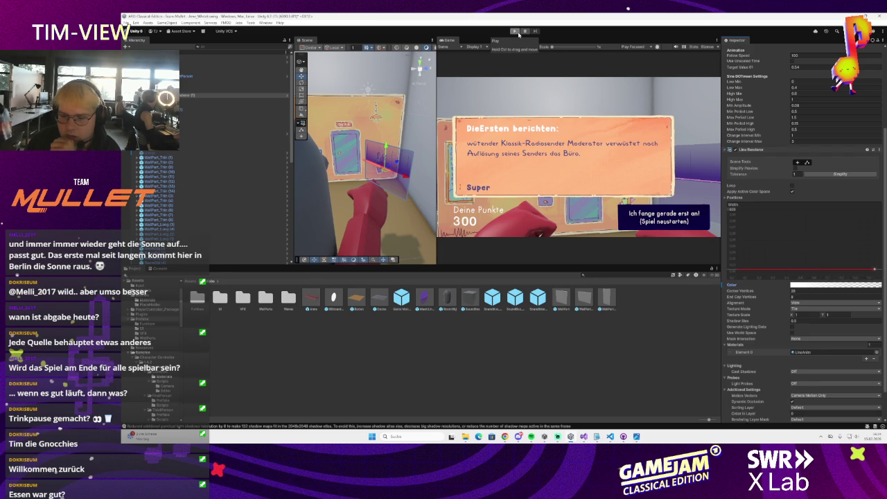
Step: Test the fading line in play mode, then reset the gradient's end alpha key to 255
click(516, 31)
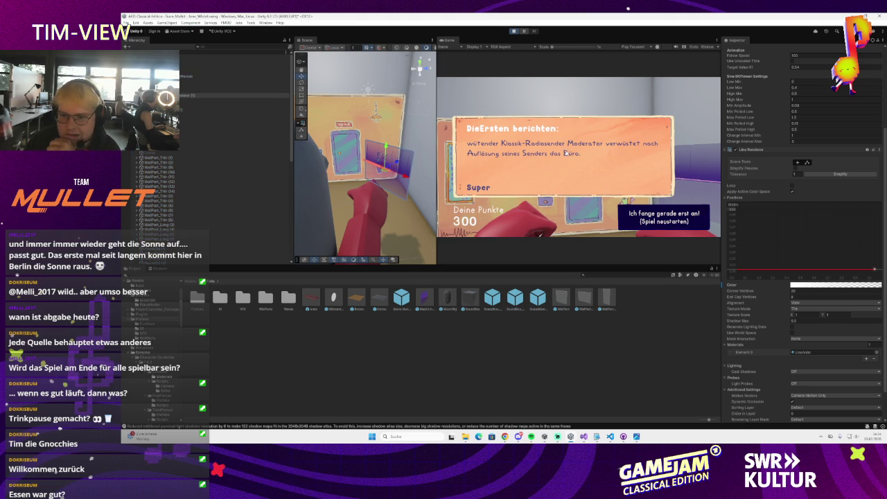
click(567, 153)
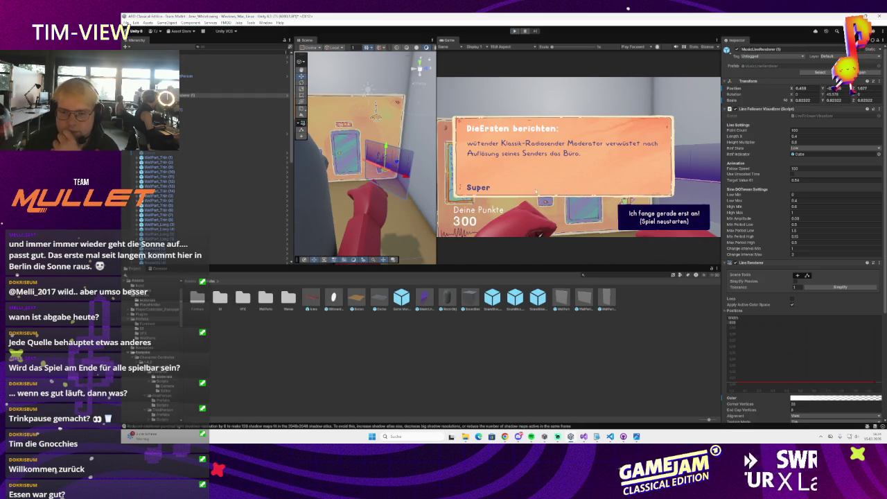
scroll(758, 211, down, 5)
scroll(768, 164, down, 2)
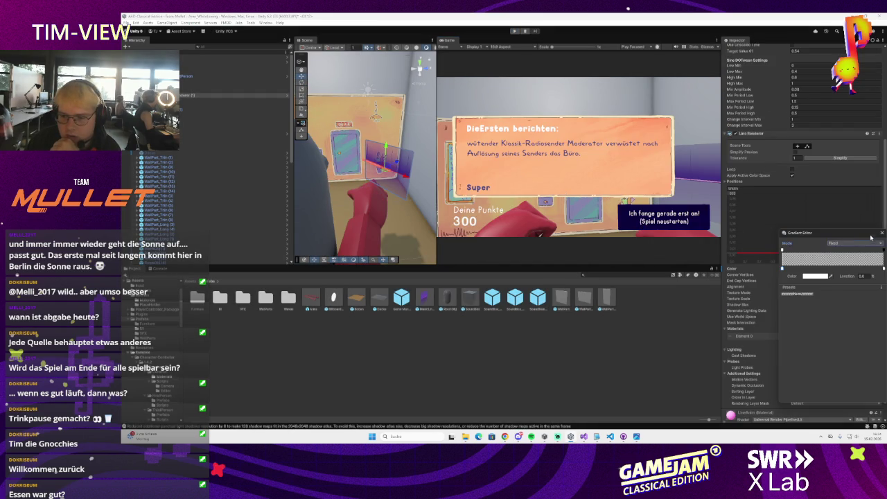
click(831, 268)
click(881, 249)
drag(806, 277, 848, 278)
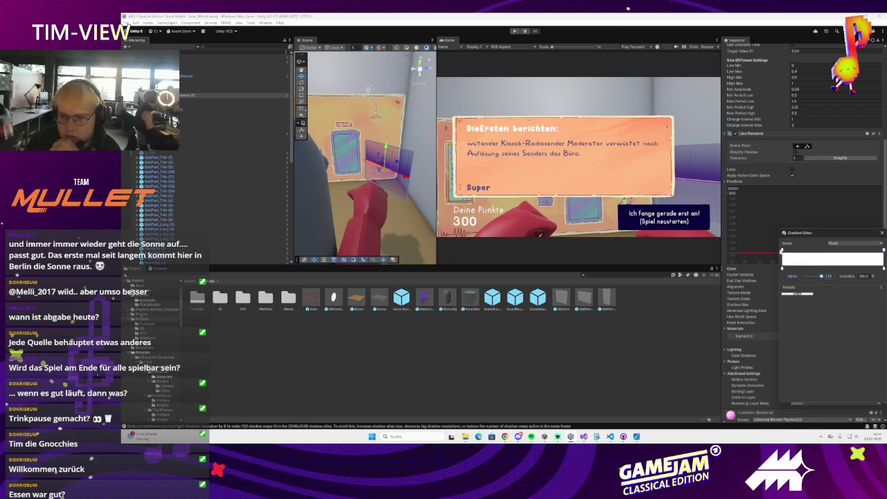
click(881, 234)
scroll(819, 299, down, 1)
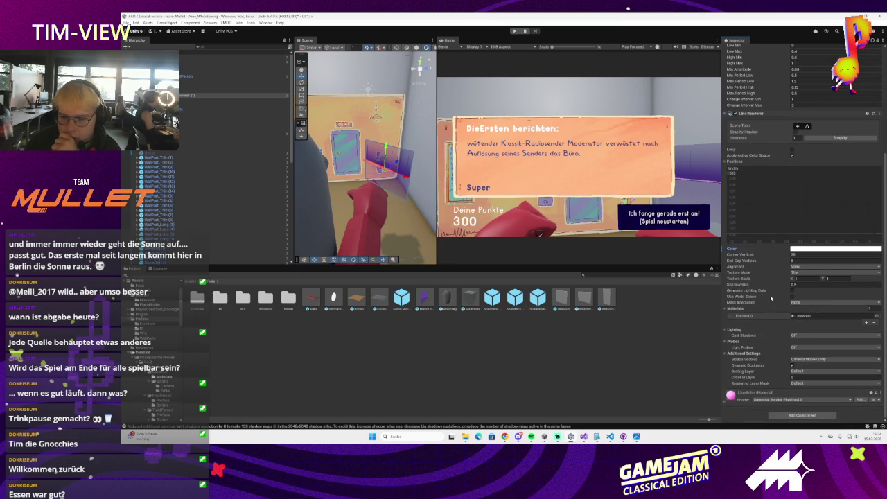
click(804, 315)
click(334, 298)
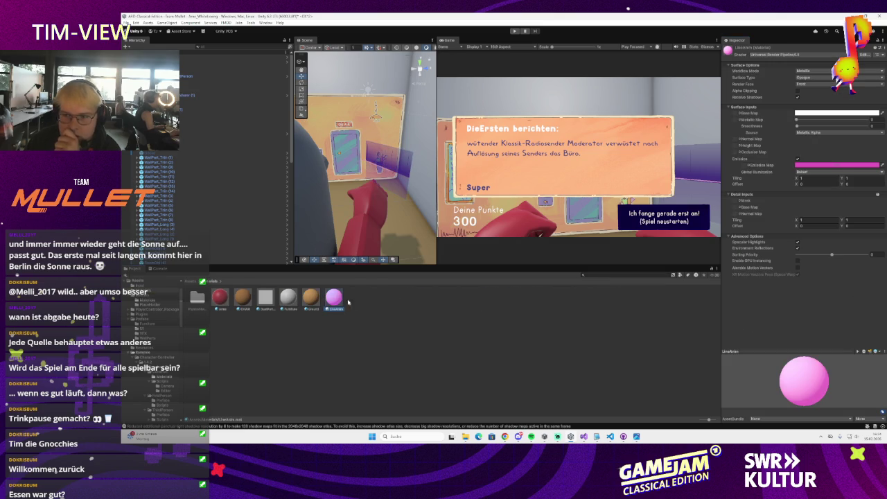
click(806, 83)
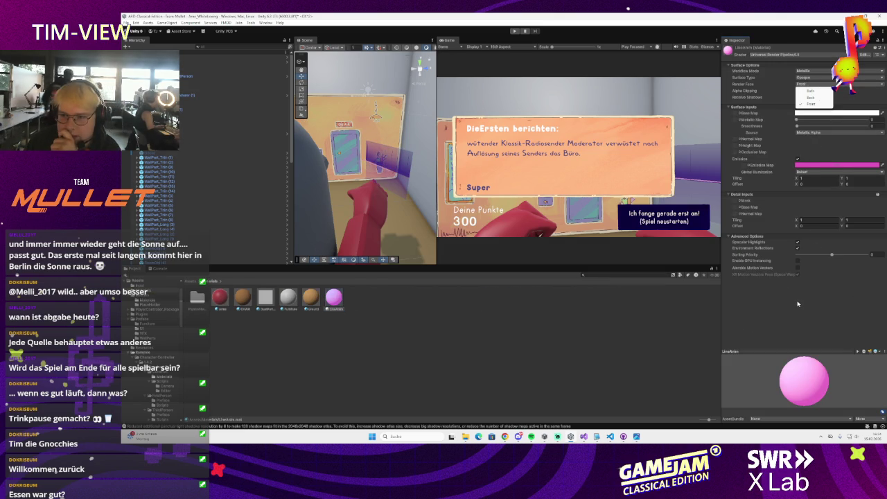
click(802, 104)
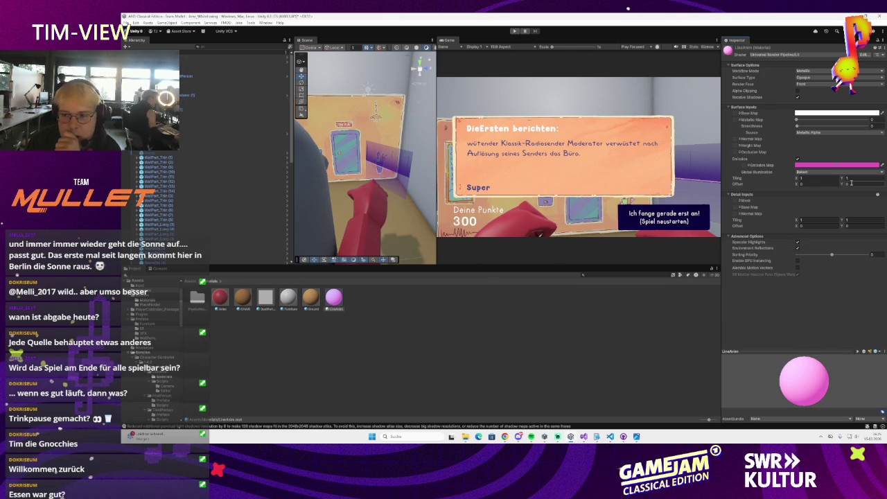
click(797, 158)
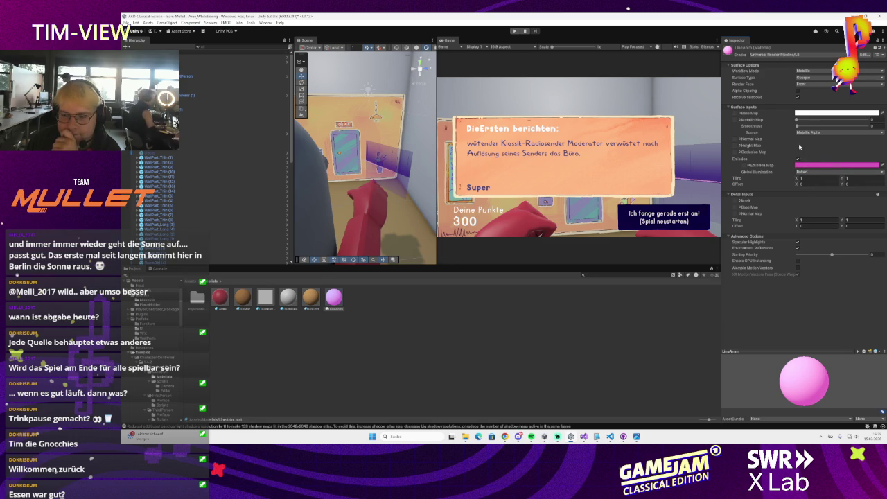
click(807, 132)
click(796, 292)
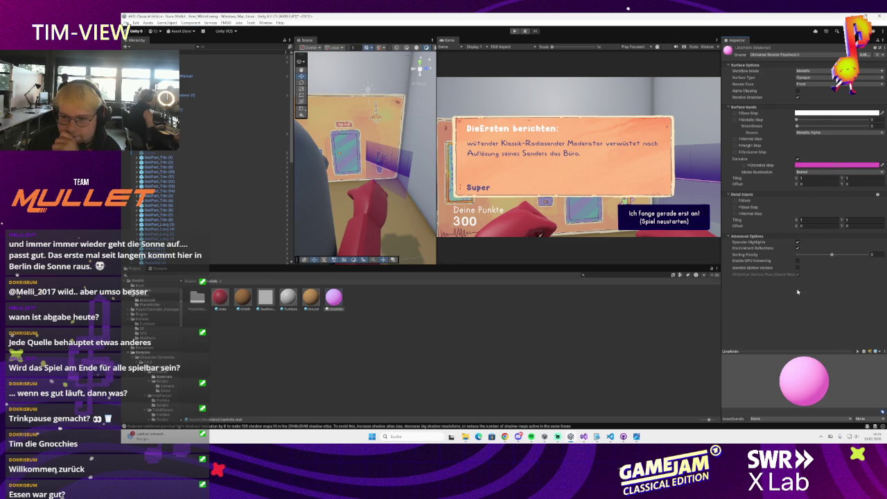
click(801, 85)
click(812, 82)
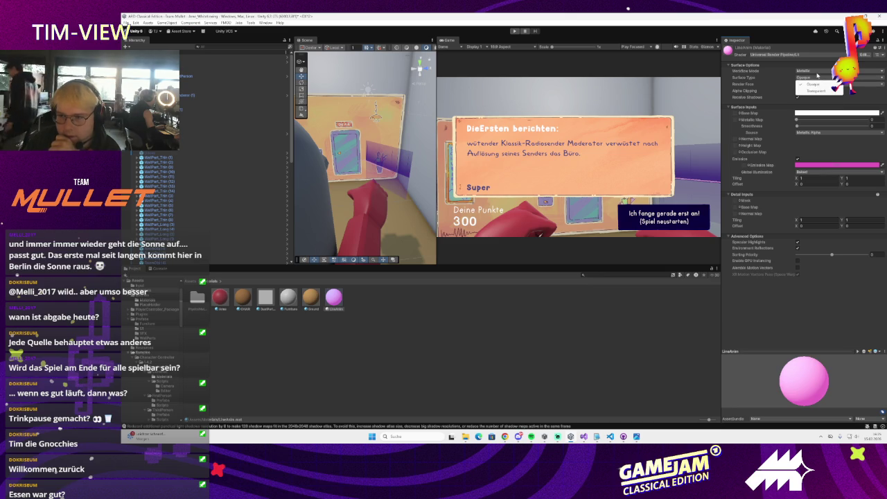
click(803, 70)
click(803, 298)
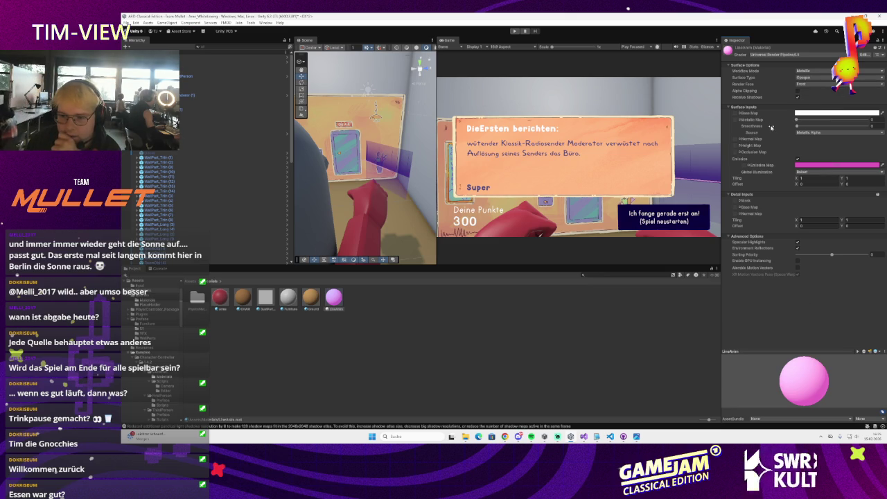
click(374, 161)
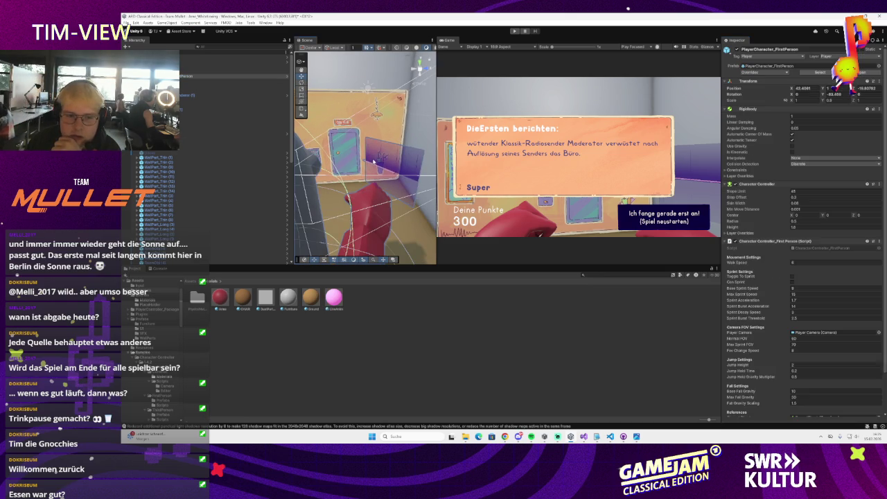
Step: Change the purple Square wall panel's Sprite Renderer colour alpha to adjust its transparency
click(374, 159)
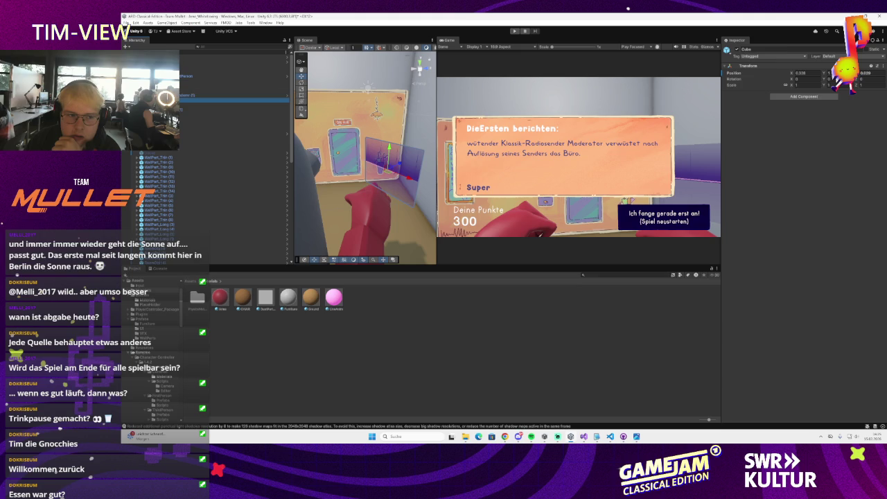
click(183, 97)
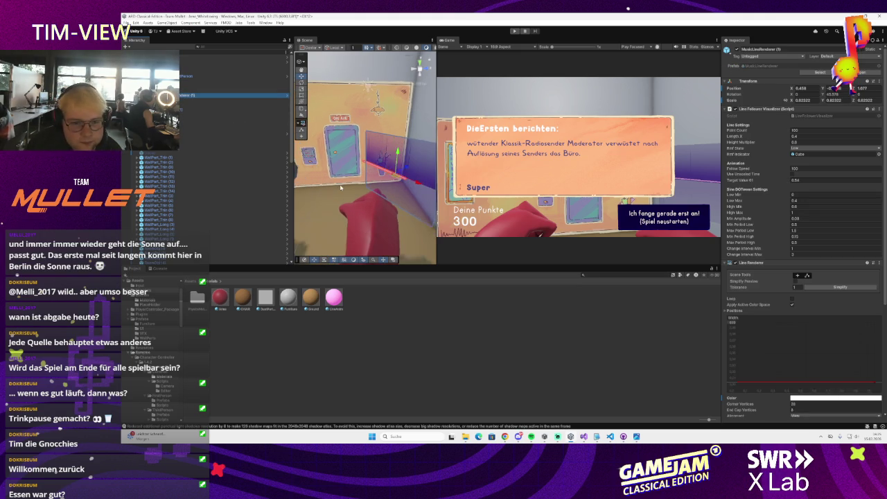
click(380, 148)
click(376, 147)
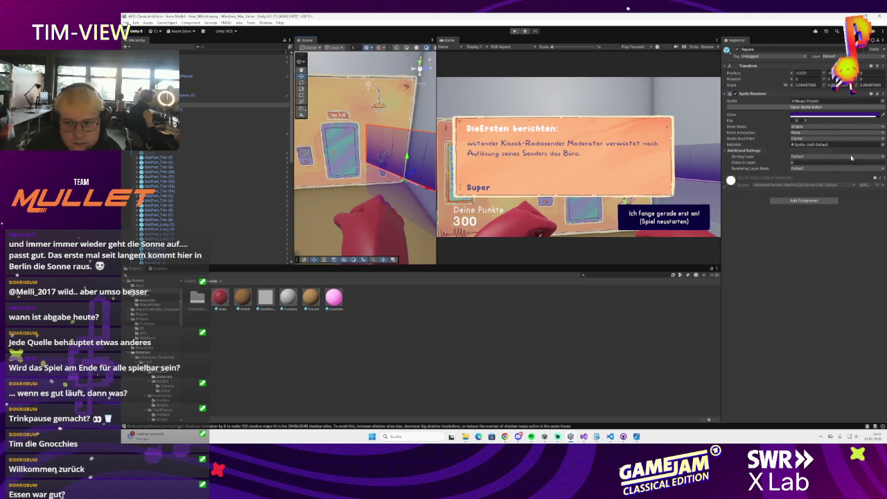
click(804, 114)
mouse_move(866, 231)
mouse_down()
mouse_move(857, 240)
mouse_move(879, 238)
mouse_up()
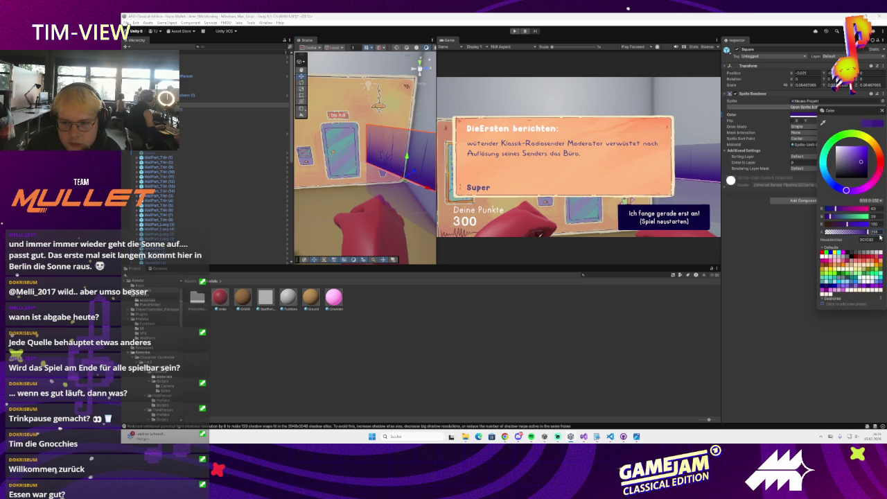
Step: Open the LineFollowerVisualizer script from MusicLineRenderer (1) in Visual Studio
click(881, 111)
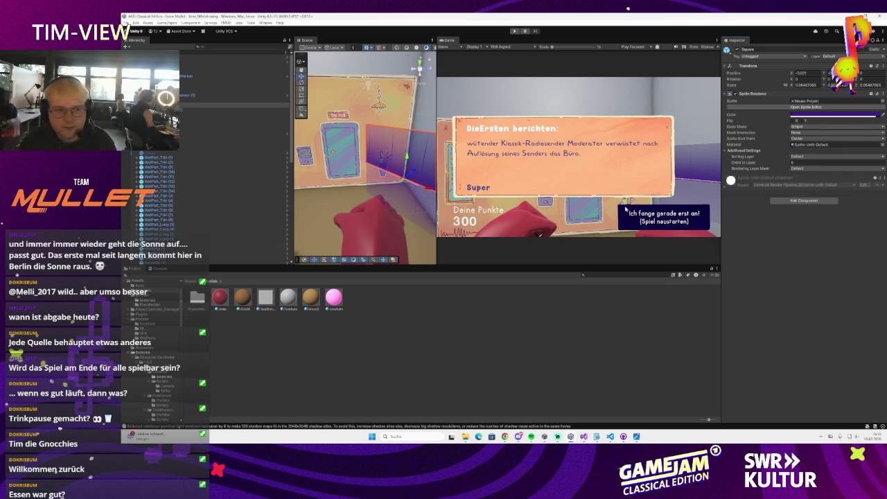
click(208, 95)
double_click(803, 115)
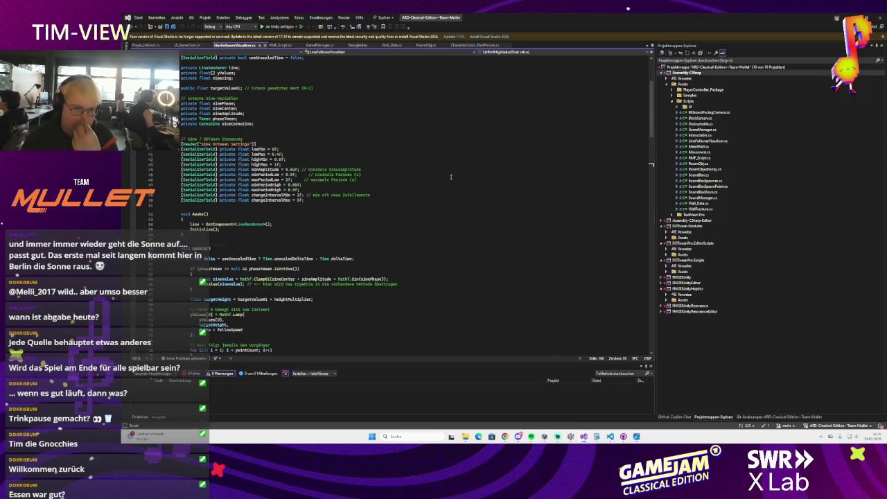
Step: Add 'public Sprite upperHalf;' and 'public Sprite lowerHalf;' fields below changeIntervalMax
click(388, 198)
key(Return)
key(Return)
text(public Sprite)
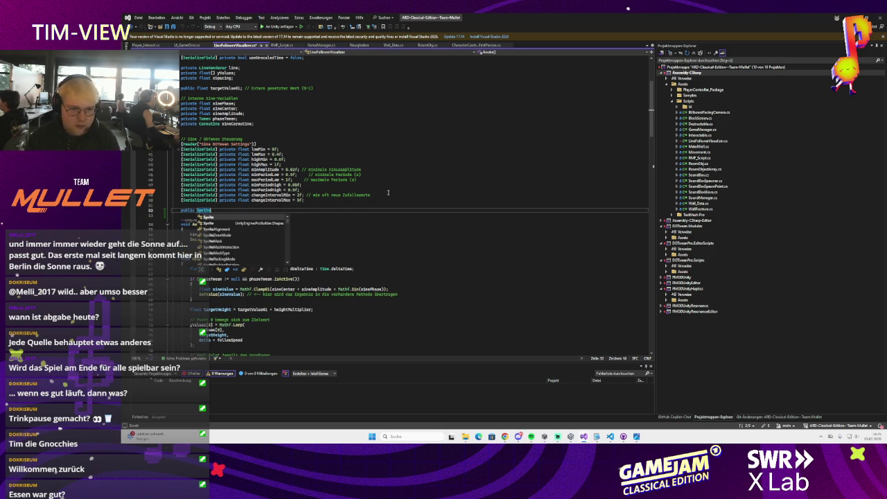
text( upperHalf;)
key(Return)
text(public Sprite lowerHalf;)
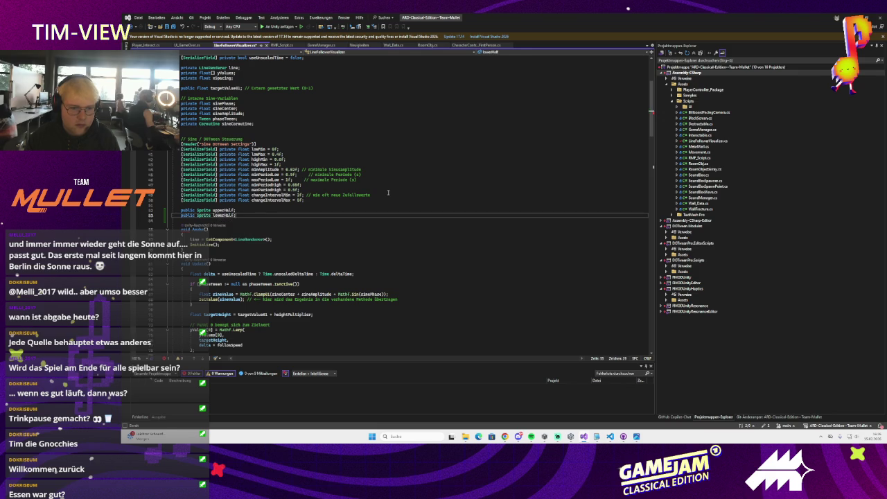
Step: Add a SetValue(0f); call at the end of the Initialize method
scroll(325, 254, down, 7)
scroll(325, 255, down, 15)
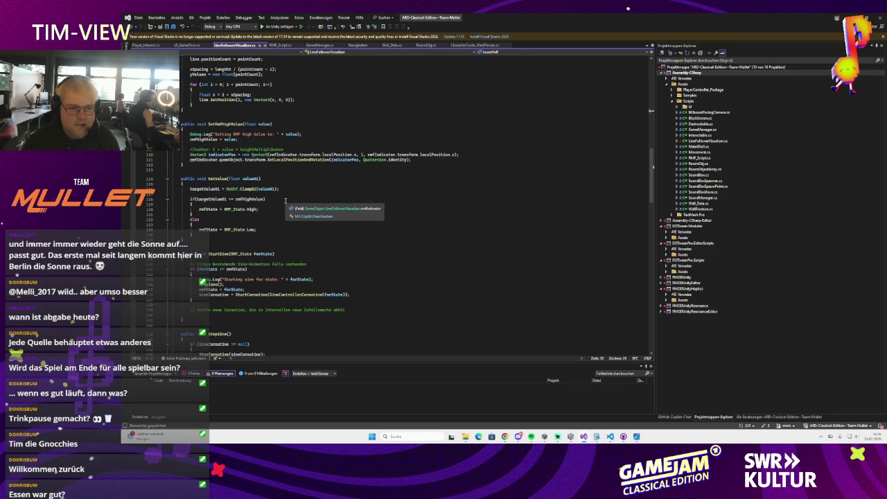
scroll(285, 201, up, 3)
scroll(274, 236, up, 15)
click(239, 152)
scroll(315, 169, down, 9)
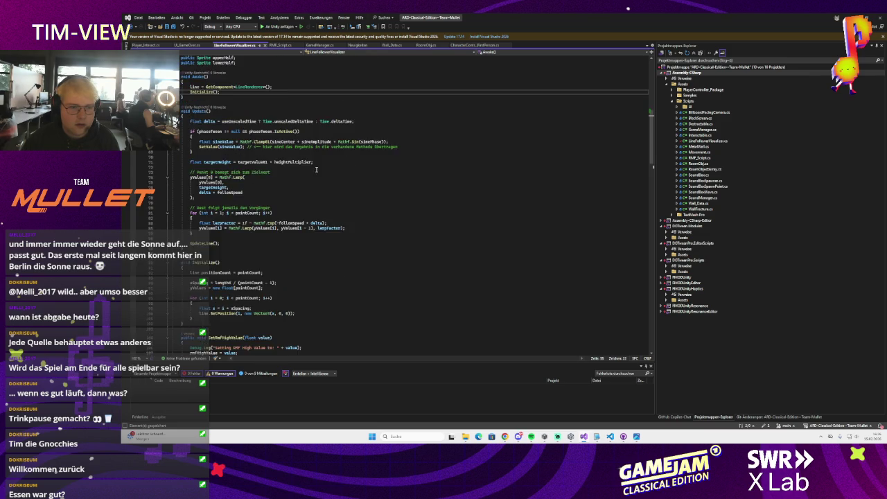
click(210, 243)
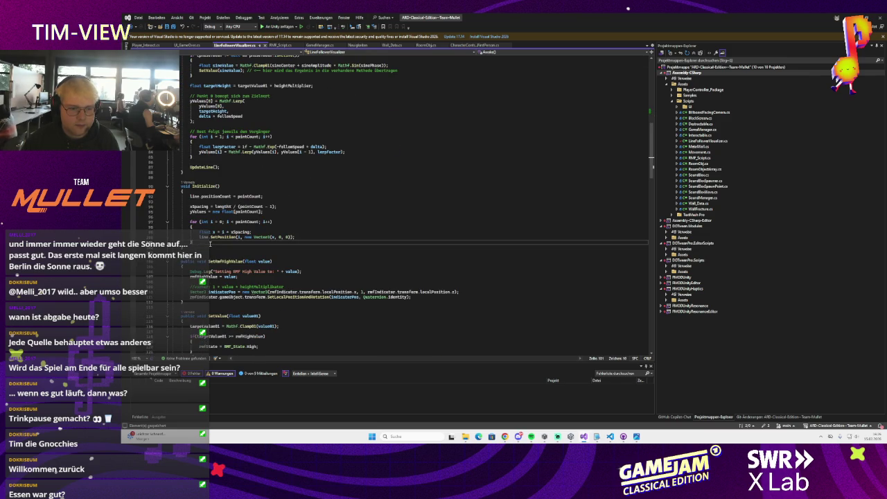
scroll(242, 239, down, 3)
key(Return)
key(Return)
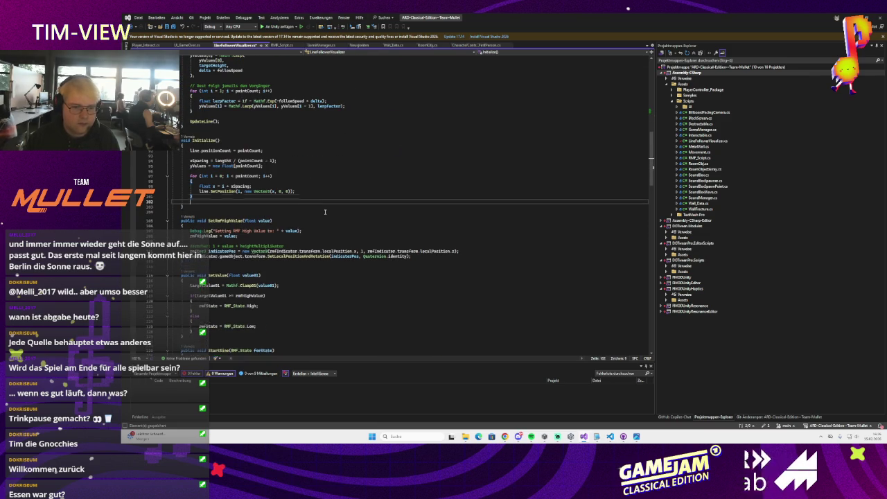
text(set)
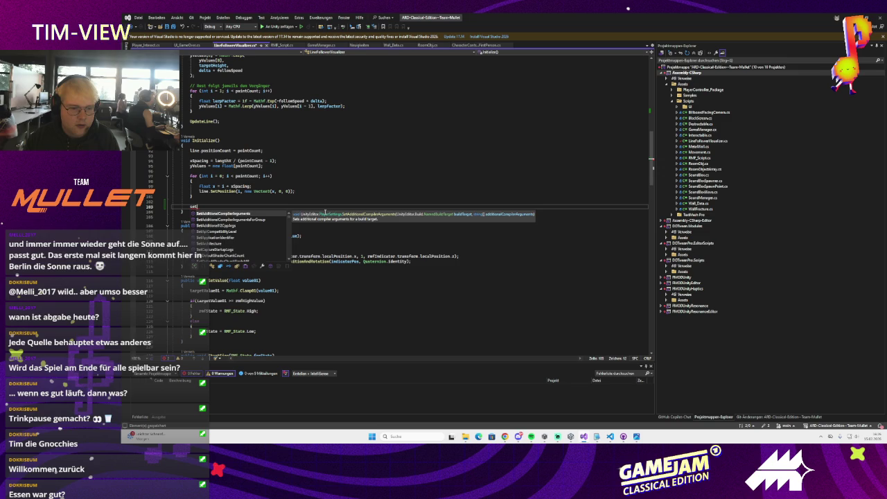
text(Hi)
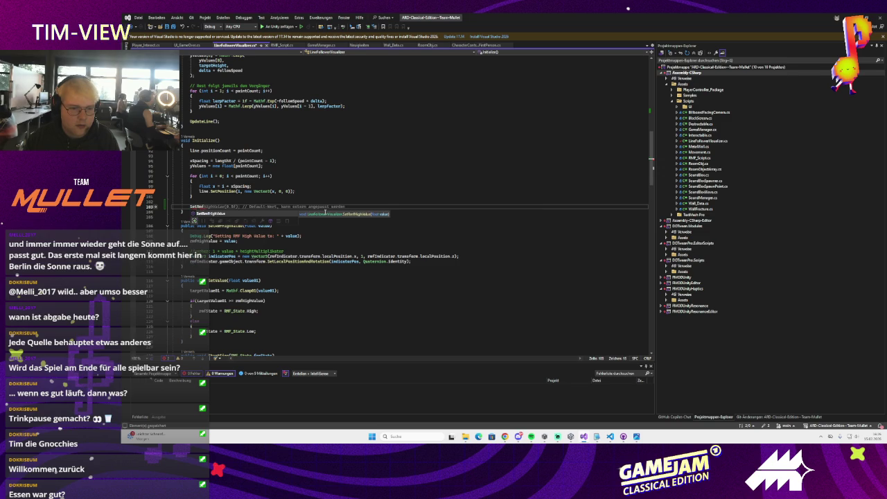
key(BackSpace)
key(BackSpace)
text(Va)
key(Tab)
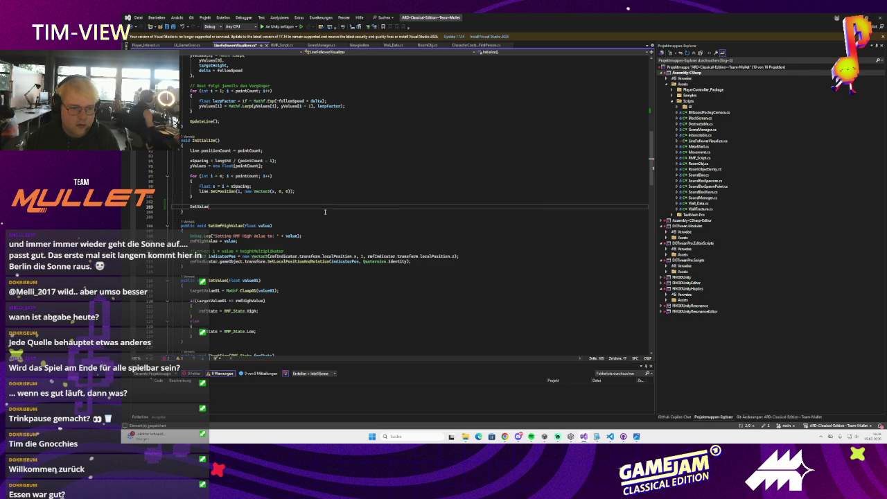
key(Tab)
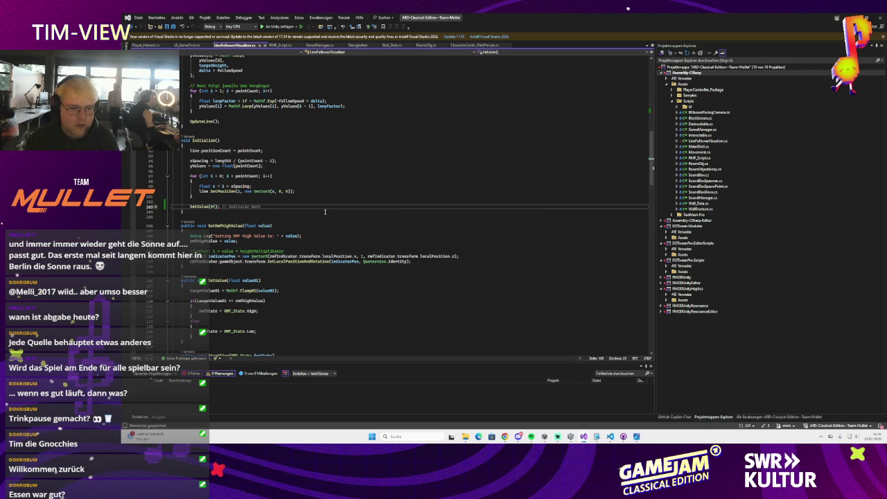
Step: Add StartSine(RMF_State.Low); below it and save the script so Unity recompiles
key(Return)
text(start)
key(Tab)
text(()
key(Tab)
key(ctrl+s)
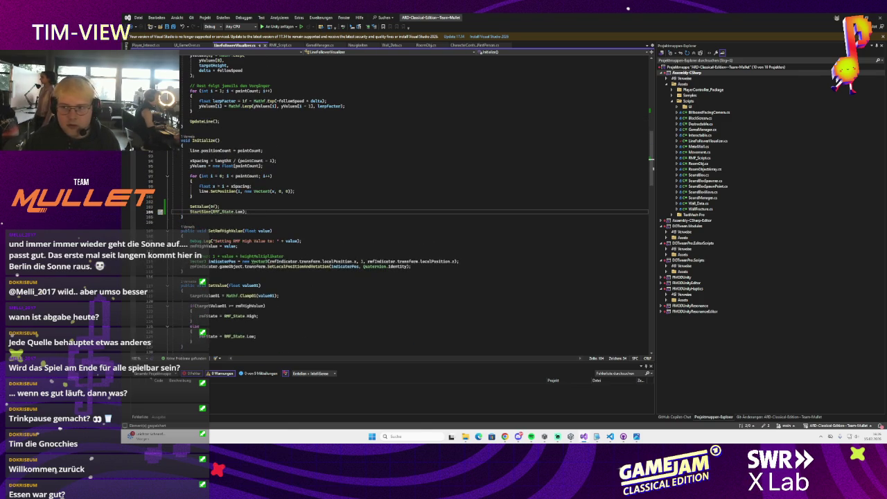
key(alt+Tab)
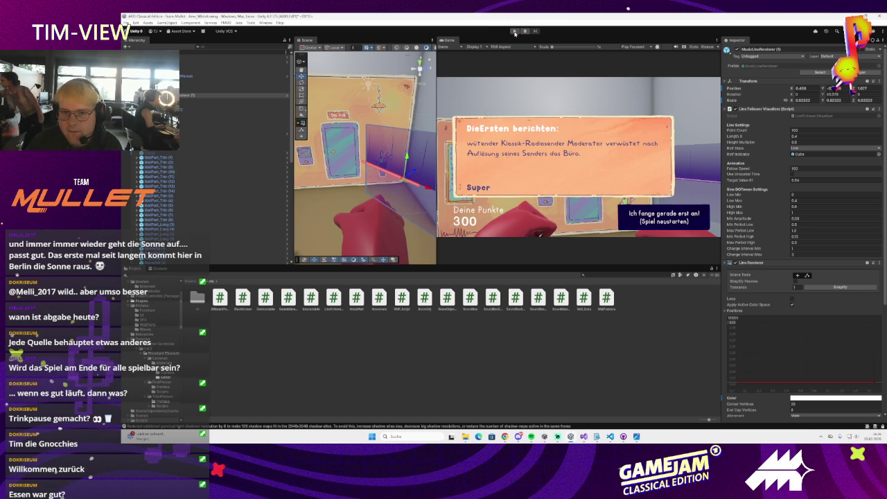
Step: Restart play mode and walk the player back to view the wall
click(515, 32)
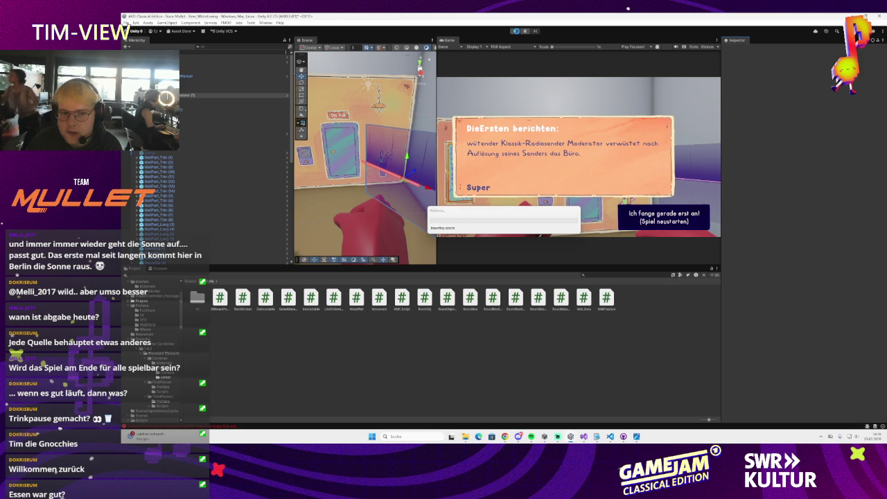
click(516, 32)
click(514, 32)
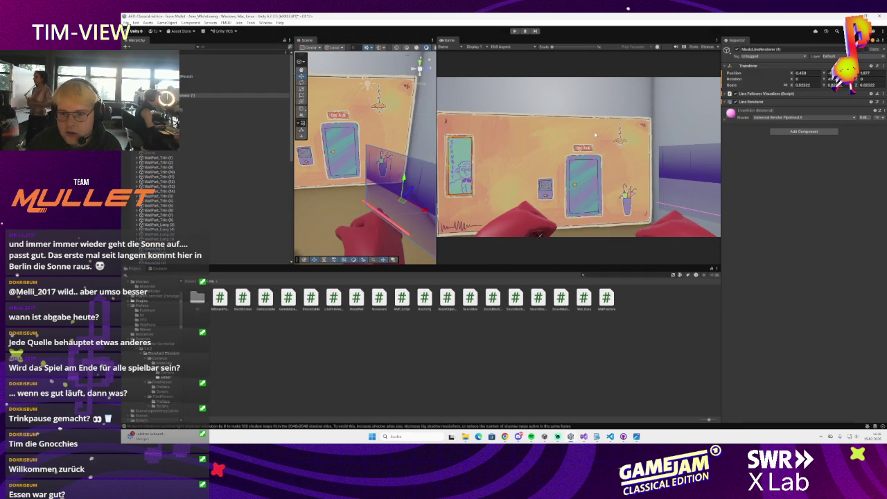
click(514, 31)
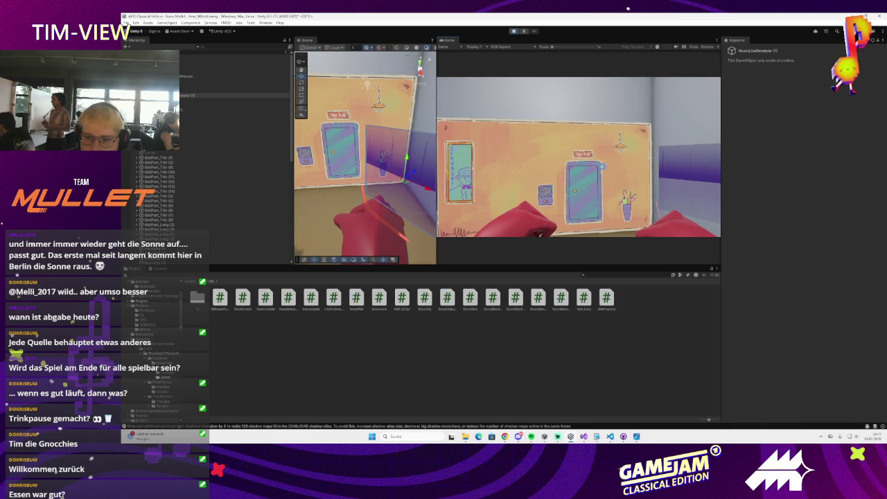
click(598, 150)
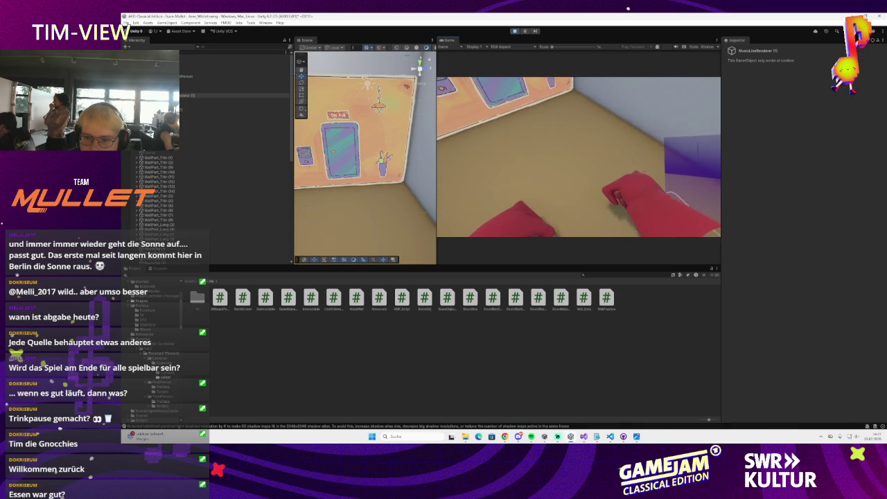
key(s)
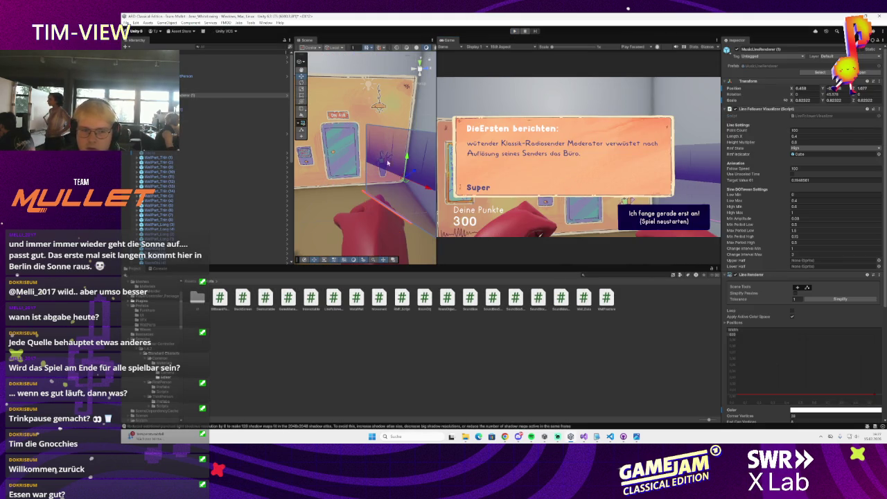
Step: Raise the purple plane with the Y gizmo, then restart play and dismiss the news dialog
drag(407, 159, 410, 83)
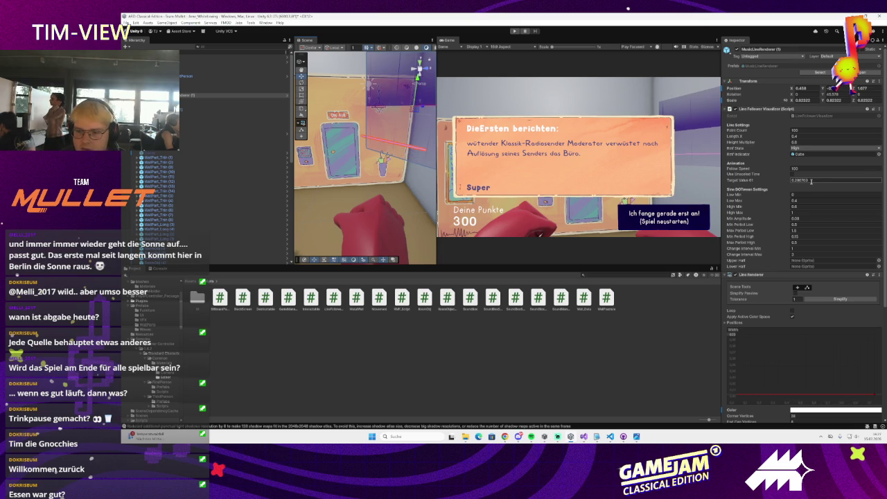
key(Return)
mouse_move(365, 166)
mouse_down()
mouse_move(374, 156)
mouse_move(399, 177)
mouse_up()
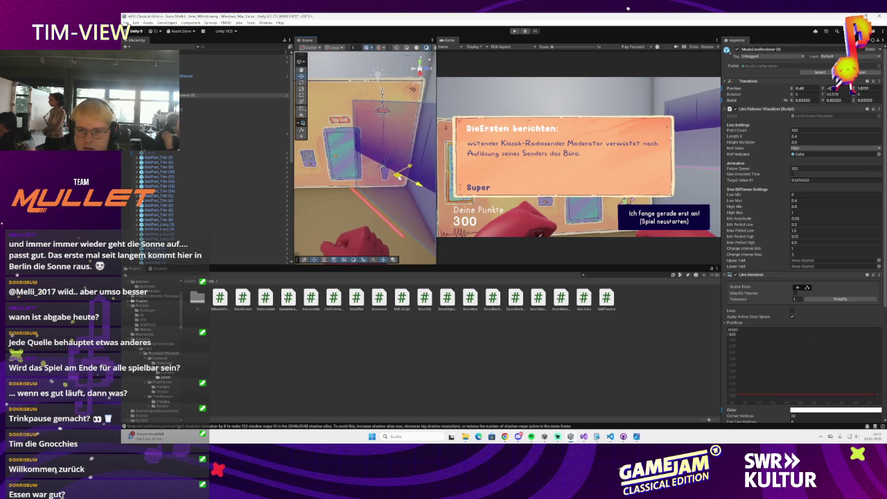
click(514, 31)
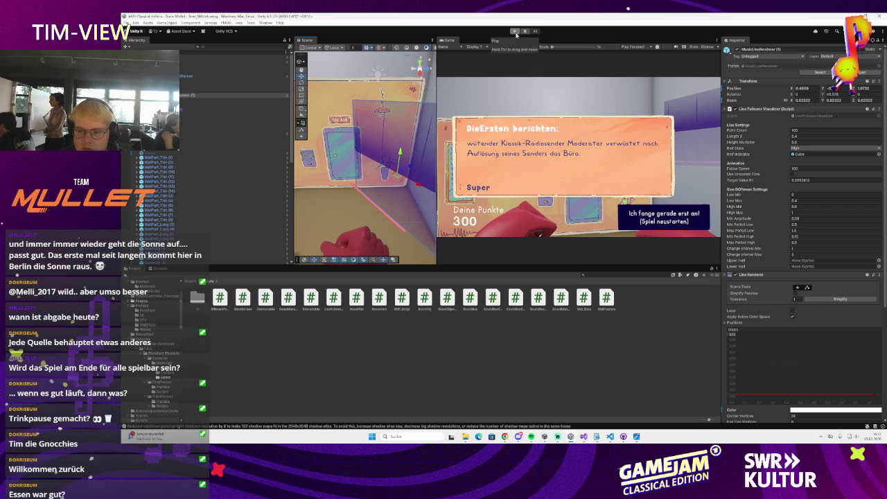
key(ctrl+p)
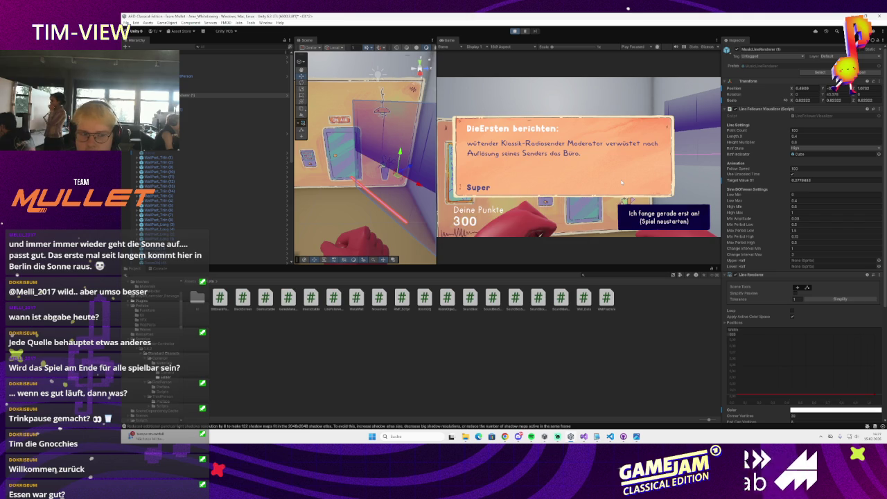
click(622, 182)
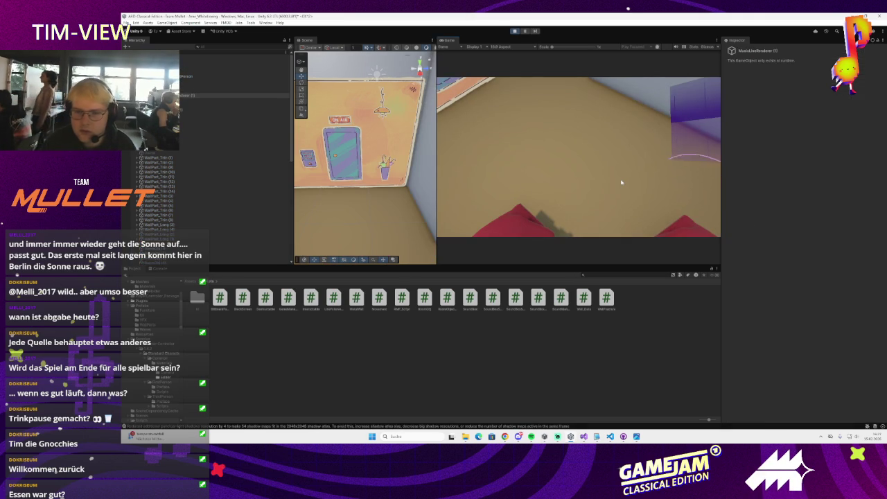
Step: Play until the news report panel shows 300 points, then select the Cube
click(622, 183)
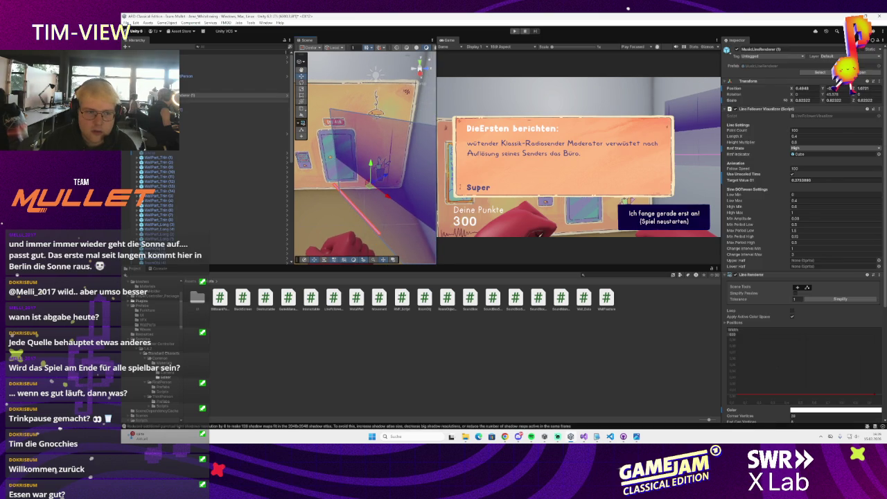
click(373, 199)
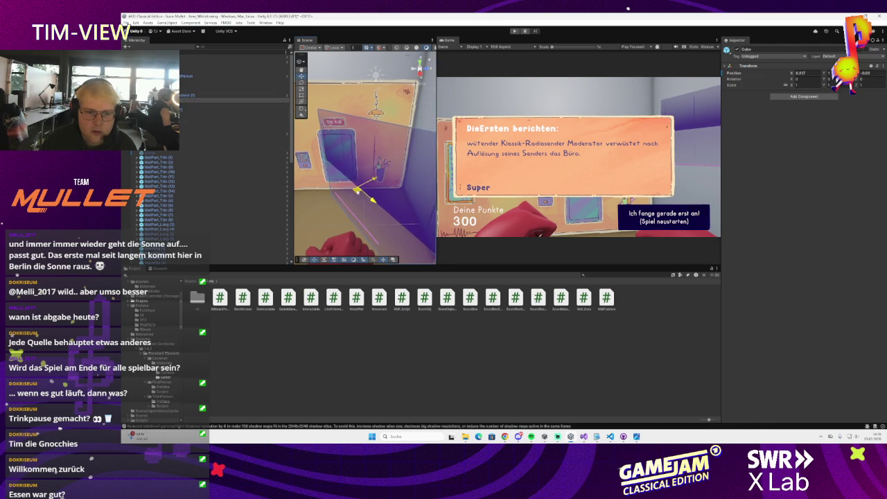
Step: Nudge the Cube along X, test it in play mode facing the wall, then shift it again
drag(368, 188, 364, 180)
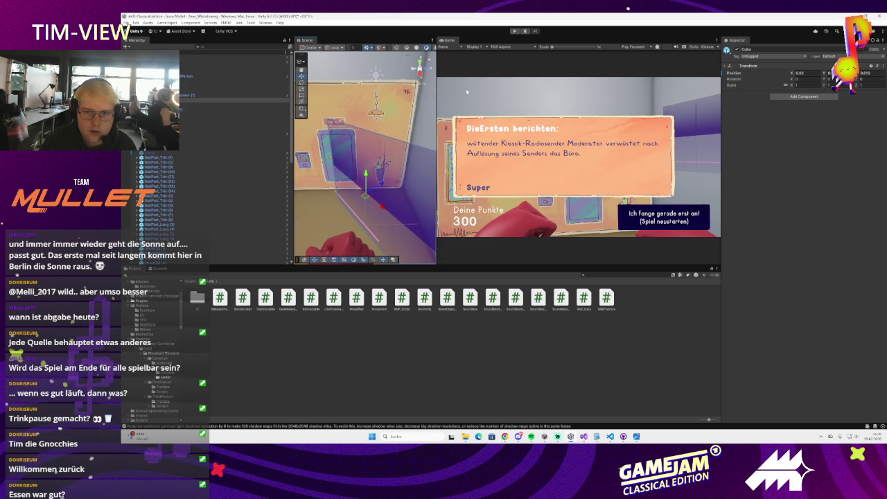
key(ctrl+p)
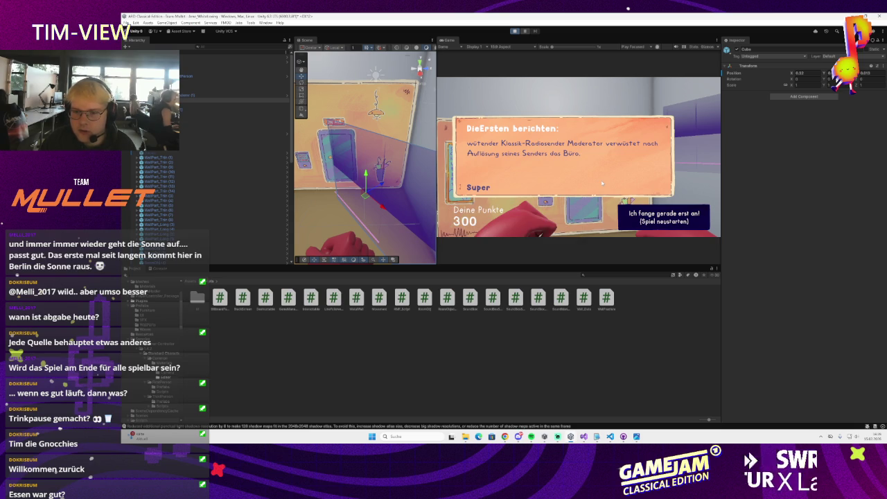
click(596, 194)
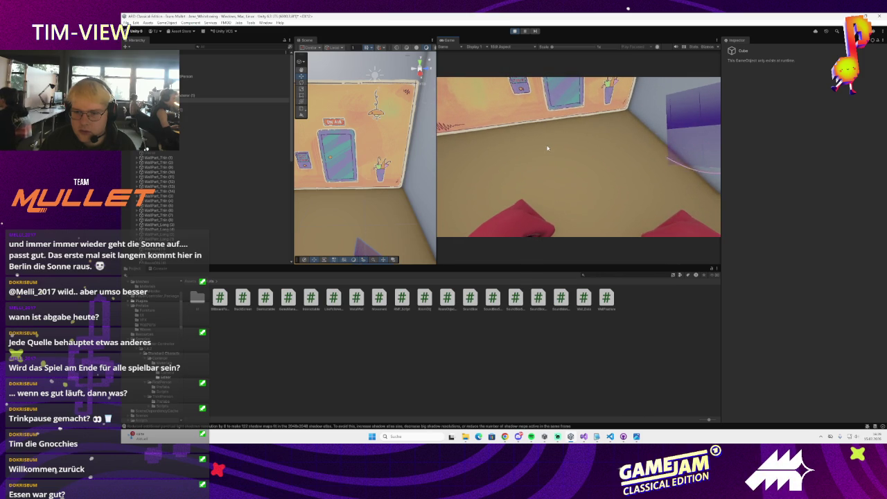
key(w)
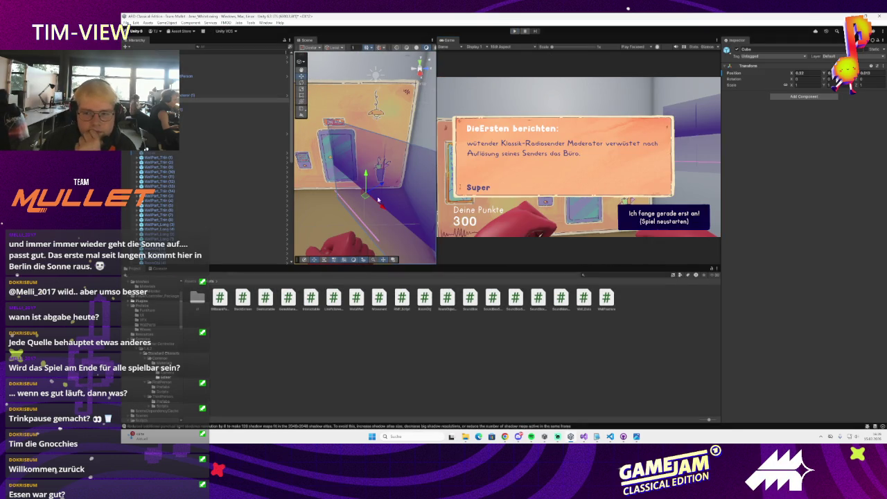
mouse_move(368, 193)
mouse_down()
mouse_move(387, 198)
mouse_move(389, 173)
mouse_move(359, 165)
mouse_up()
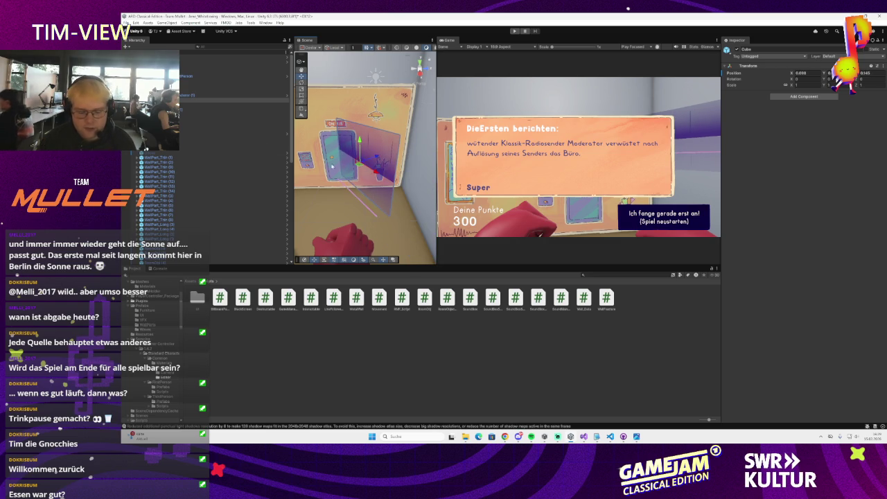
Step: Move the red line object slightly right and down in the Scene view
click(369, 194)
mouse_move(369, 196)
mouse_down()
mouse_move(381, 199)
mouse_move(363, 197)
mouse_move(363, 182)
mouse_up()
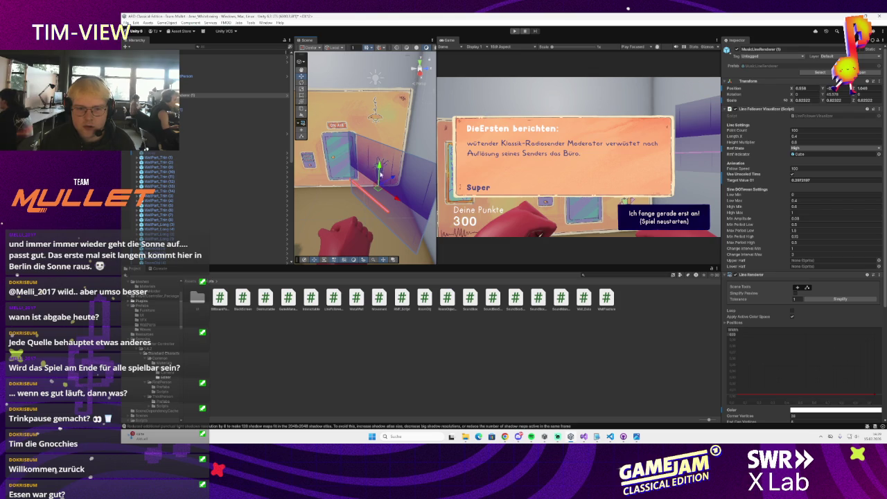
drag(381, 172, 379, 188)
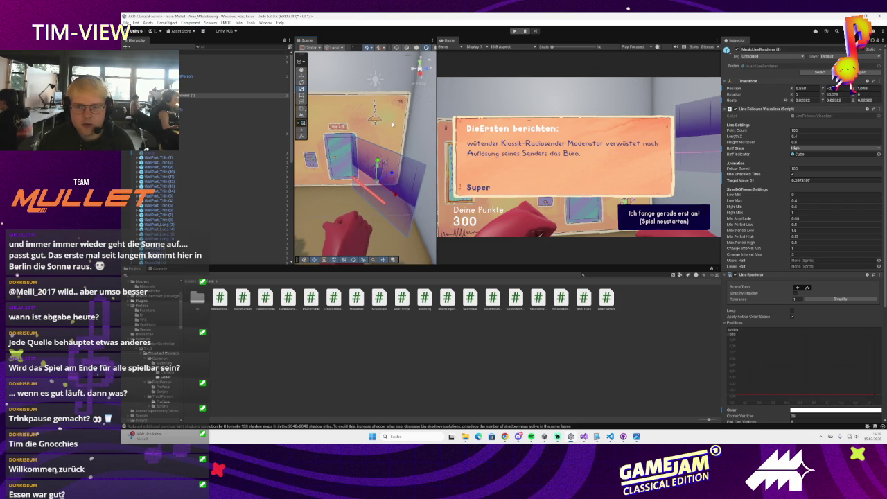
Step: Inspect Player Camera, MusicLineRenderer (1), Cube and Square, then return to LineFollowerVisualizer.cs
click(223, 90)
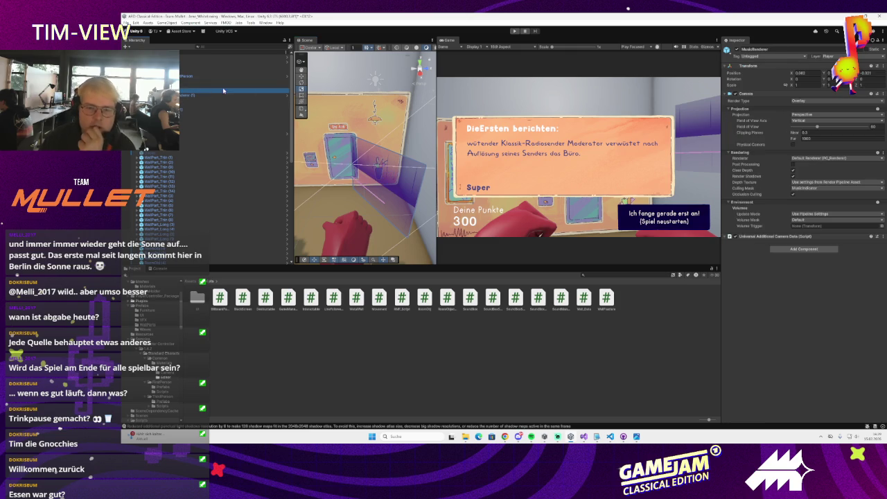
click(208, 75)
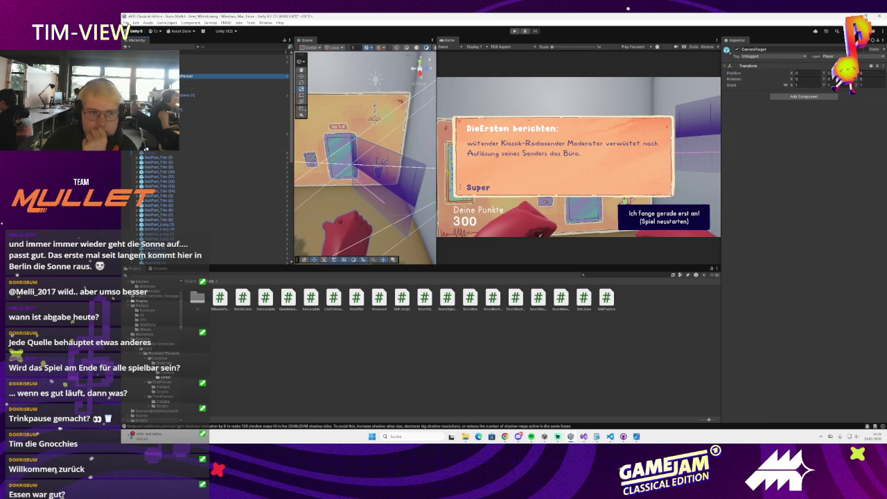
click(223, 91)
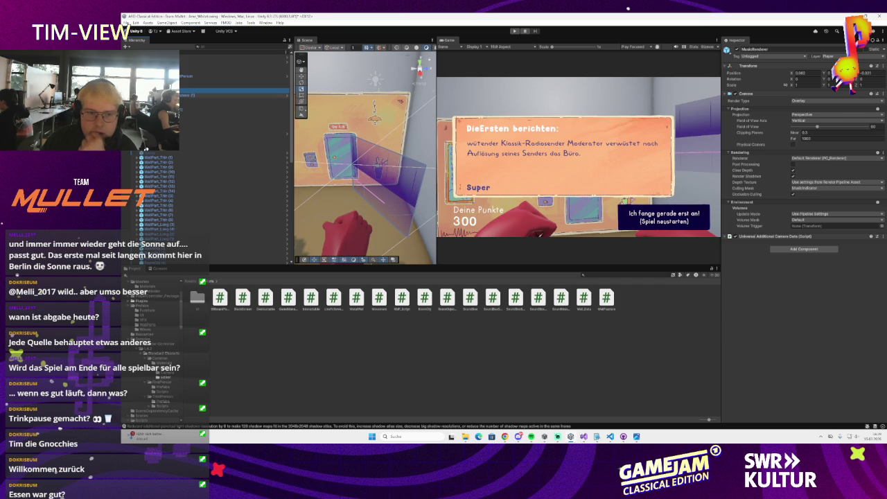
click(183, 86)
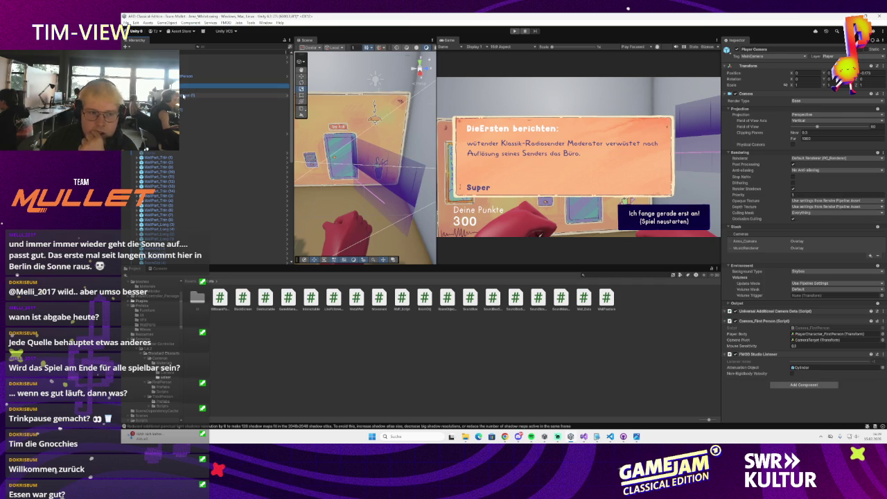
click(183, 96)
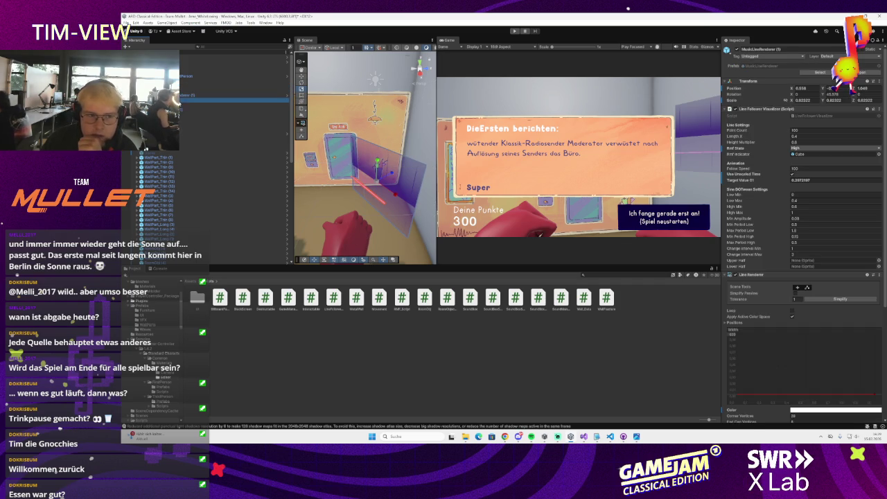
click(184, 101)
click(183, 106)
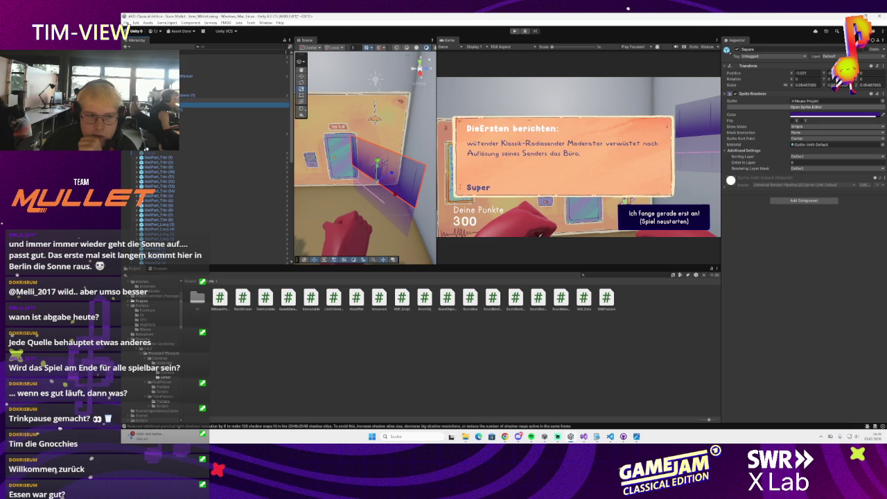
key(Up)
key(Up)
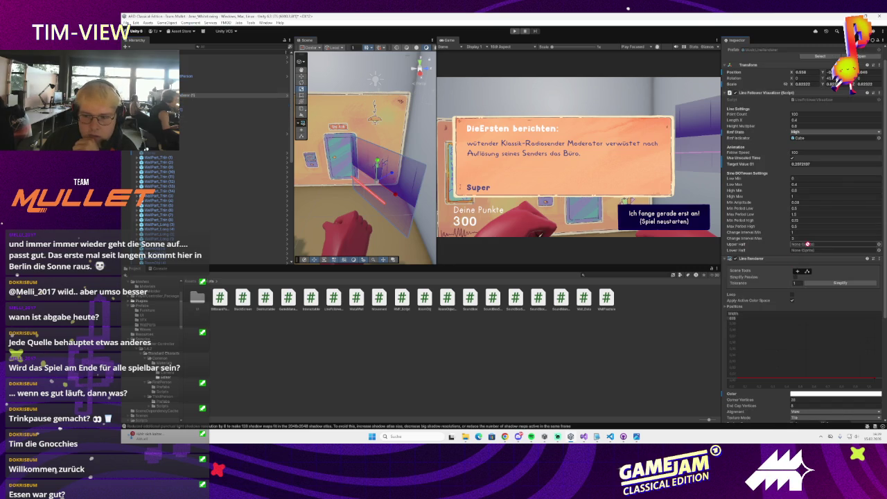
key(Down)
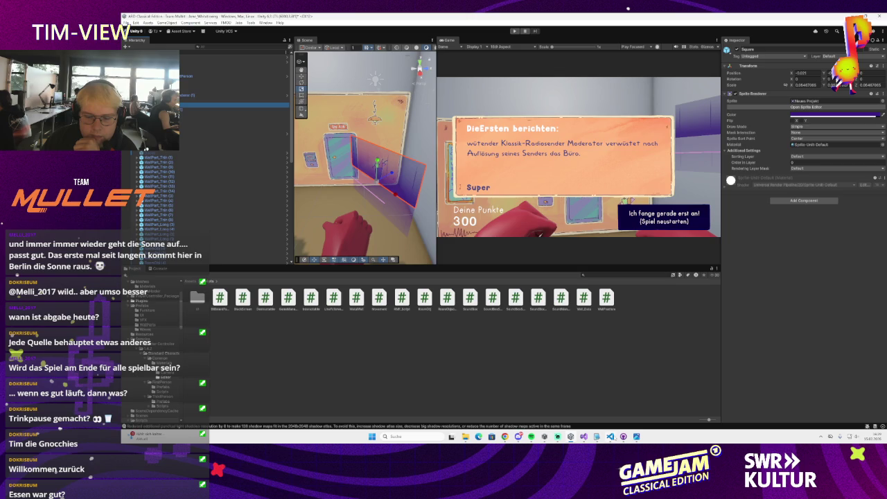
key(alt+Tab)
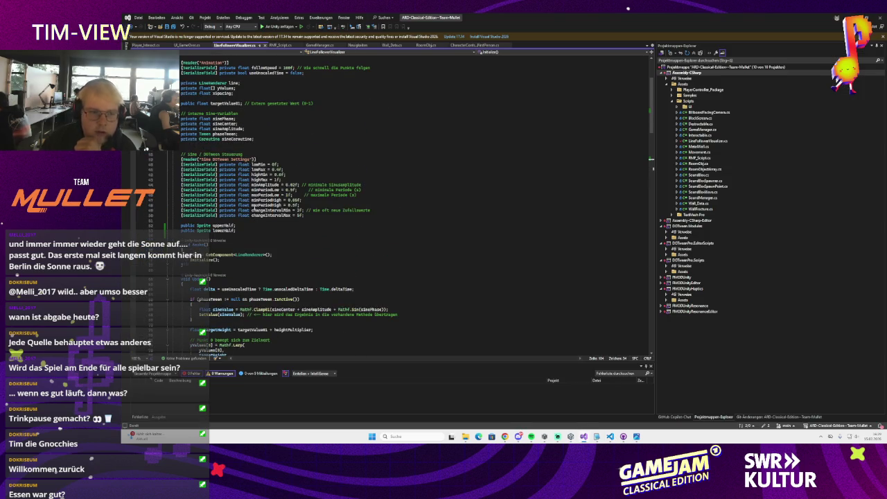
Step: Retype upperHalf and lowerHalf as SpriteRenderer fields, save the script, and let Unity recompile
click(210, 226)
text(Render)
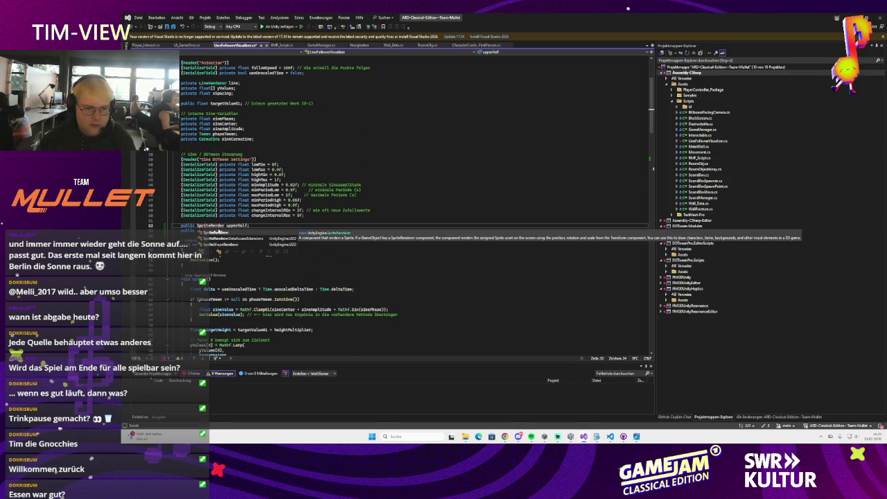
key(Tab)
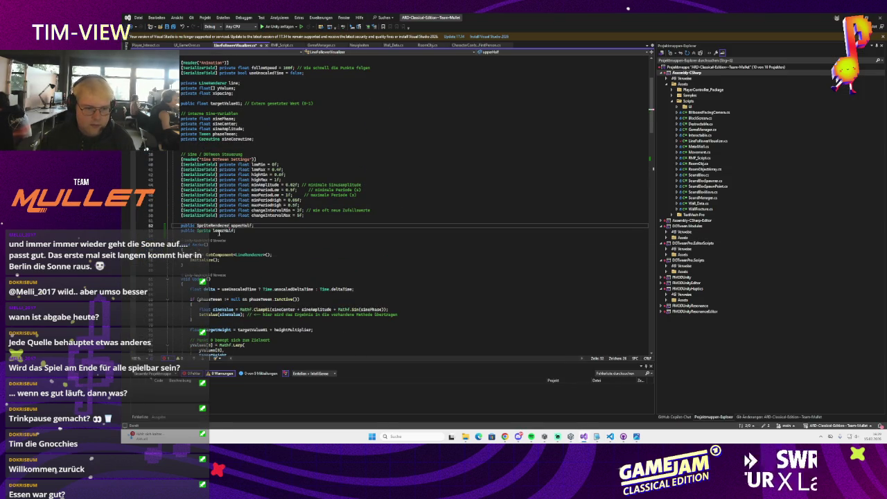
key(ctrl+v)
key(ctrl+s)
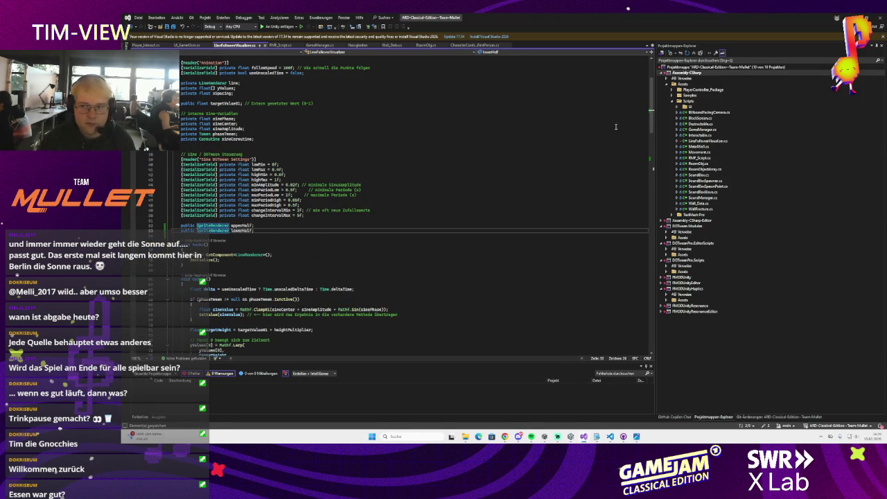
key(alt+Tab)
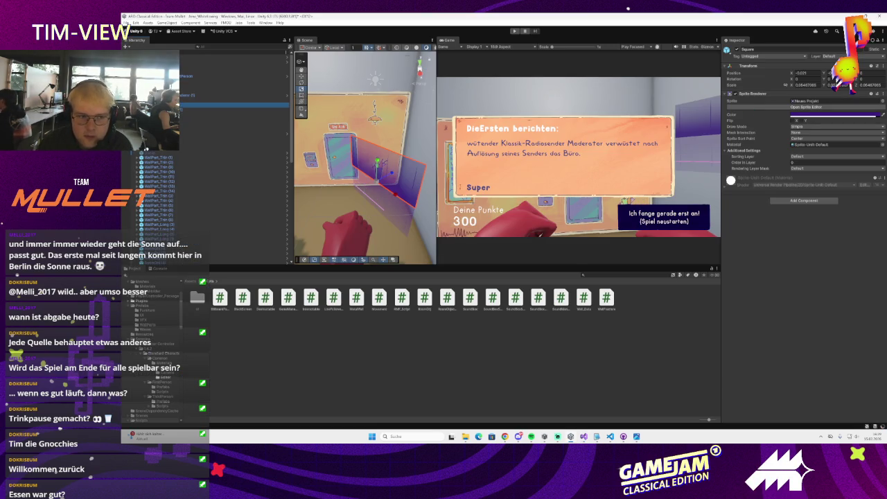
Step: On MusicLineRenderer (1), assign Square to Upper Half and Square (1) to Lower Half
click(378, 169)
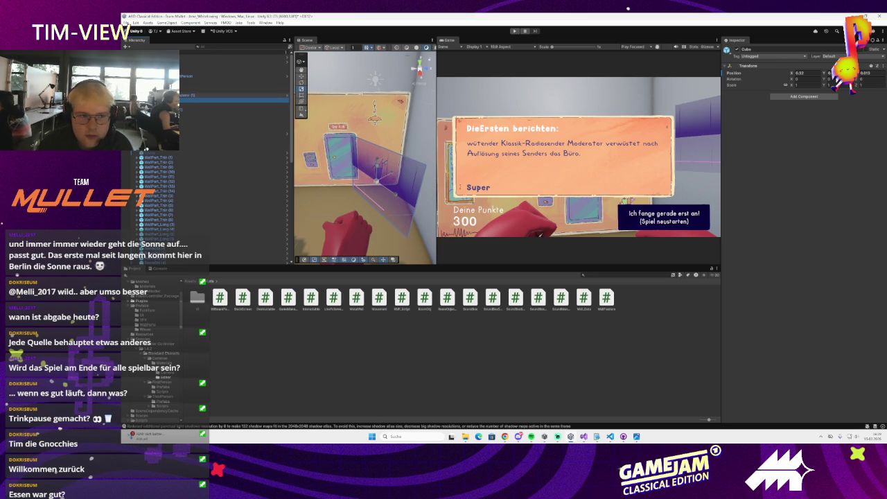
click(201, 95)
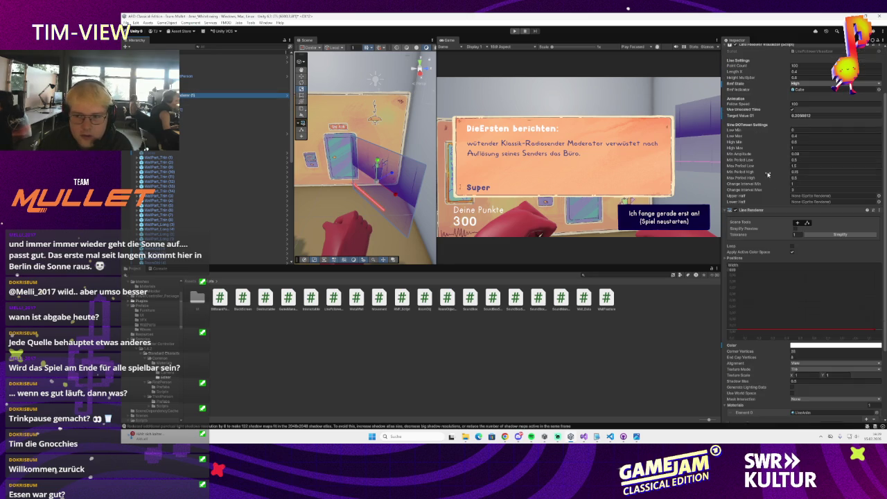
scroll(721, 166, down, 2)
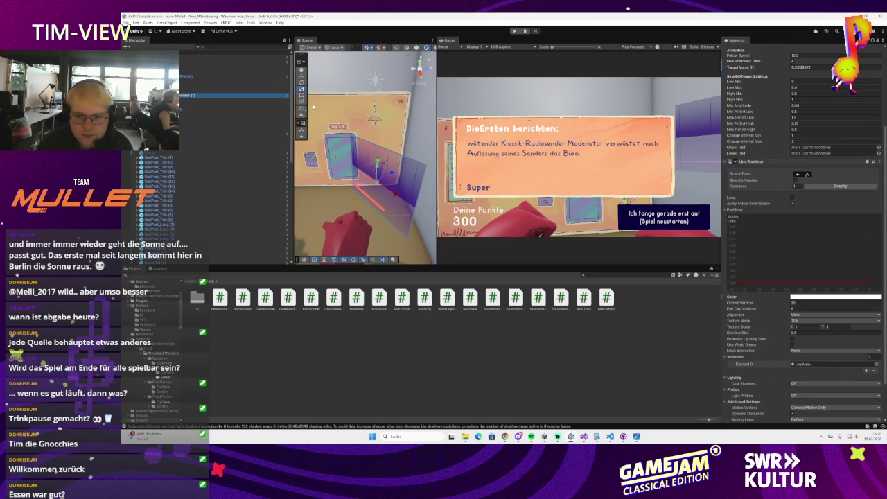
mouse_move(208, 104)
mouse_down()
mouse_move(302, 102)
mouse_move(831, 148)
mouse_up()
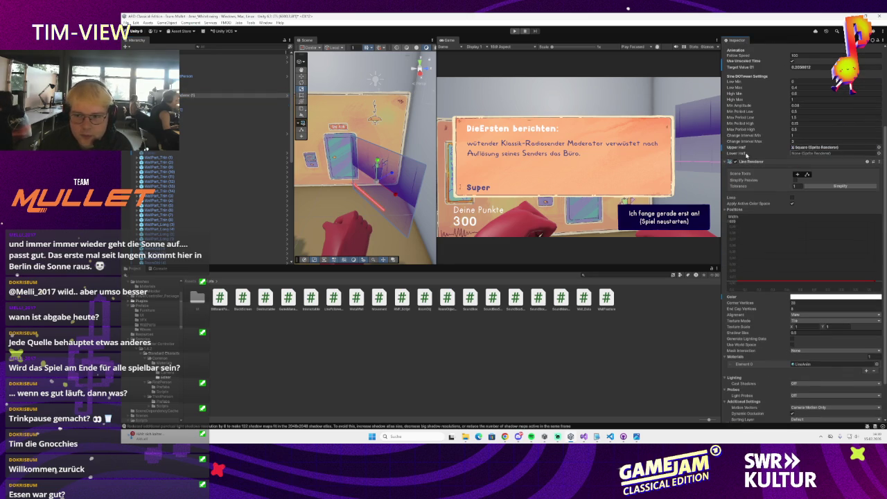
drag(213, 111, 831, 153)
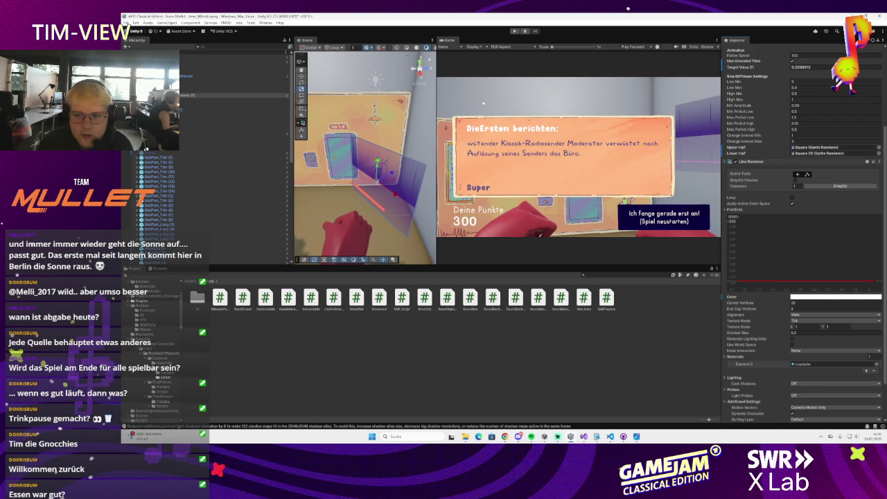
Step: Open and close the File menu, then return to Visual Studio
click(127, 23)
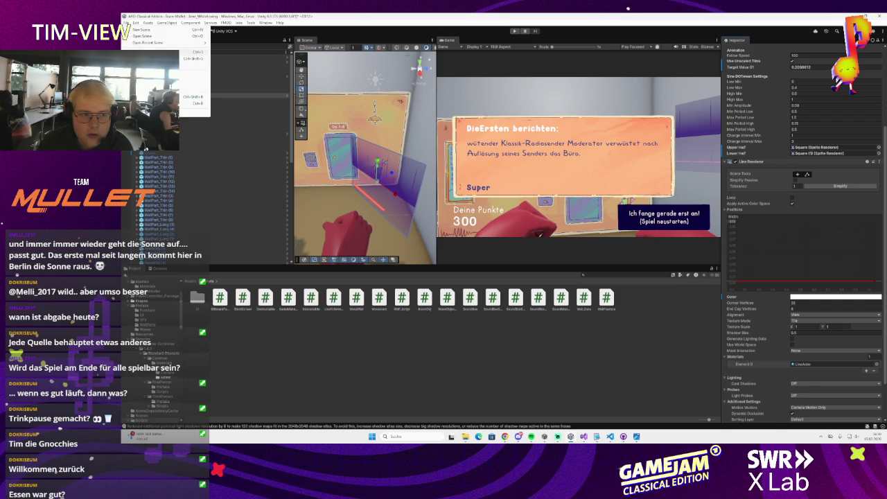
click(142, 52)
mouse_move(622, 437)
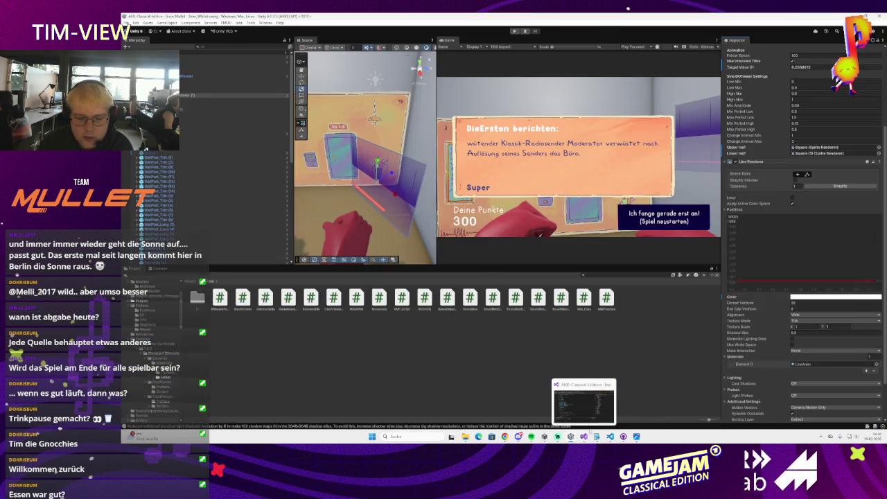
click(596, 438)
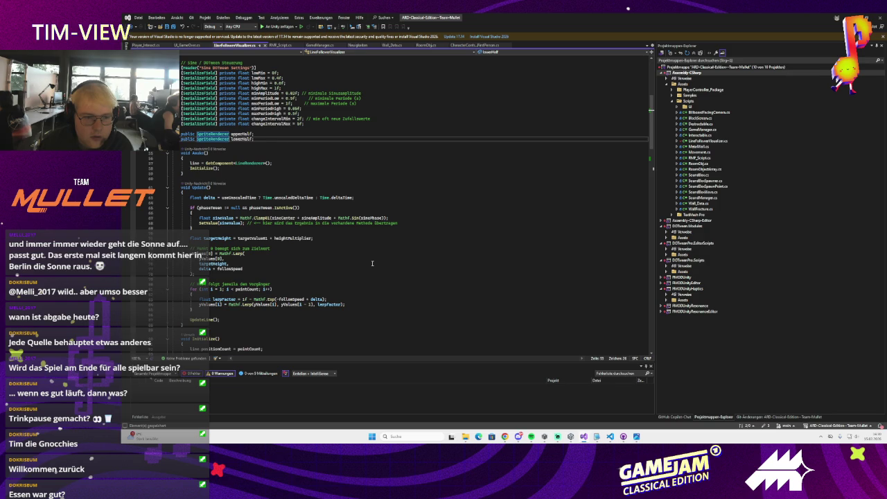
Step: Below StopSine, add a SetTransparencyOfHalf(RMF_State state, float alpha) method from Copilot's suggestion
scroll(371, 263, down, 20)
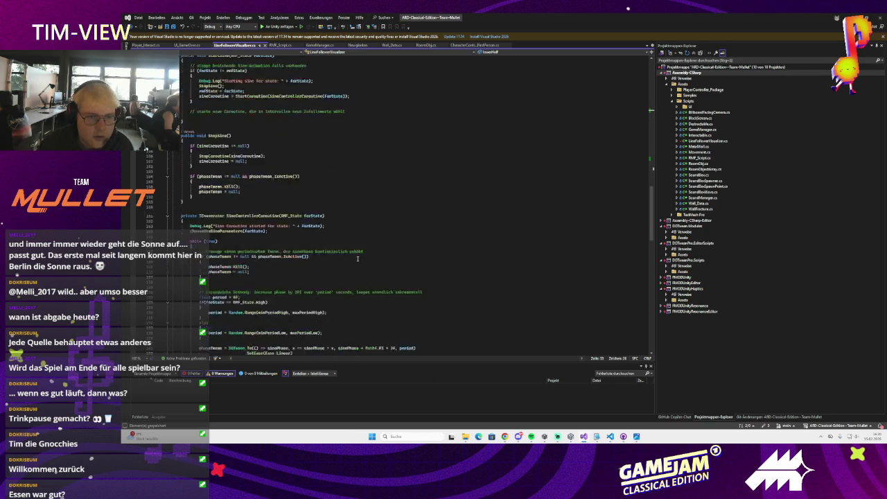
scroll(357, 259, down, 4)
scroll(262, 164, down, 3)
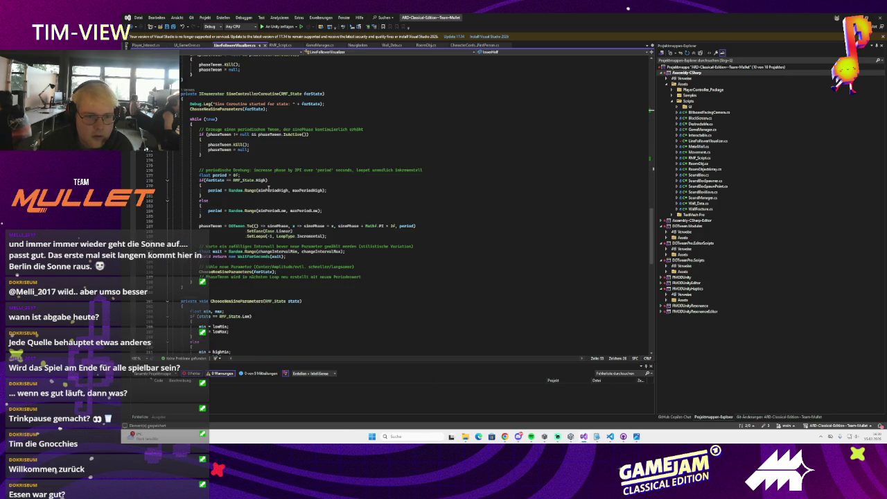
scroll(260, 186, up, 1)
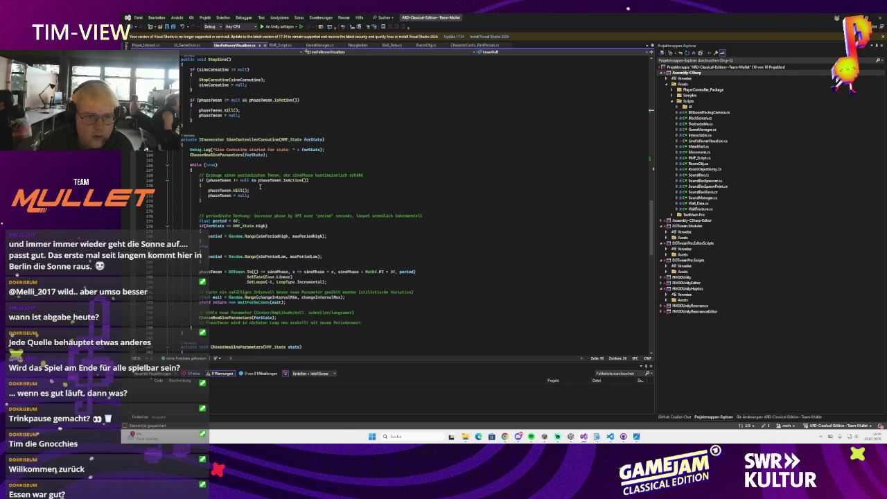
click(194, 128)
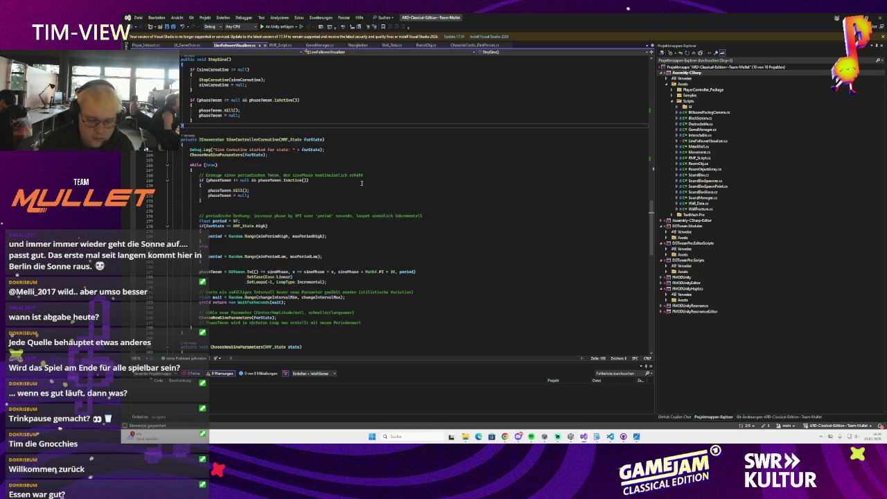
key(Tab)
text(void )
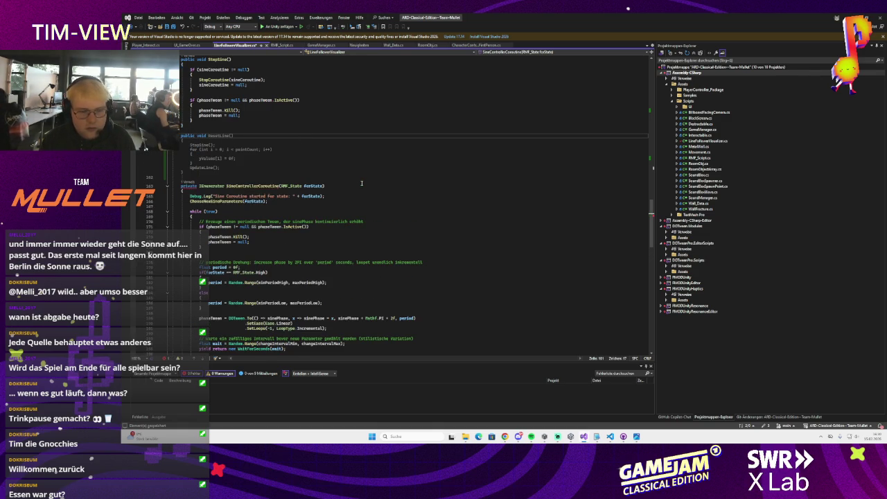
text(SetIn)
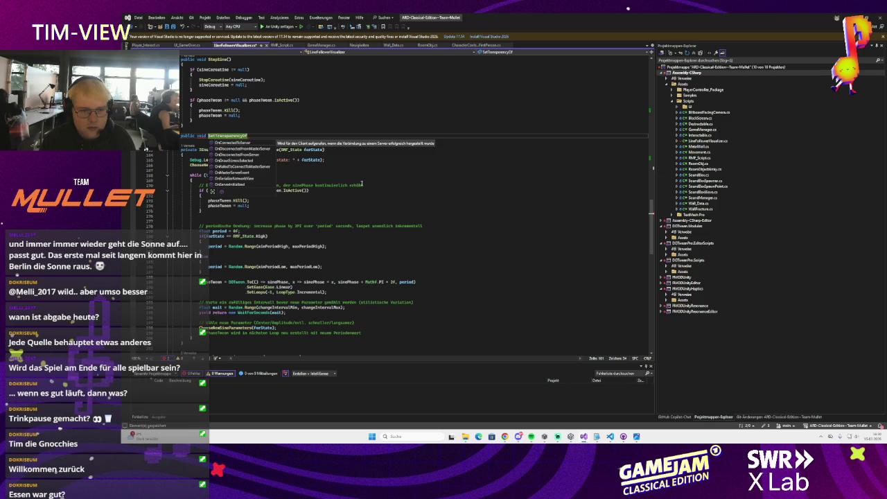
text(Half()
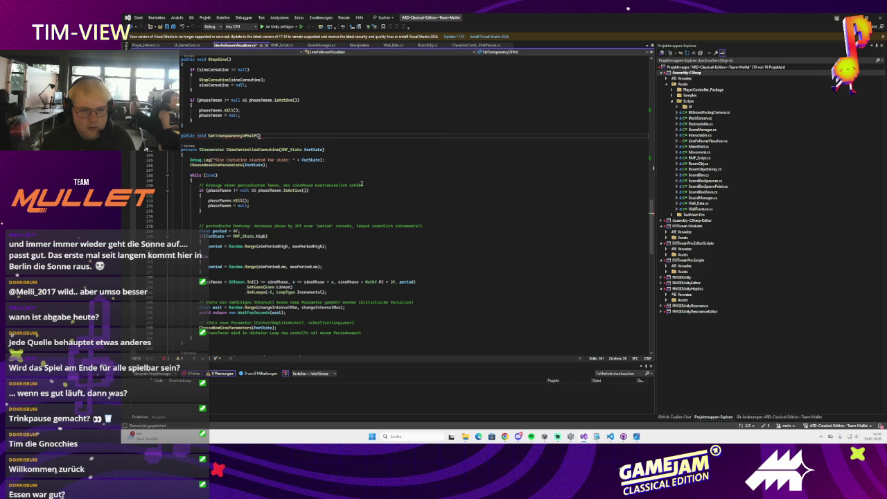
key(Tab)
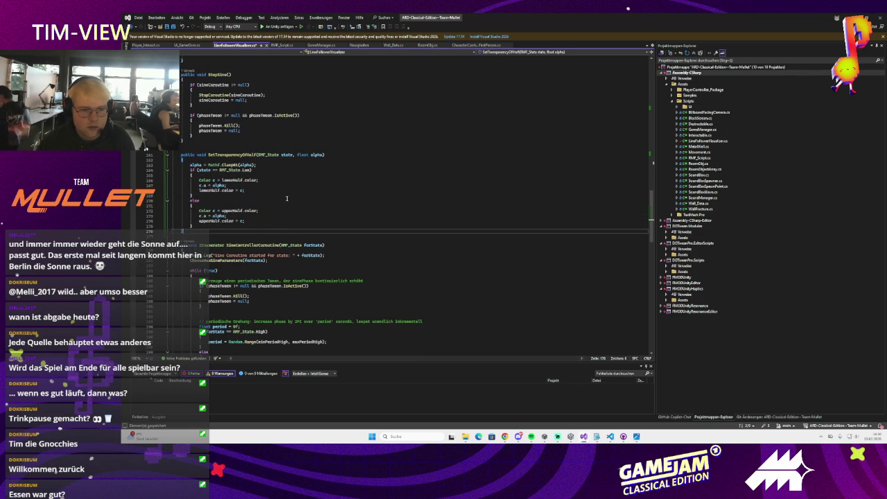
Step: Review the method's low-state lowerHalf branch and the upperHalf colour line
scroll(254, 211, up, 1)
click(250, 185)
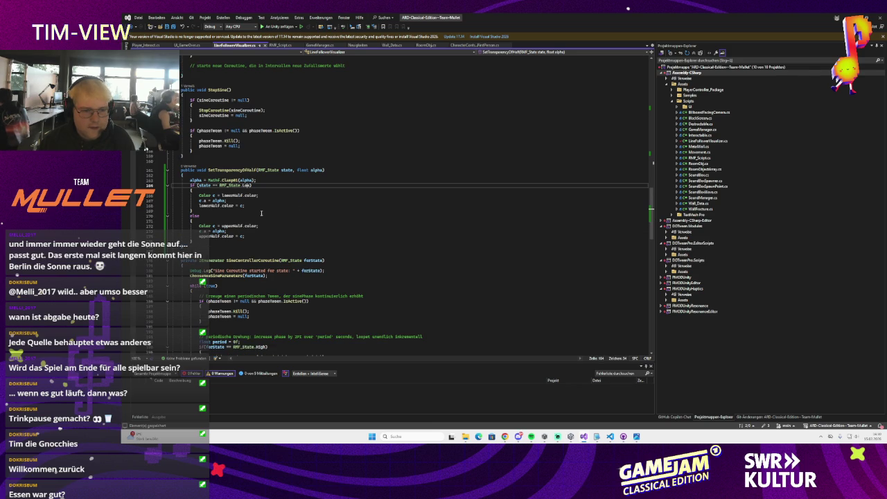
click(241, 226)
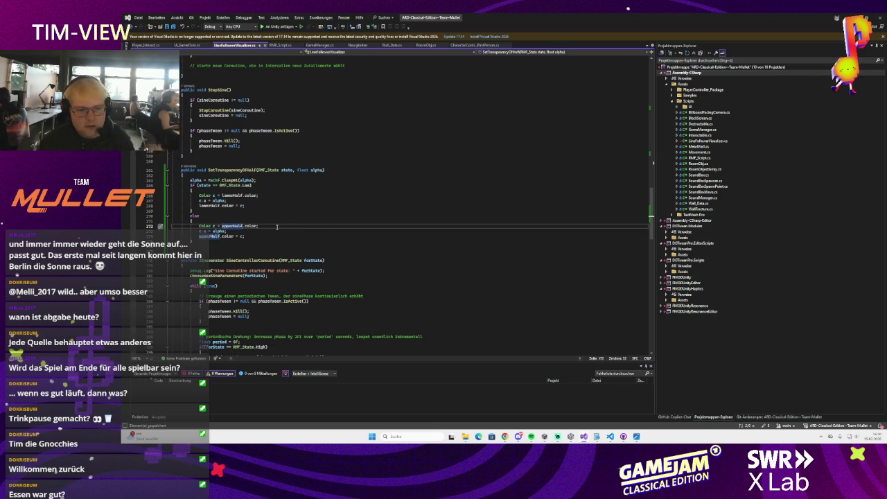
scroll(277, 227, down, 5)
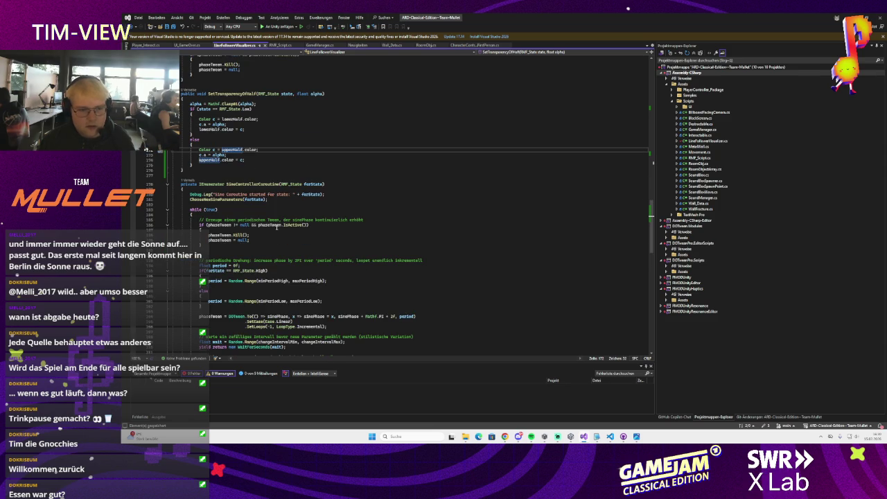
mouse_move(277, 227)
scroll(254, 151, up, 1)
mouse_move(234, 134)
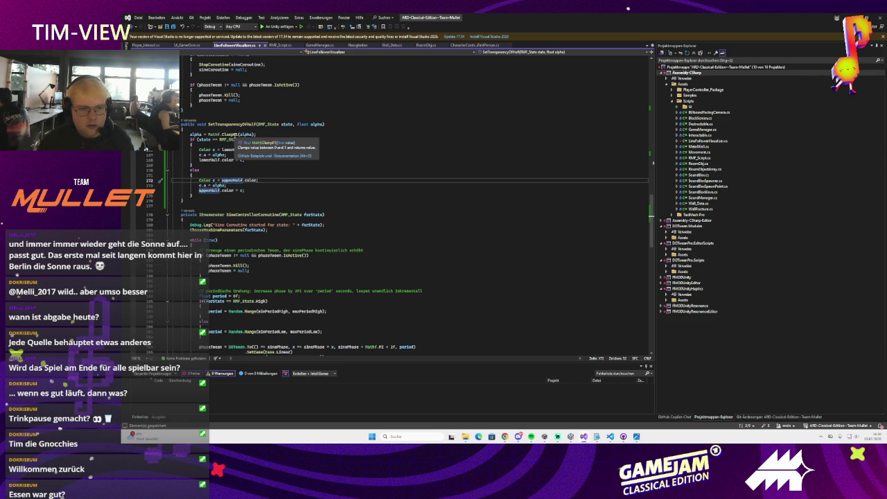
click(234, 135)
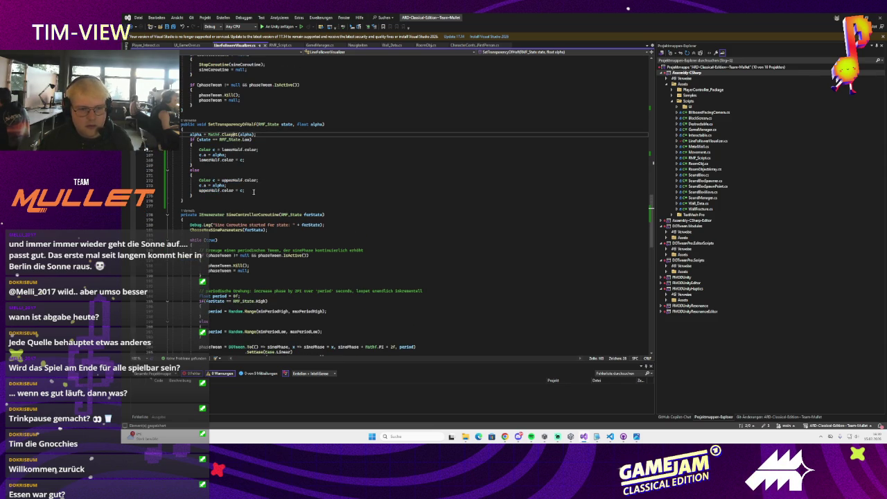
scroll(254, 191, down, 1)
scroll(256, 185, down, 5)
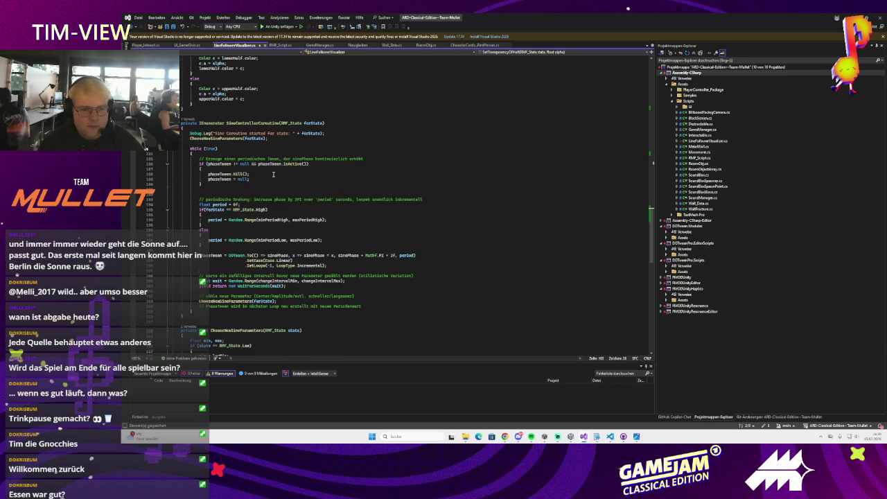
scroll(276, 171, up, 2)
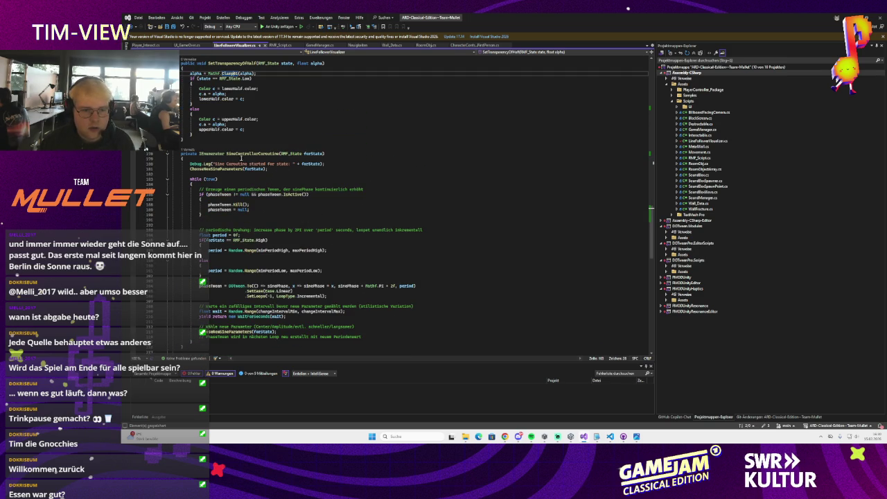
scroll(302, 217, down, 2)
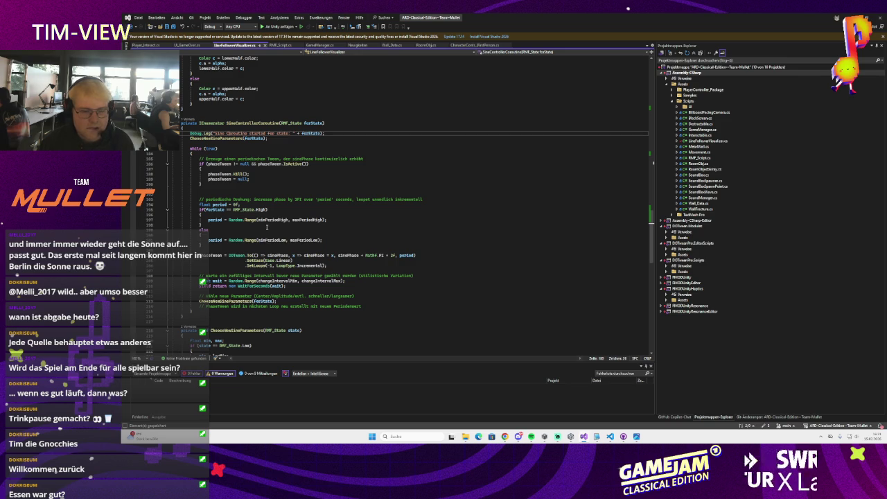
scroll(273, 228, down, 1)
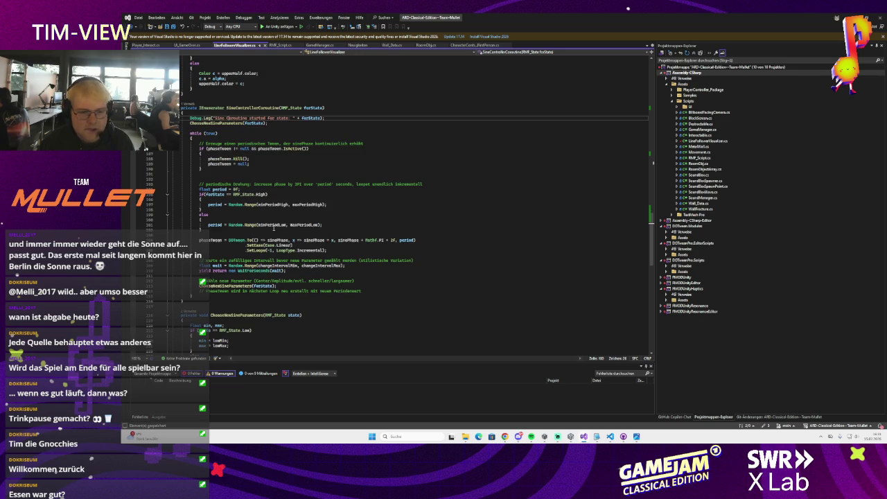
scroll(273, 228, down, 1)
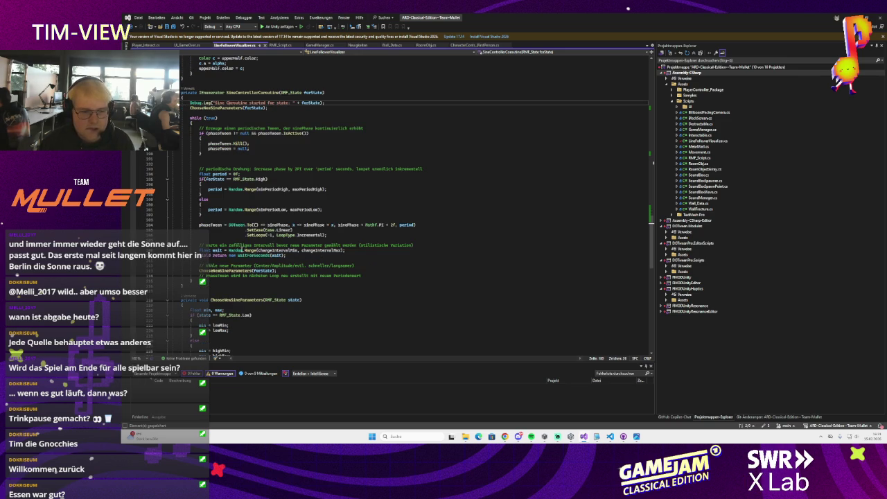
click(214, 214)
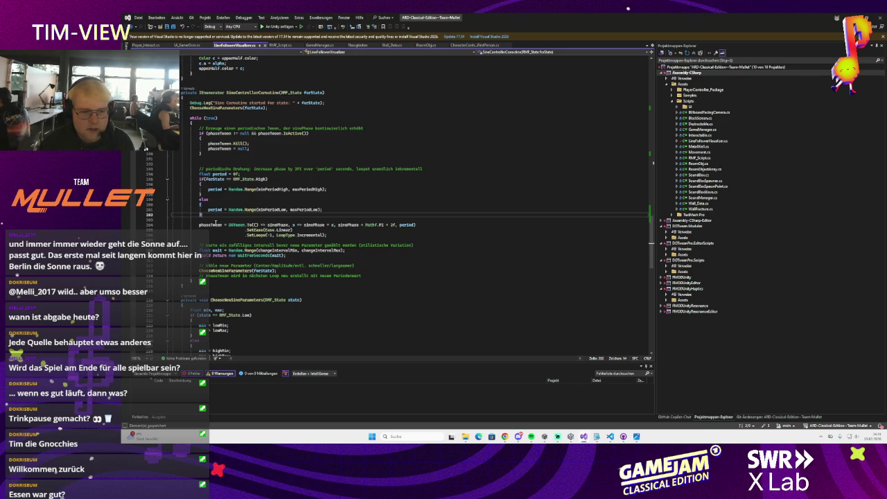
scroll(227, 219, down, 1)
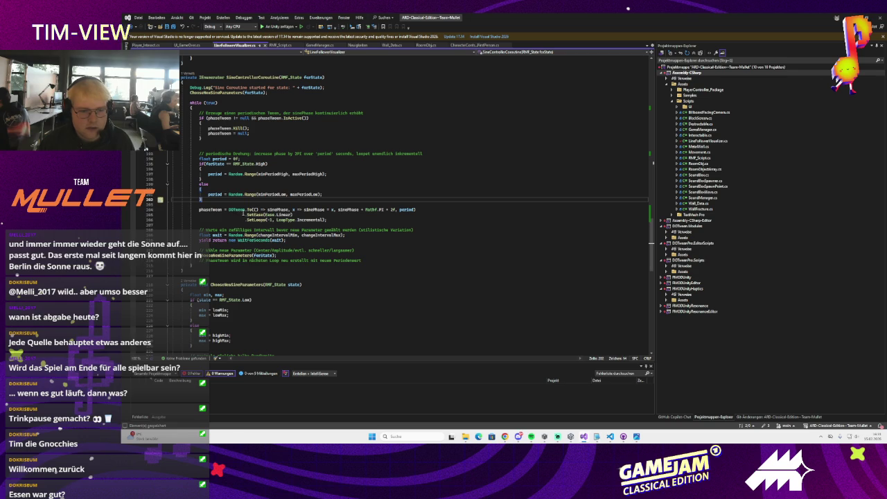
click(273, 209)
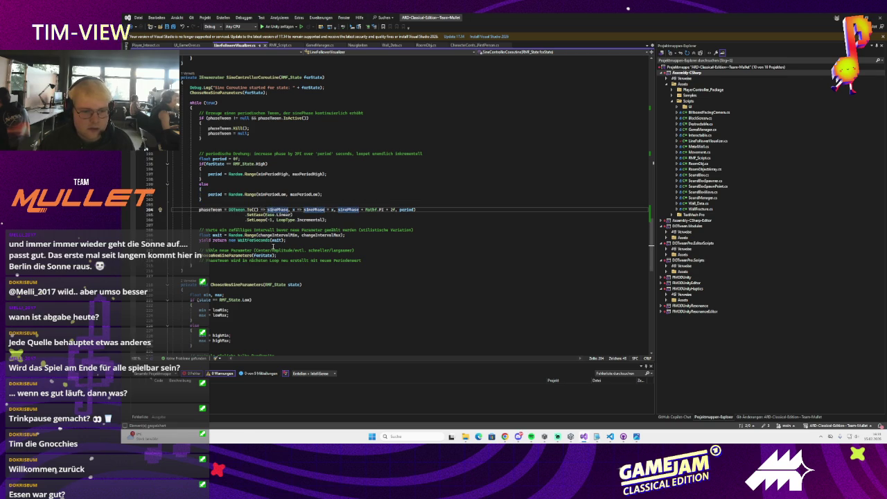
scroll(250, 230, up, 13)
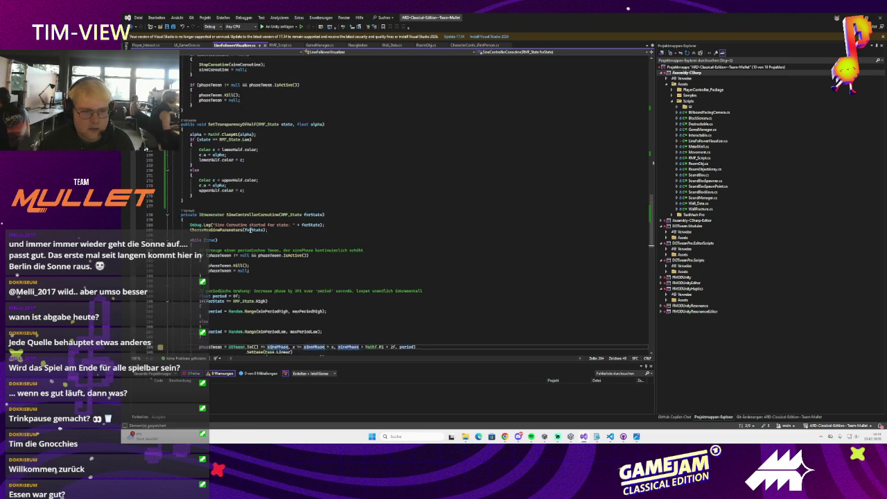
scroll(250, 231, up, 20)
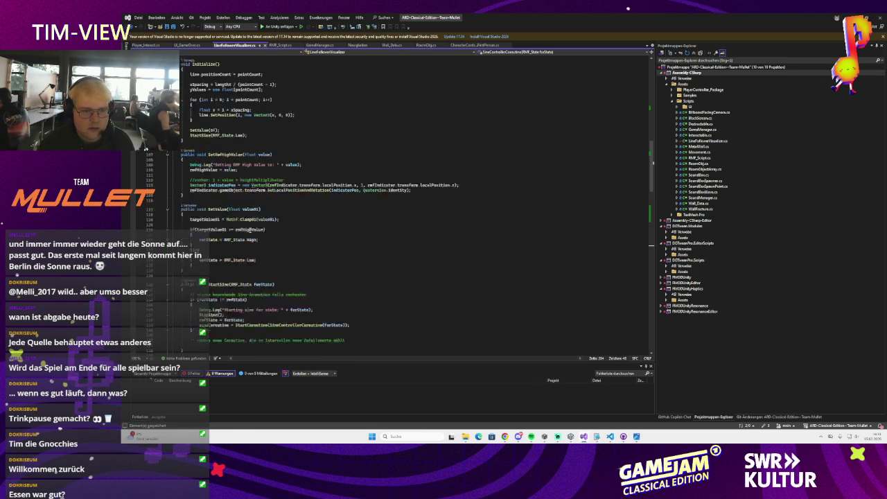
scroll(250, 230, up, 3)
click(207, 228)
scroll(251, 220, up, 4)
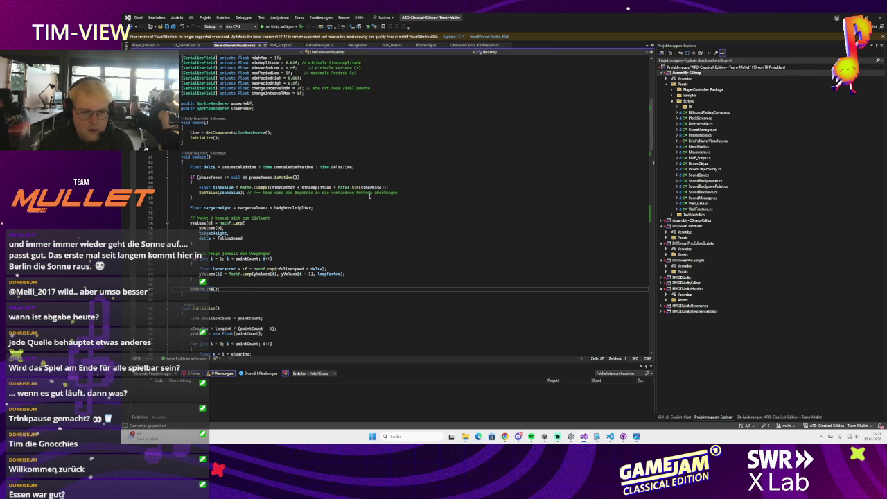
click(412, 193)
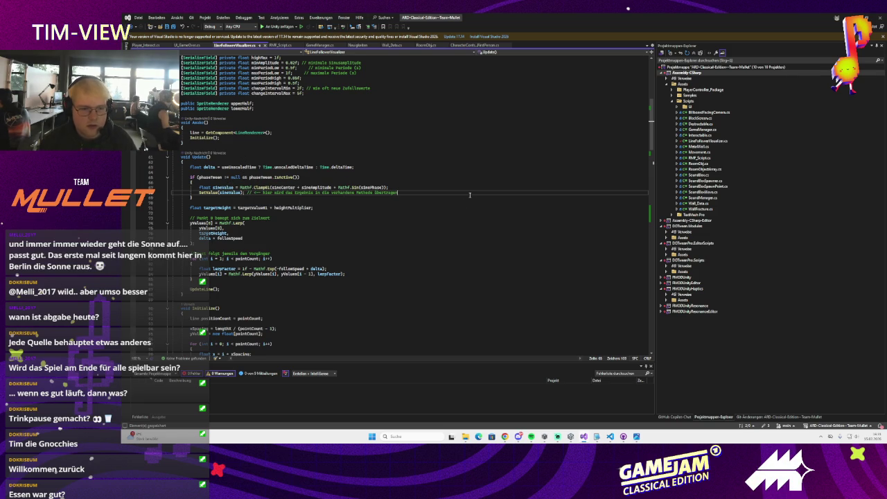
Step: In Update, call SetTransparencyOfHalf(refState, sineValue) and delete the trailing Optional comment
key(Return)
text(setAl)
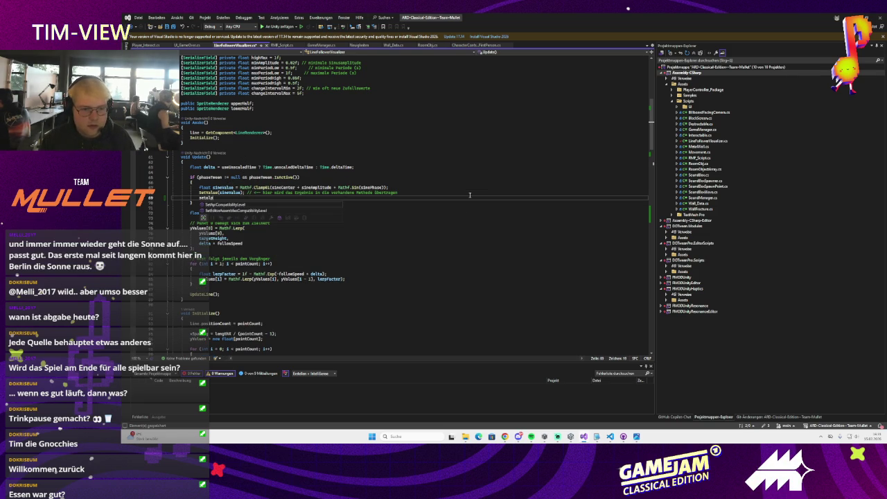
text(Tr)
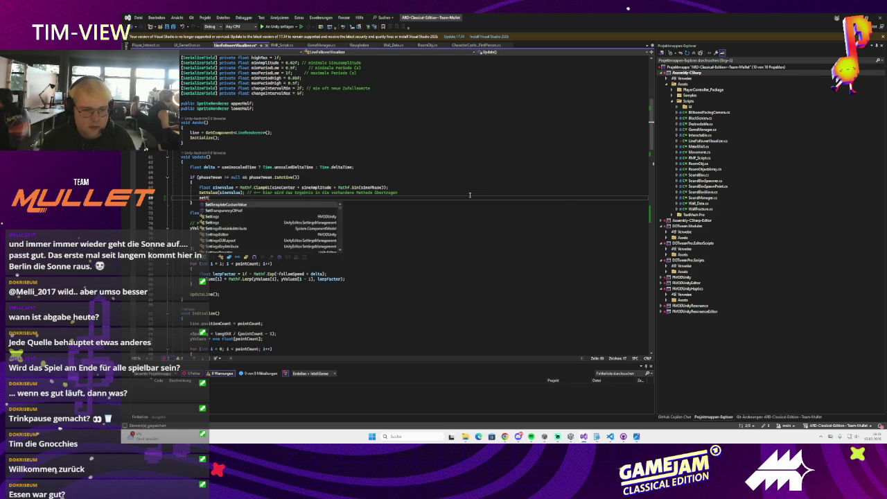
key(Tab)
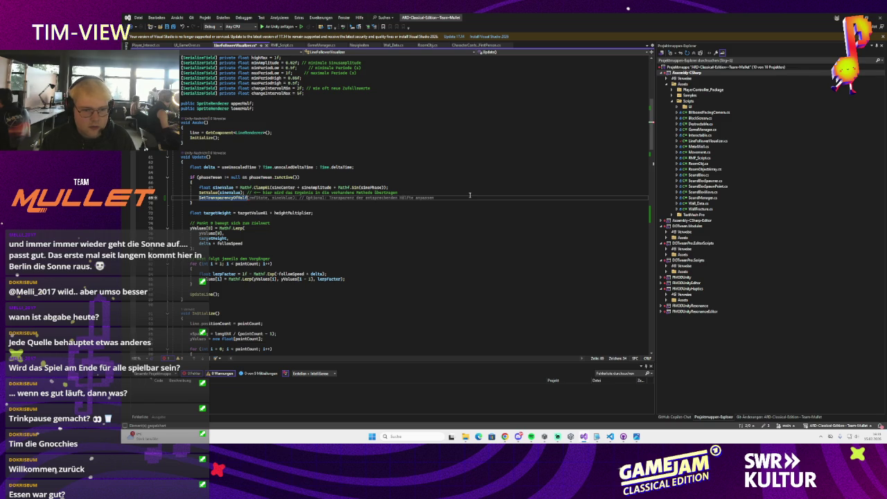
key(Tab)
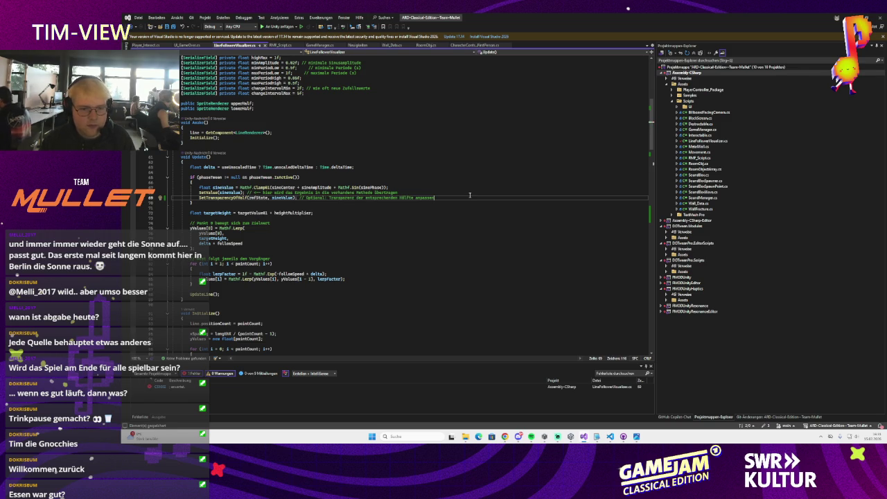
drag(450, 199, 298, 198)
key(BackSpace)
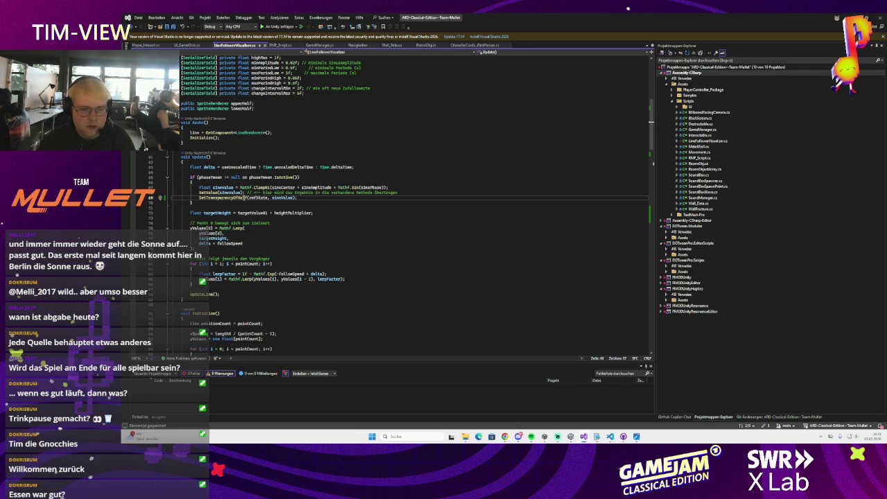
Step: Declare the upperHalfInitialAlpha float field below upperHalf, rejecting the middleHalf suggestion
scroll(287, 194, up, 9)
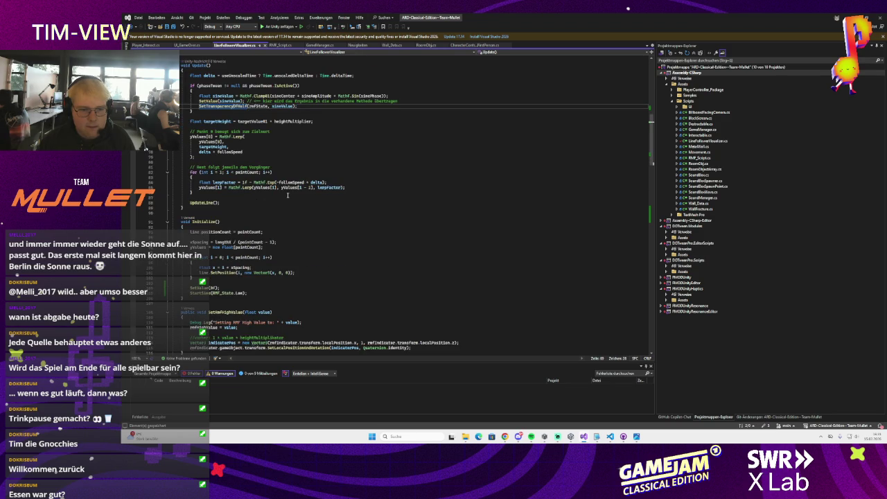
click(253, 239)
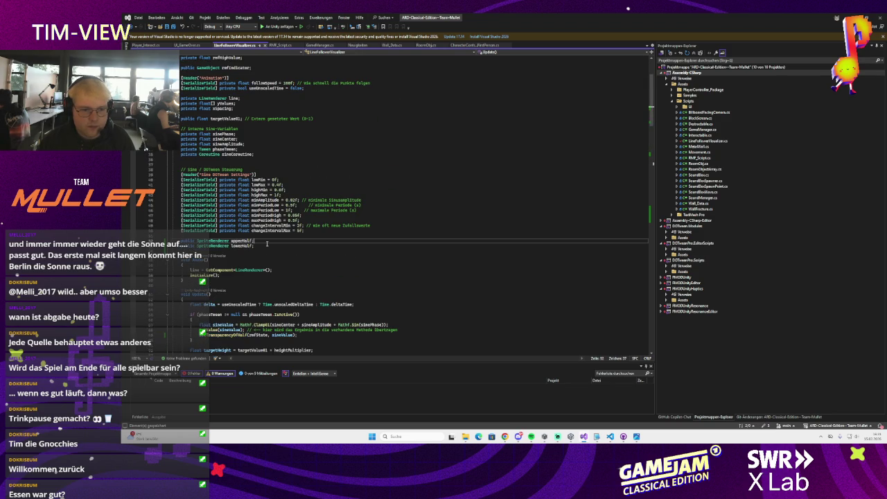
key(Return)
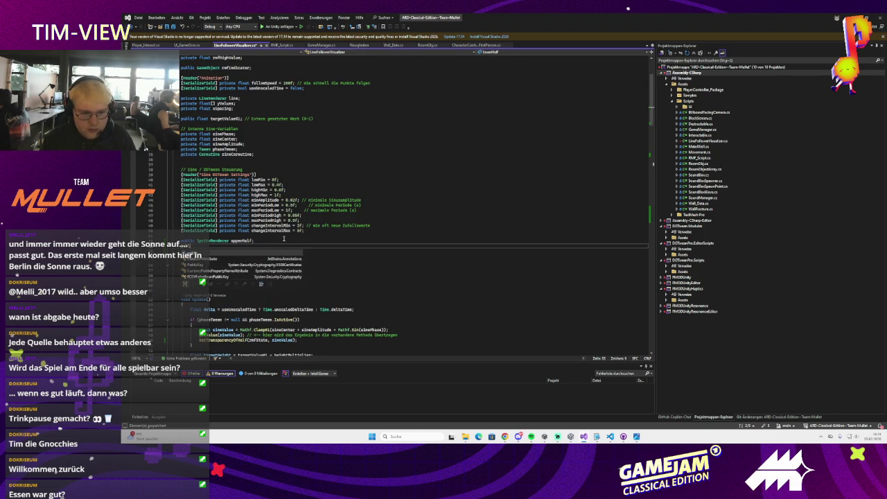
key(Escape)
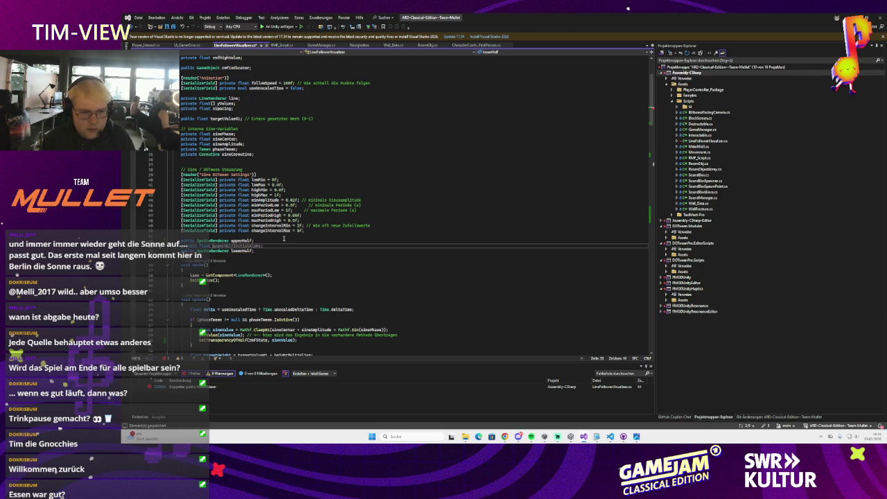
key(Tab)
key(Tab)
Step: Go from Awake's Initialize call to the end of Initialize's point-setup loop
scroll(261, 238, down, 7)
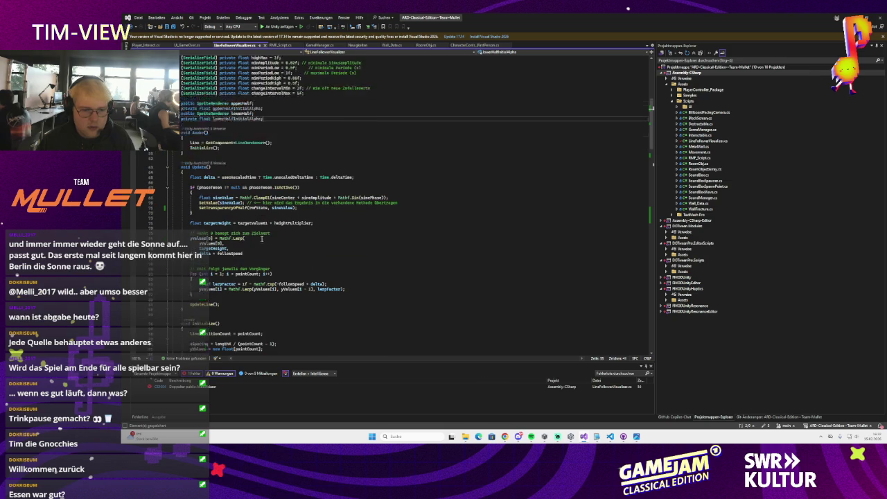
click(297, 207)
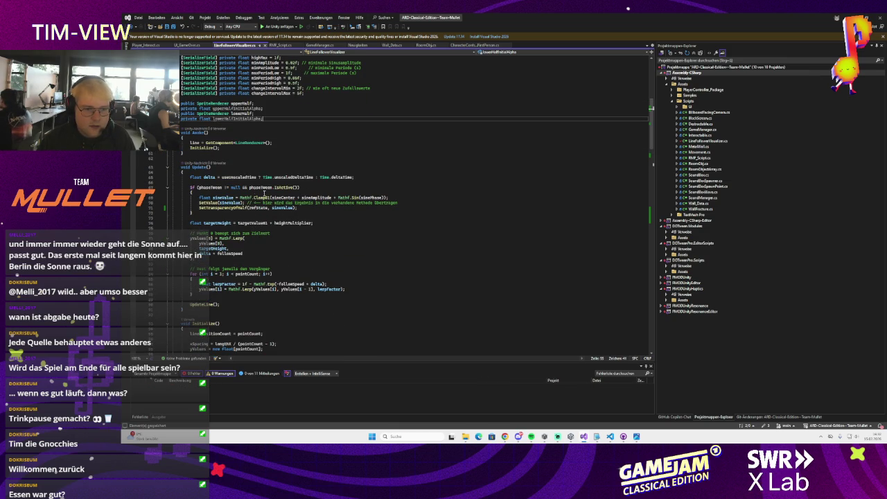
key(Down)
key(Down)
key(Down)
scroll(285, 166, up, 3)
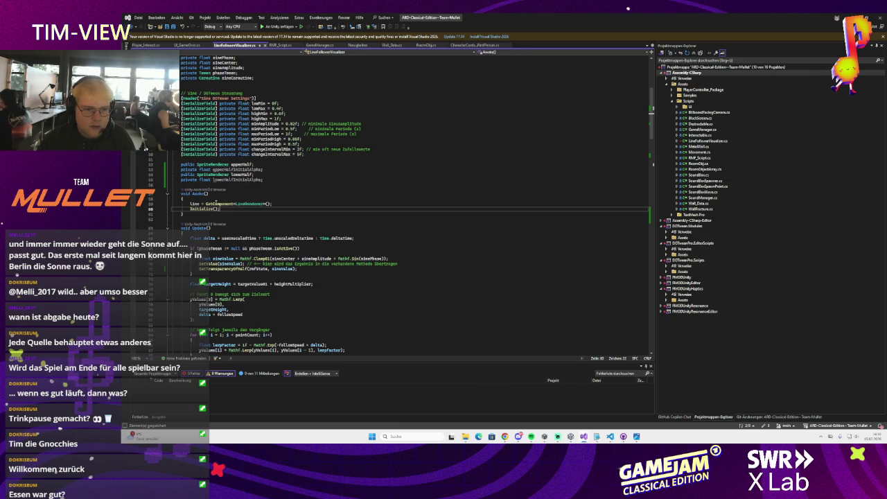
ctrl+click(201, 209)
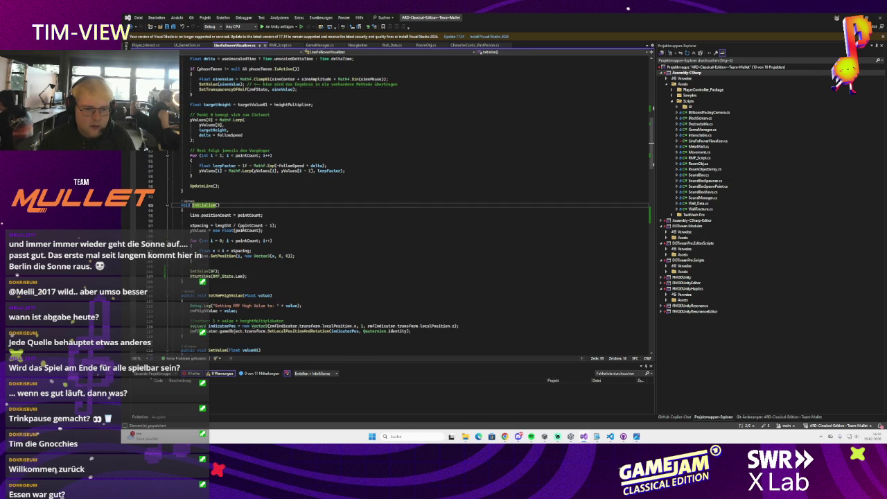
scroll(253, 235, down, 2)
click(254, 230)
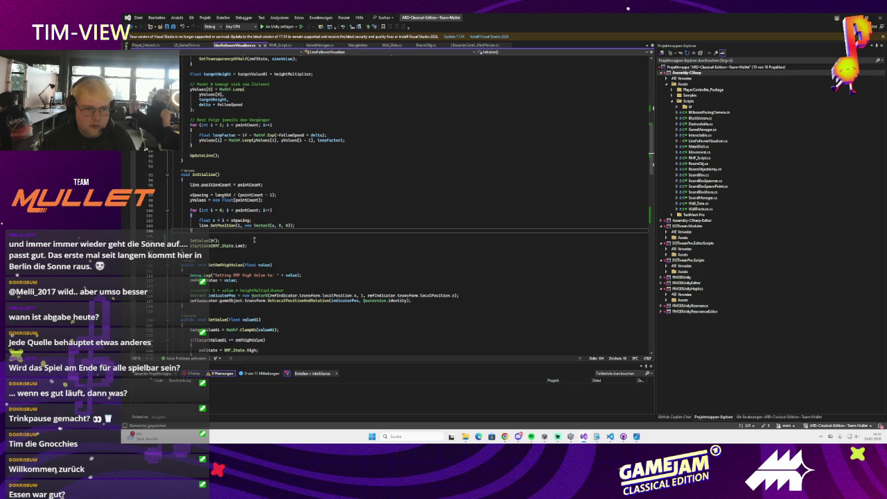
Step: In Initialize, assign lowerHalfInitialAlpha and upperHalfInitialAlpha from each half's color.a
key(Return)
key(Return)
text(lowerHa)
key(Tab)
key(Tab)
key(Return)
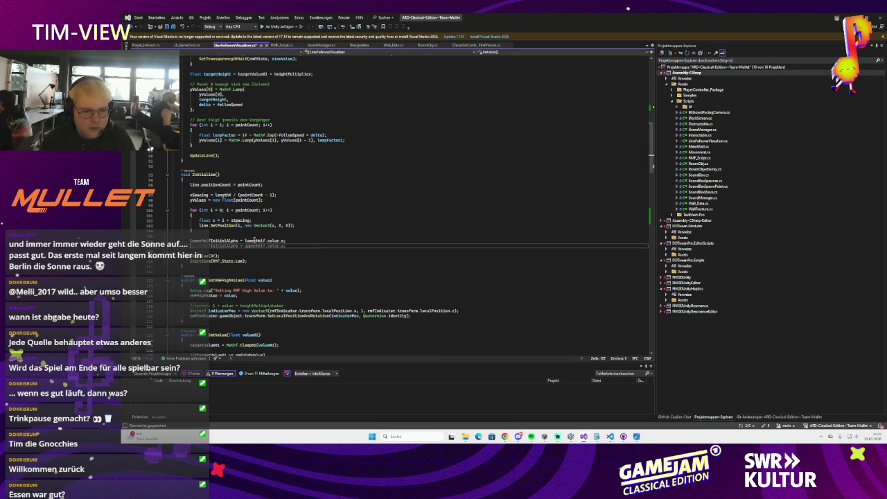
key(Tab)
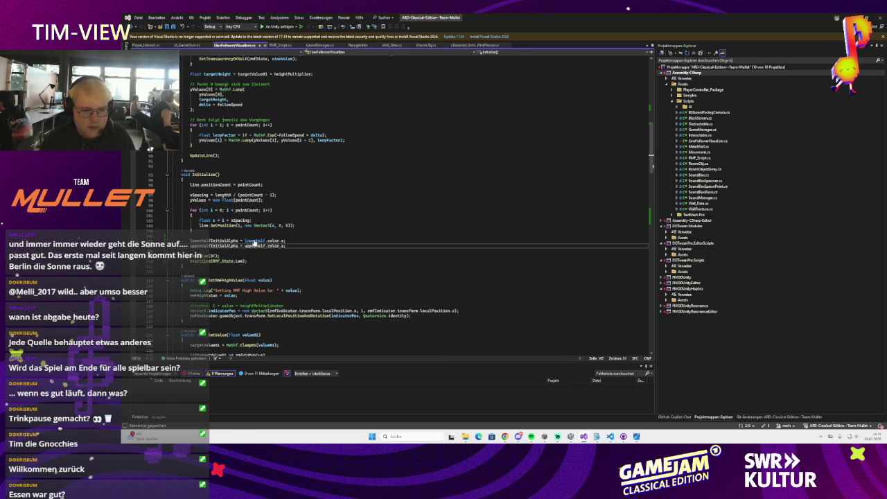
scroll(243, 241, up, 20)
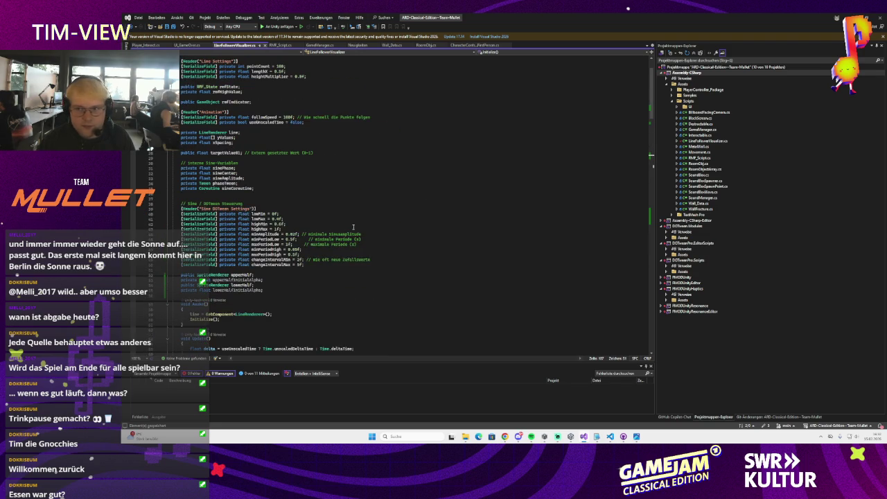
key(alt+Tab)
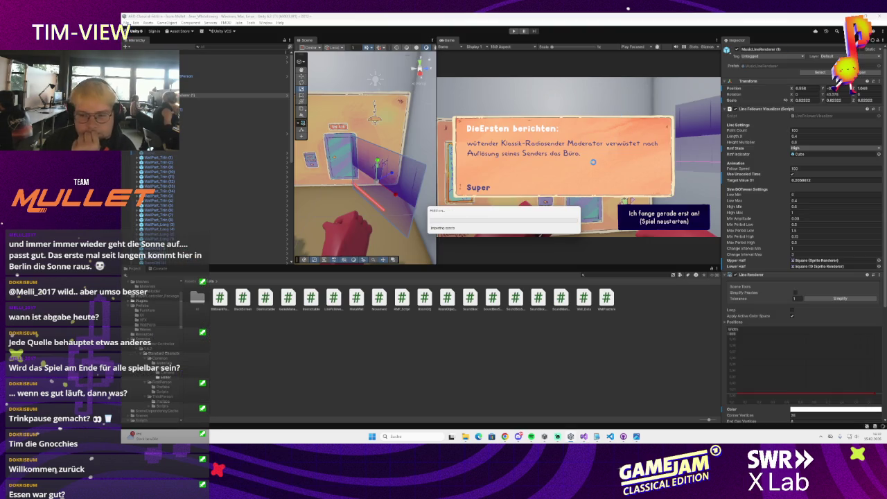
Step: After the scripts reload, enter play mode to test the sprite-half fading
click(513, 32)
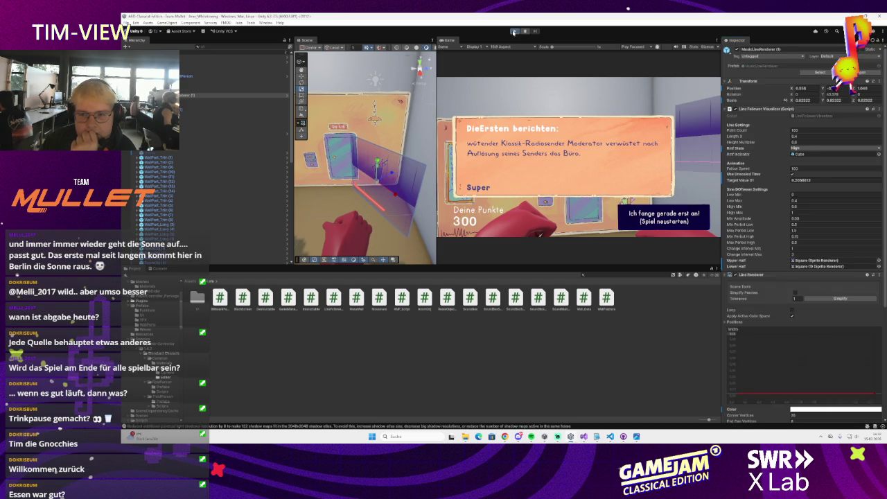
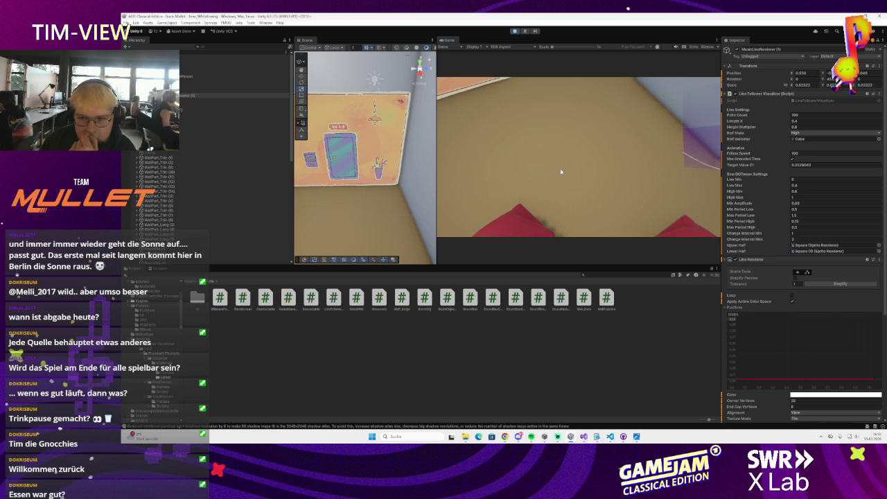
Step: Look around the office in Play mode until the 300-point news report panel appears
mouse_move(566, 125)
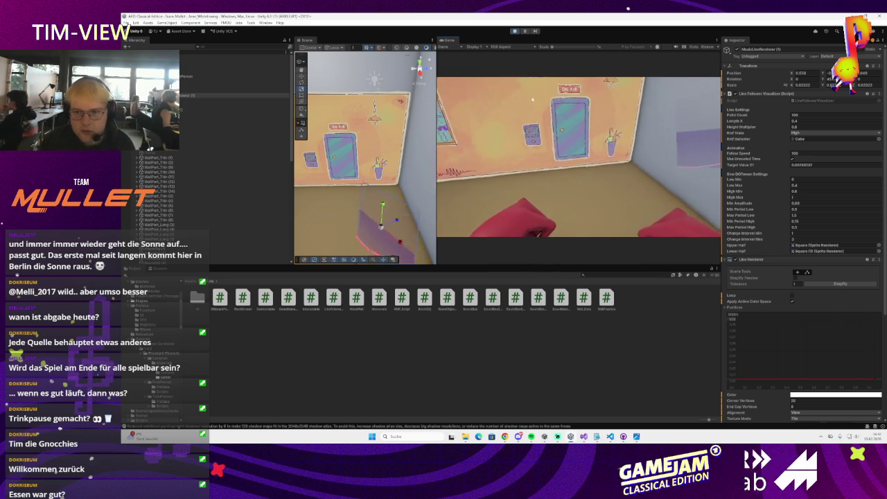
mouse_move(430, 117)
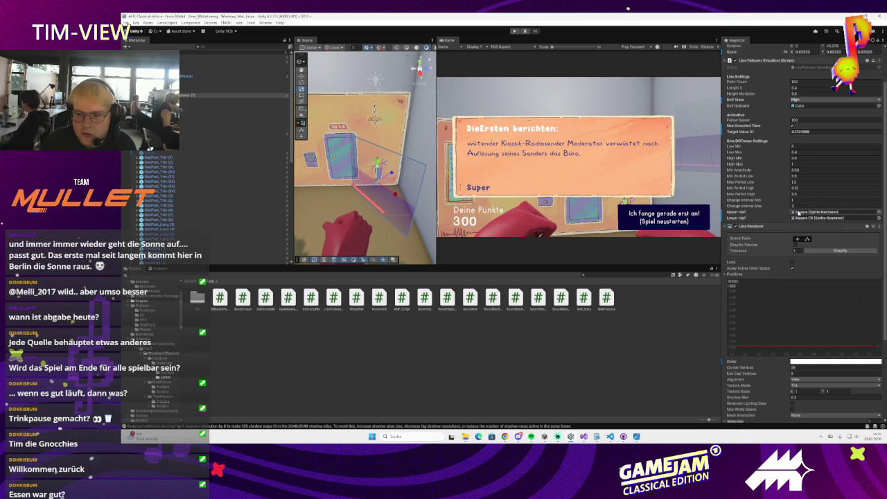
click(795, 212)
Step: Rename the two Square sprites to Upper and Lower in the Inspector name field
click(194, 105)
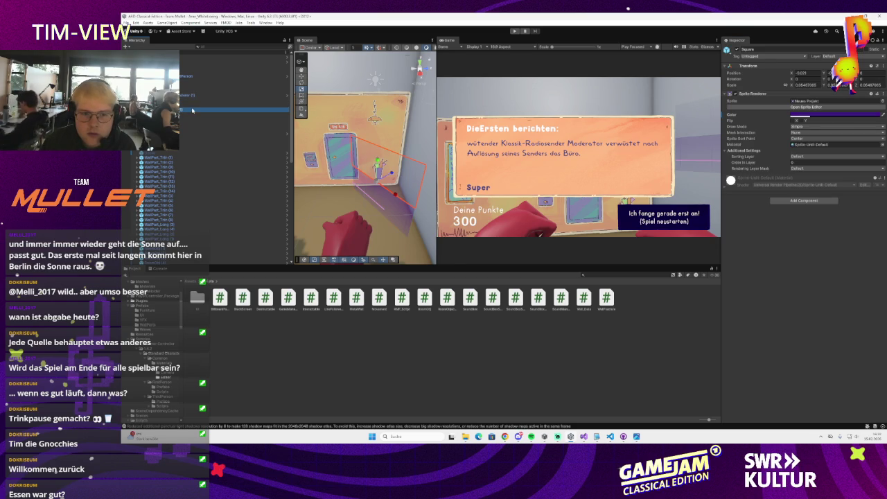
click(192, 101)
click(194, 109)
click(762, 50)
key(Return)
click(194, 104)
click(762, 50)
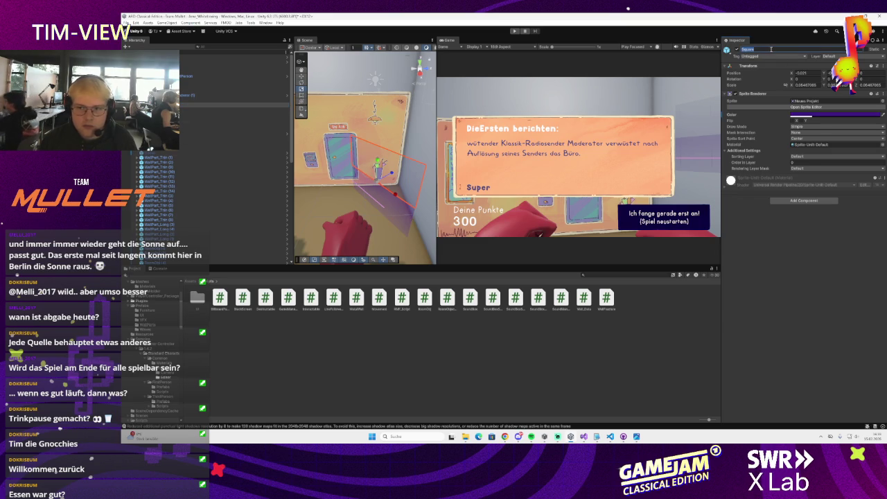
text(r)
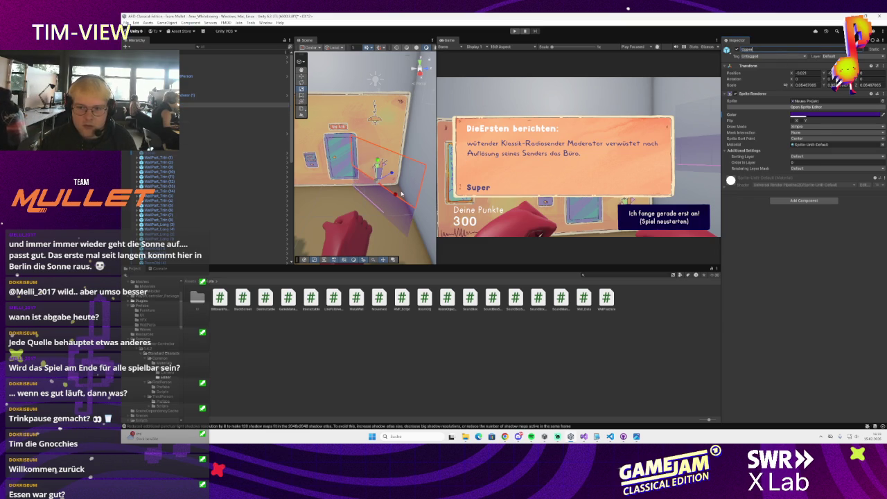
Step: Check the line follower's half references, then open the Lower sprite's colour settings
click(180, 102)
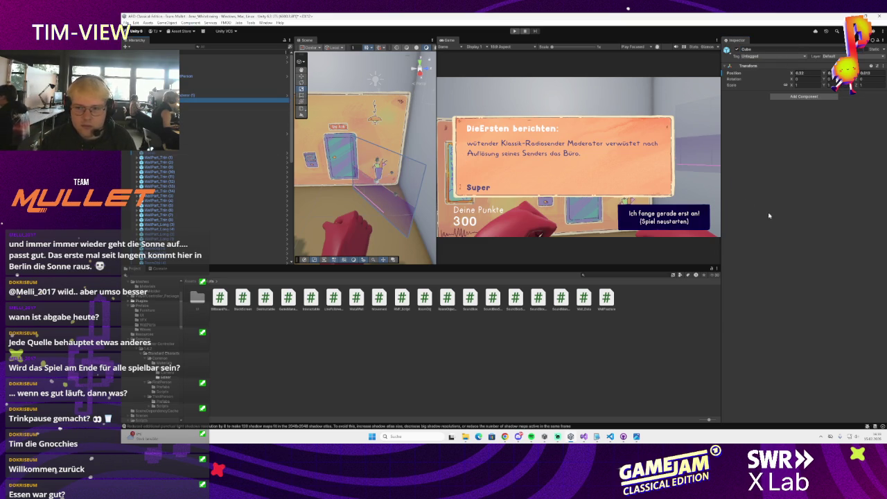
key(Up)
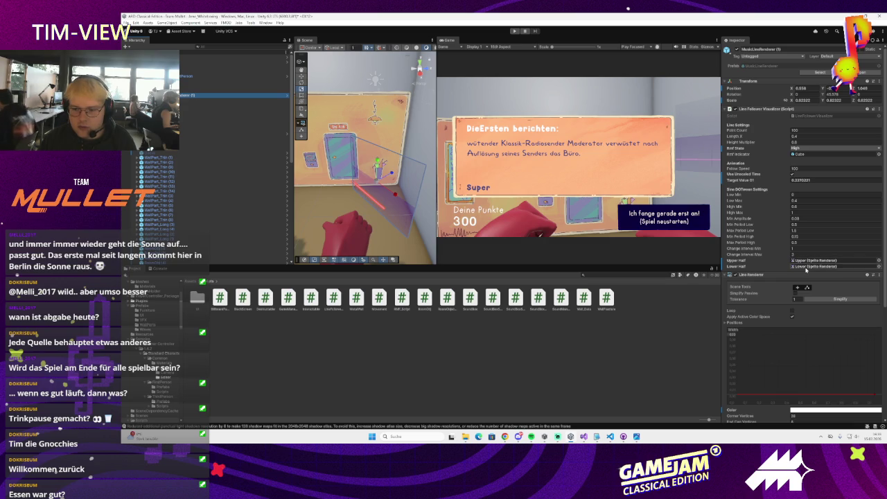
click(181, 111)
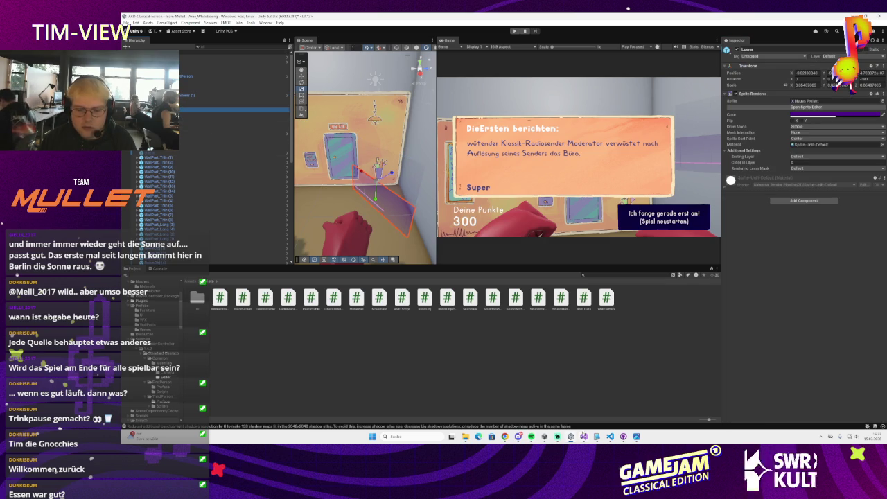
mouse_move(584, 438)
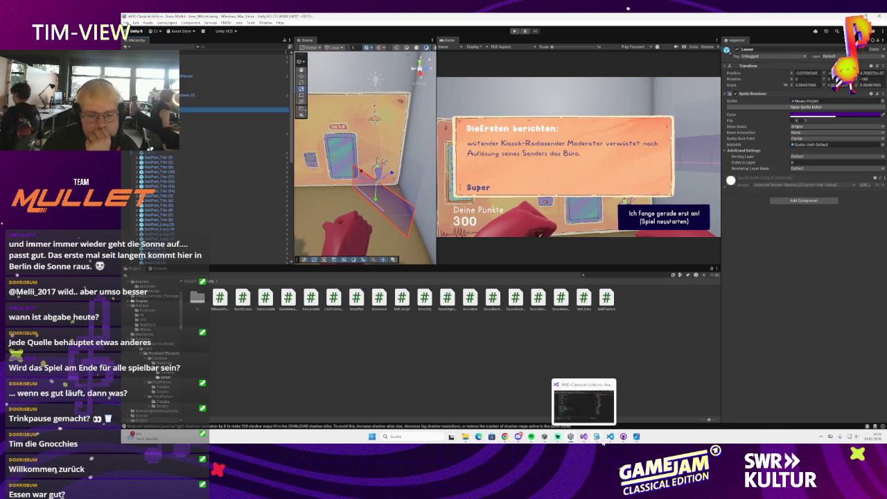
click(584, 438)
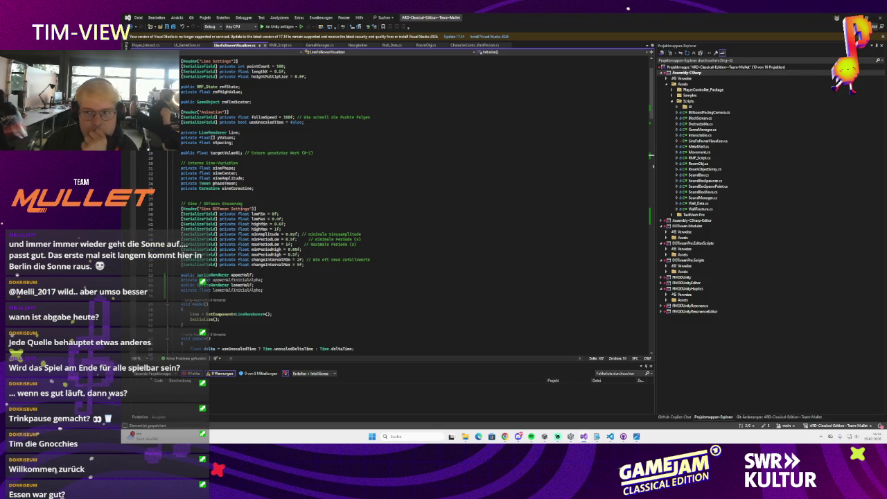
key(alt+Tab)
click(802, 116)
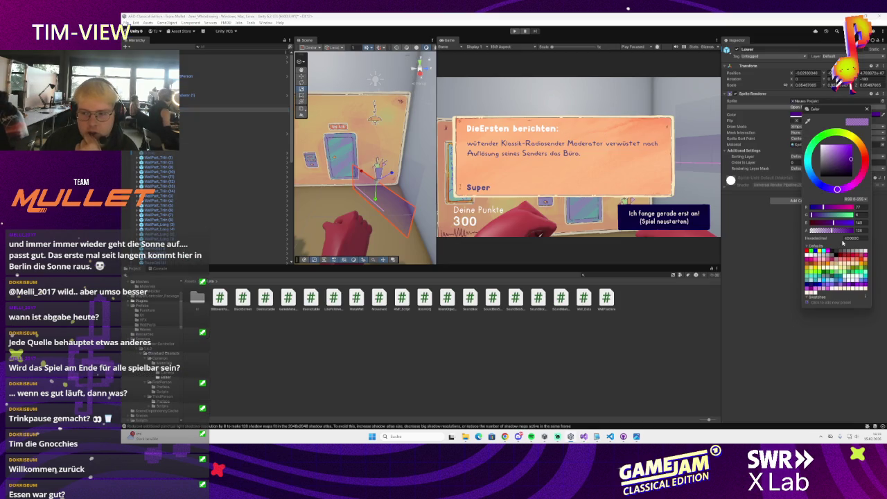
Step: Raise the Lower sprite's colour alpha from 128 to 221 and close the colour picker
mouse_move(833, 230)
mouse_down()
mouse_move(847, 232)
mouse_move(825, 235)
mouse_up()
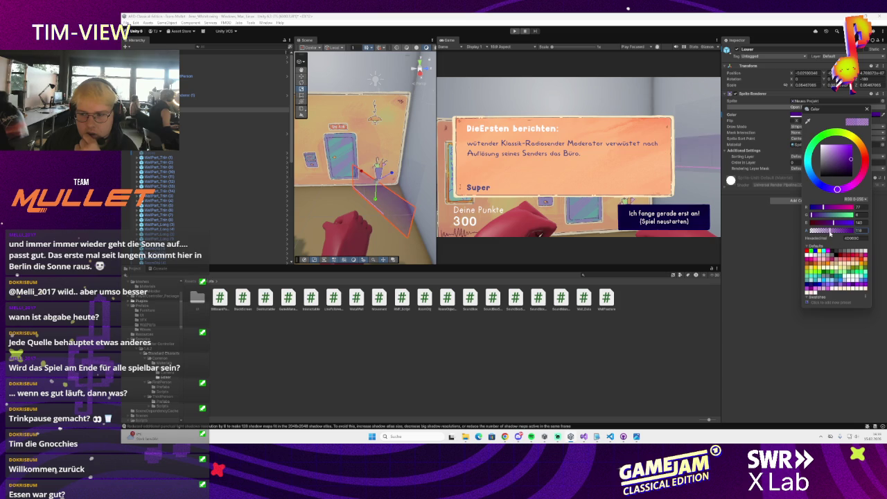
click(866, 109)
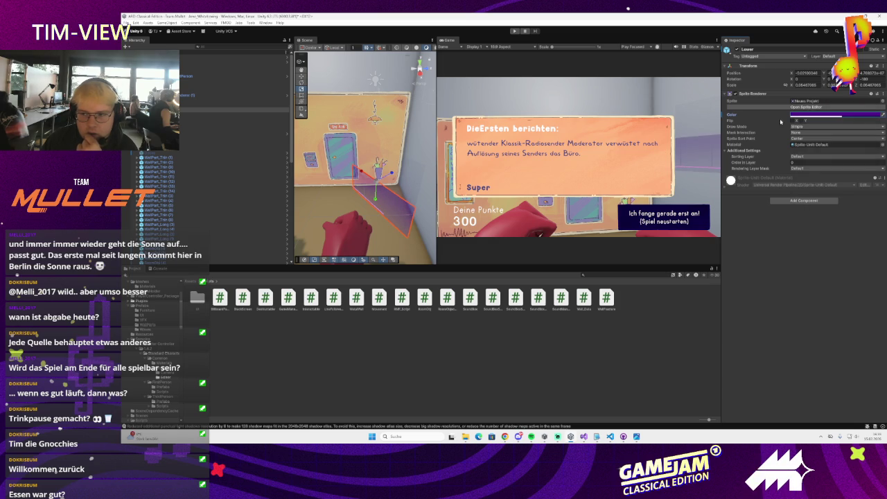
click(182, 101)
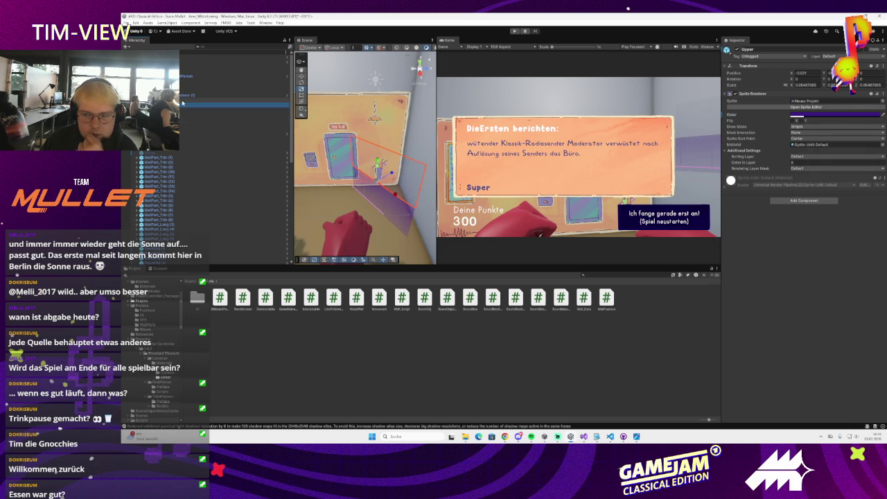
click(185, 96)
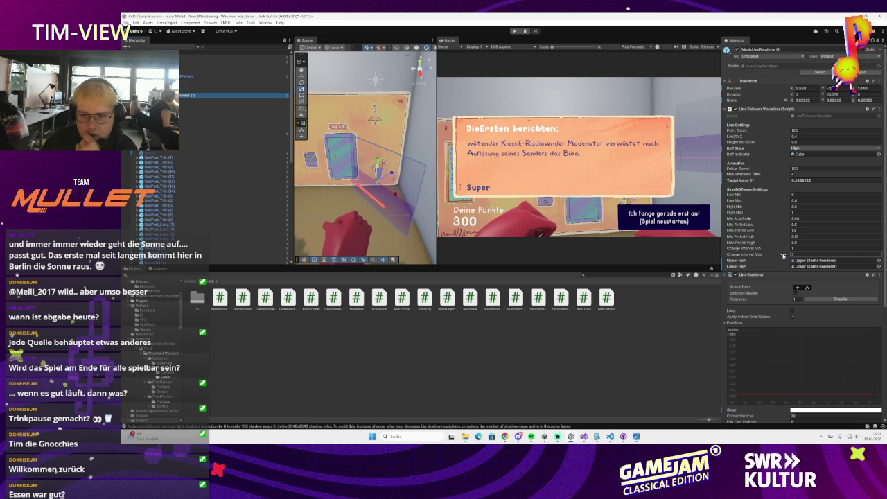
key(alt+Tab)
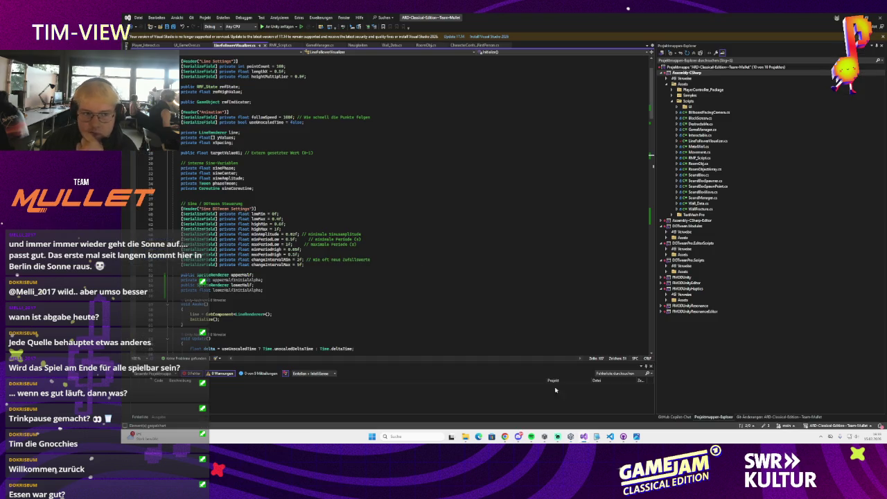
Step: Change upperHalfInitialAlpha and lowerHalfInitialAlpha from private to public and save the script
click(389, 251)
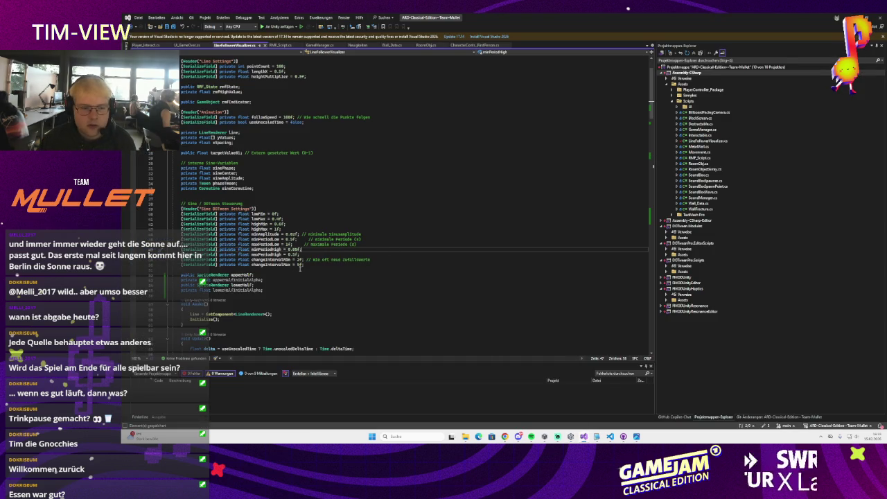
scroll(296, 272, down, 10)
scroll(294, 267, up, 3)
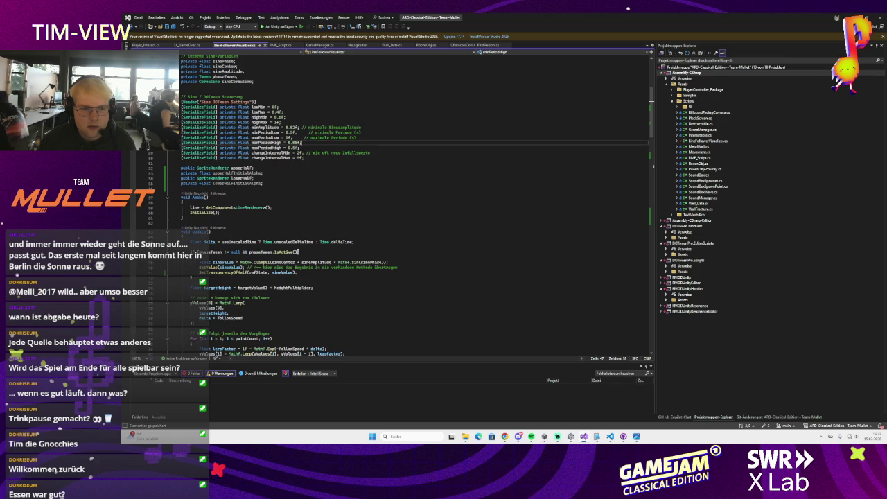
double_click(187, 173)
text(public)
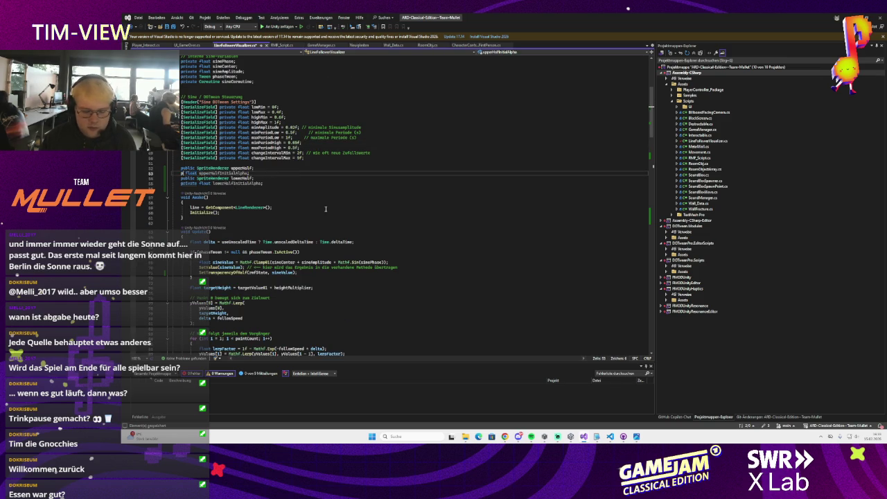
click(237, 158)
double_click(185, 182)
text(public)
key(Escape)
key(ctrl+s)
Step: Delete the two initial-alpha assignment lines from Initialize() and return to Unity
scroll(241, 227, down, 2)
scroll(238, 227, down, 2)
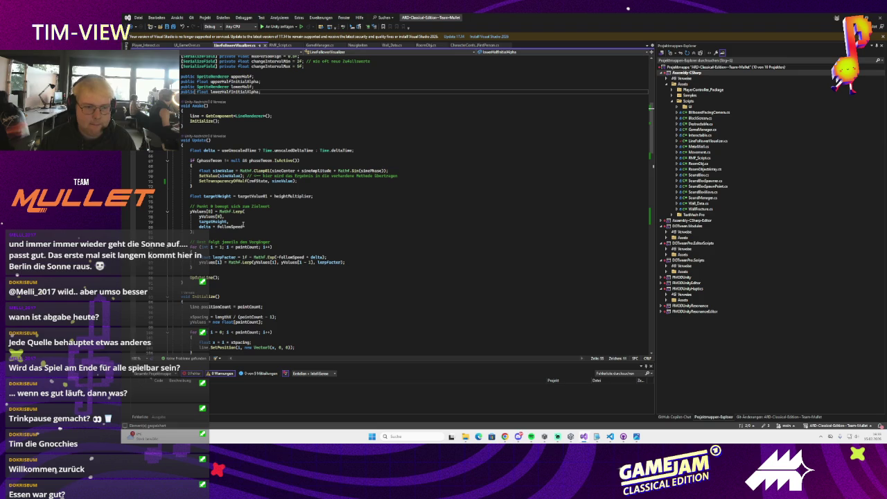
scroll(231, 139, up, 2)
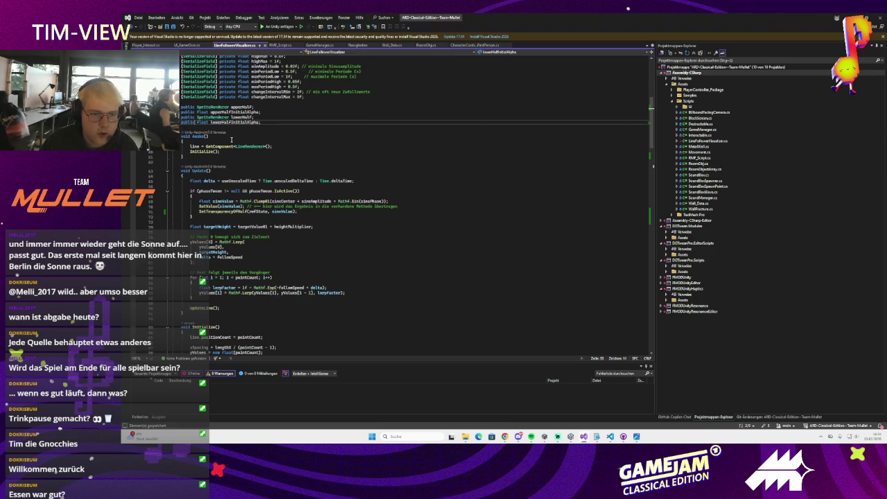
click(235, 122)
scroll(250, 173, down, 11)
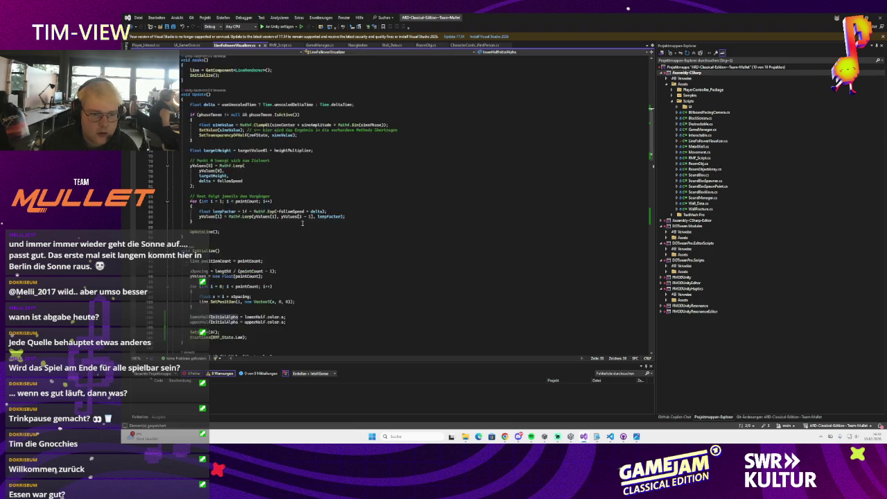
drag(306, 228, 247, 219)
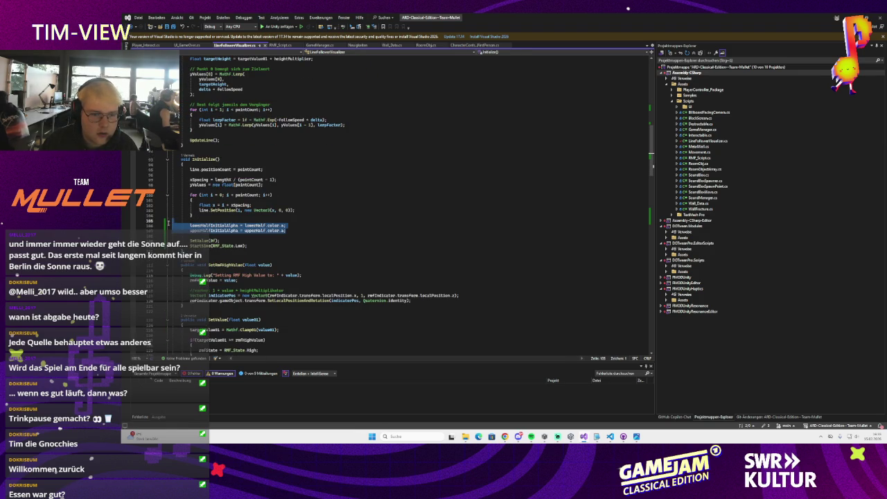
key(BackSpace)
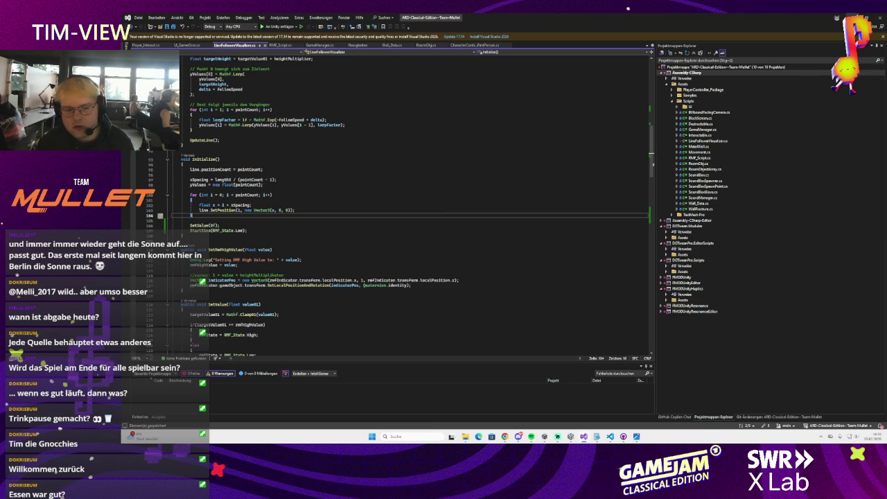
scroll(297, 222, up, 15)
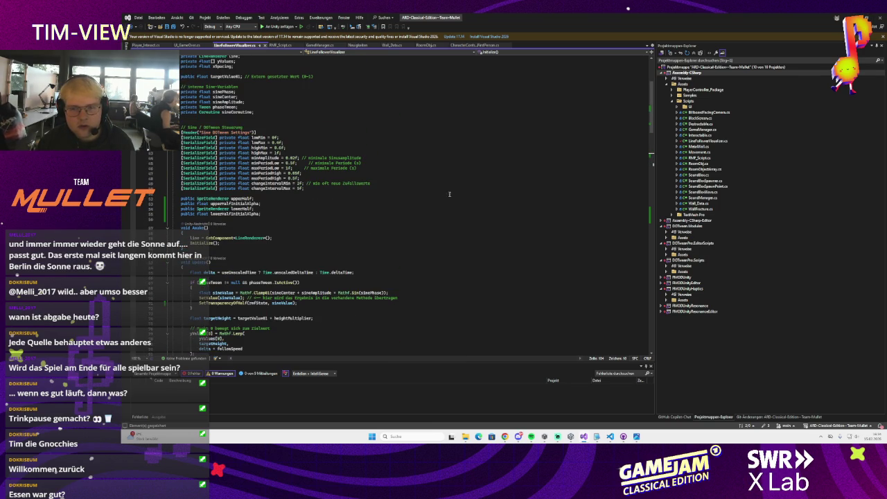
key(alt+Tab)
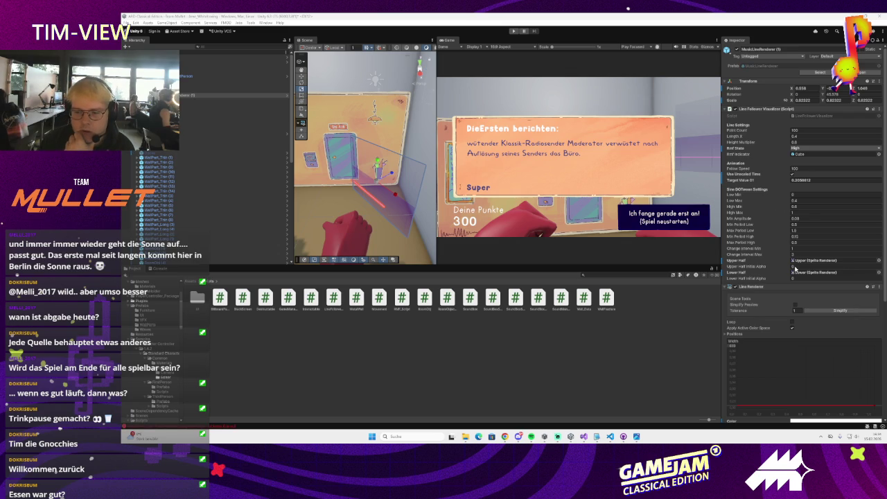
Step: Set Upper Half Initial Alpha to 0.8 and Lower Half Initial Alpha to 0.4
click(793, 266)
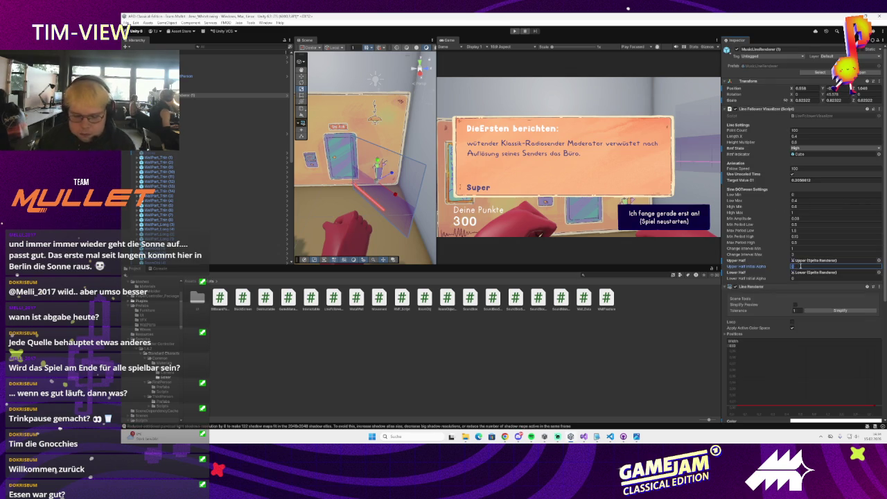
click(797, 277)
text(0.8)
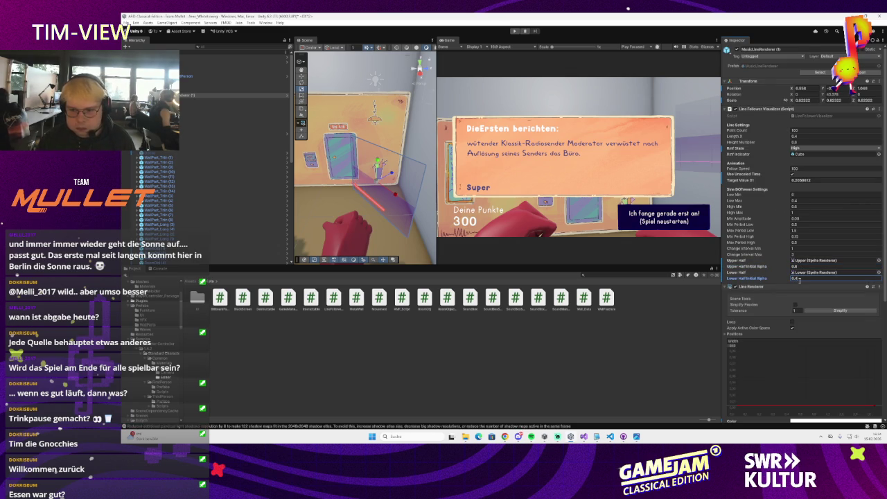
click(126, 23)
click(526, 212)
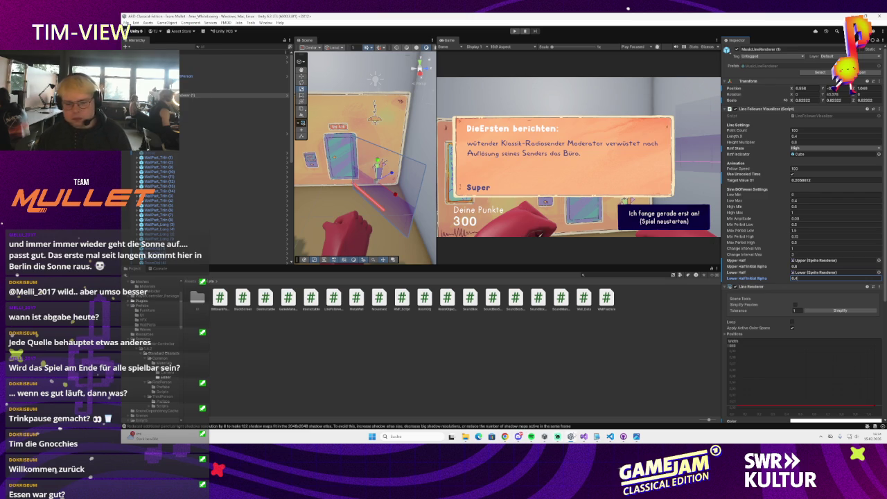
key(alt+Tab)
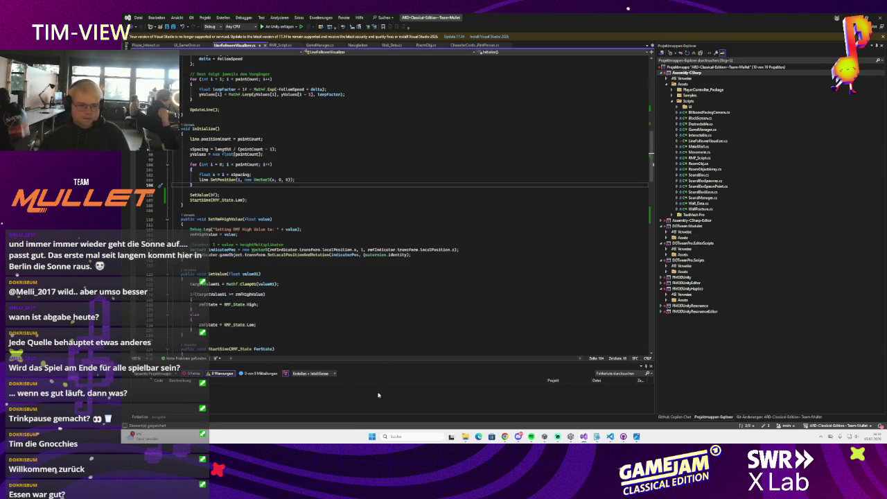
Step: Scroll down to SetTransparencyOfHalf and inspect its alpha clamping and per-half colour lines
scroll(329, 331, down, 19)
scroll(328, 331, down, 3)
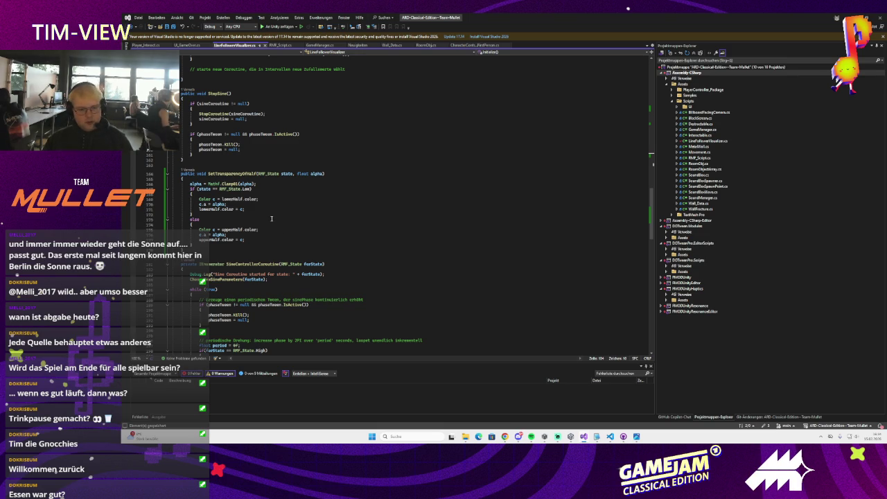
click(232, 174)
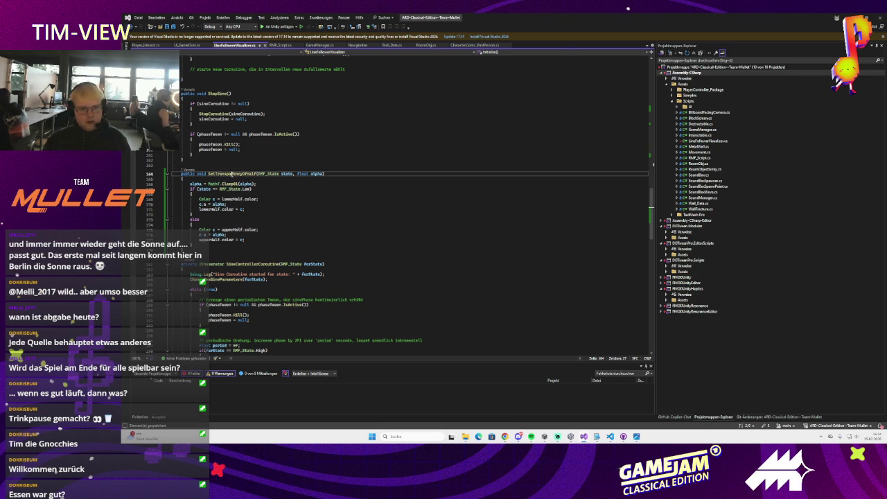
scroll(251, 217, up, 1)
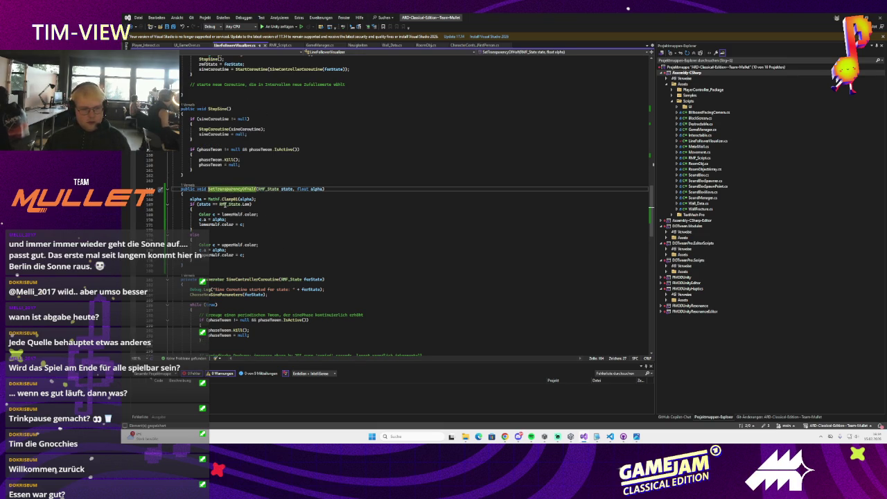
click(196, 200)
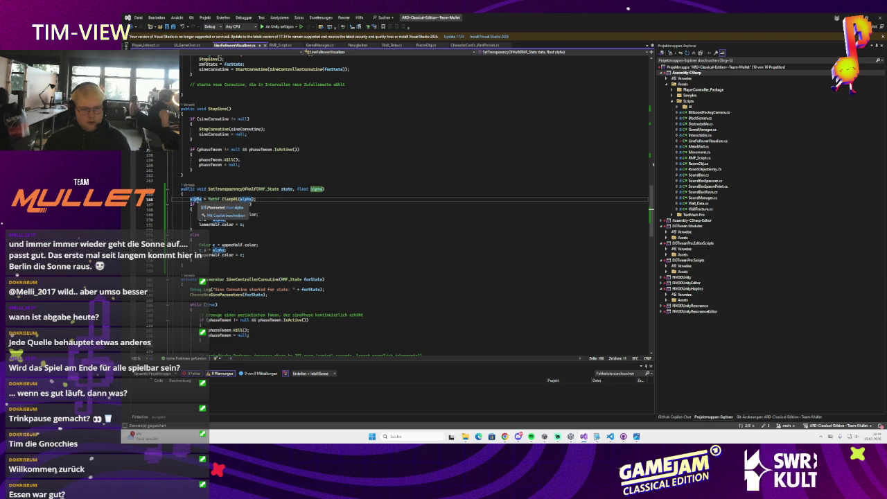
click(294, 190)
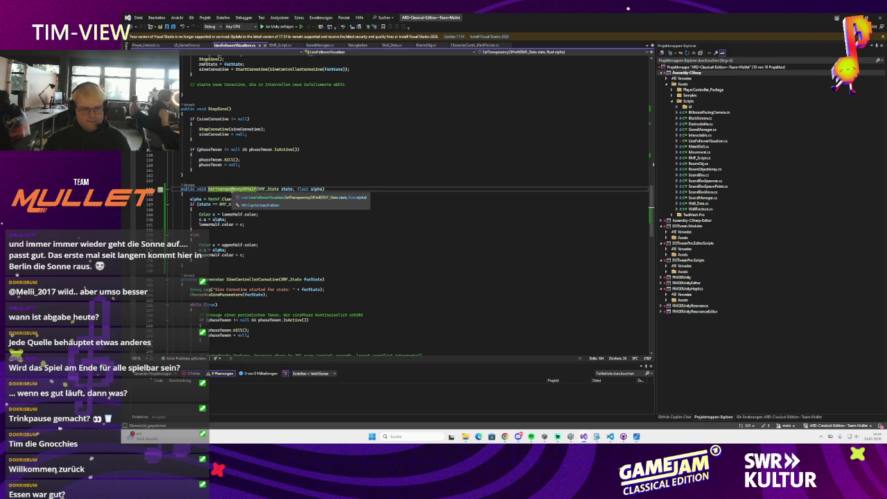
click(194, 230)
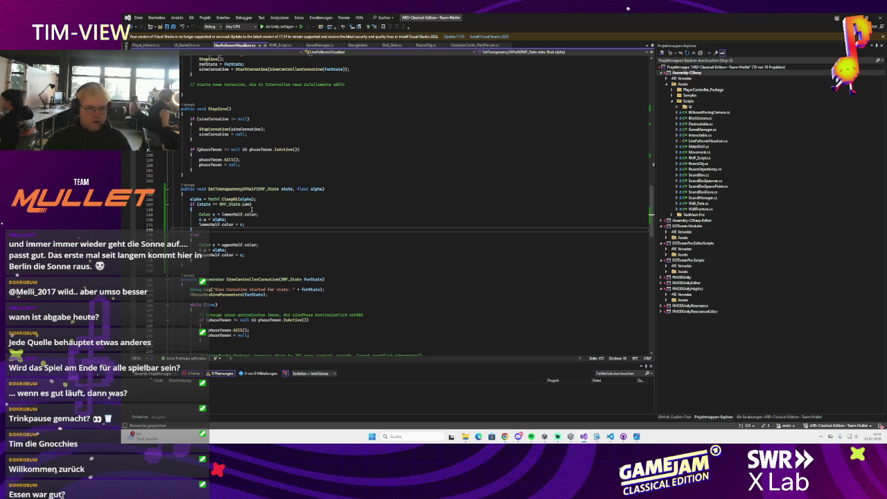
click(201, 199)
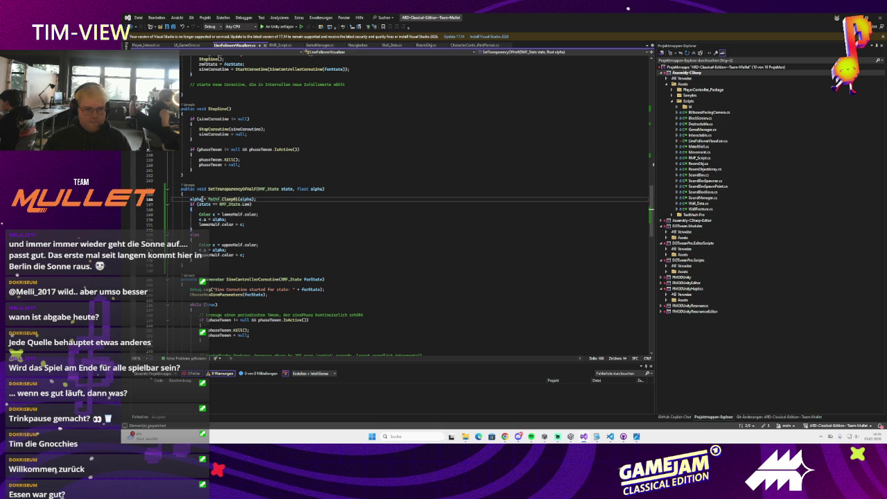
Step: Insert 'alpha *= lowerHalfInitialAlpha;' above the lower half's Color c line
scroll(276, 212, up, 2)
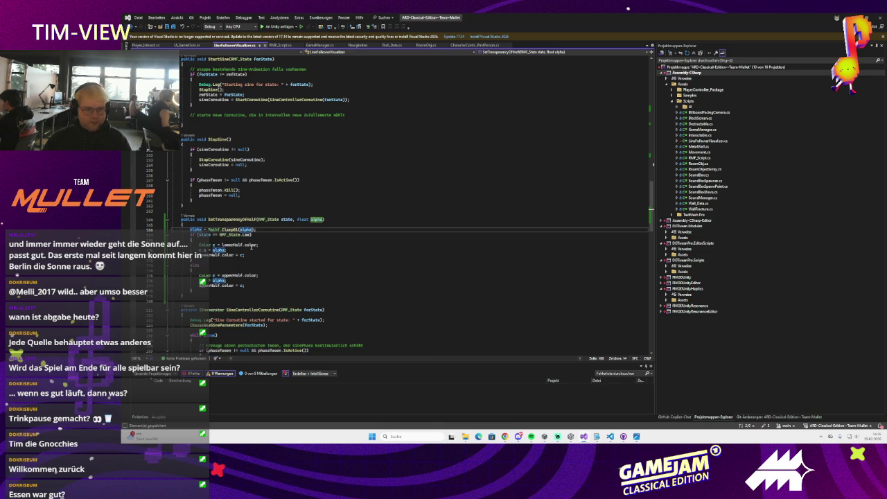
click(268, 232)
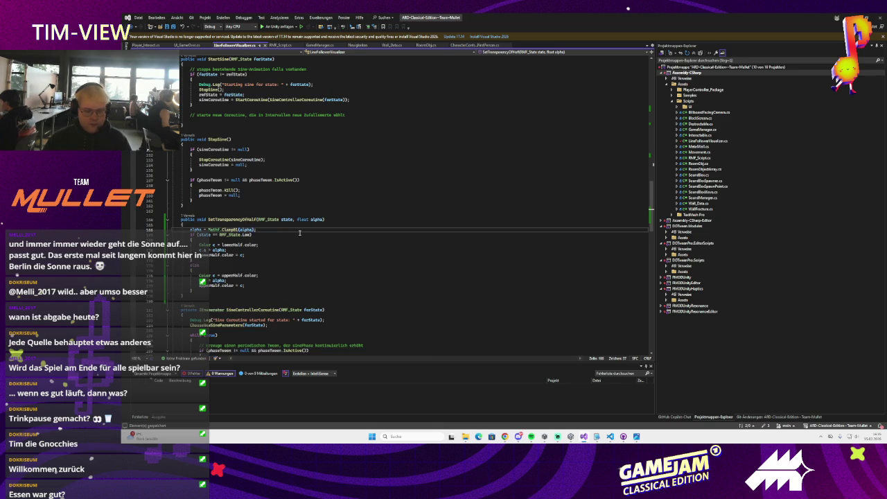
text(*)
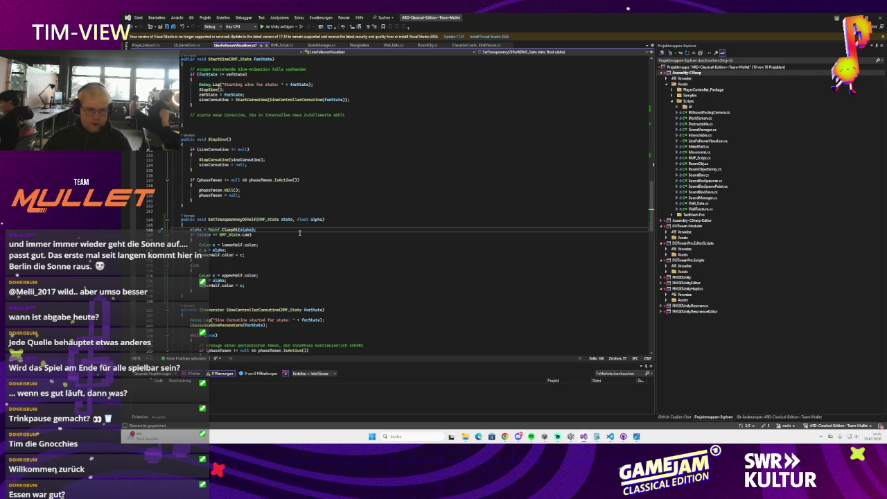
click(251, 244)
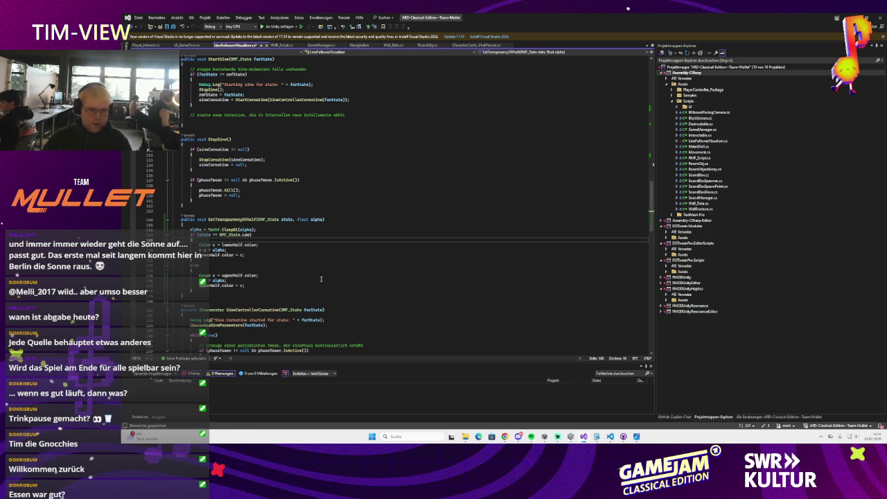
key(Return)
text(alpha *=)
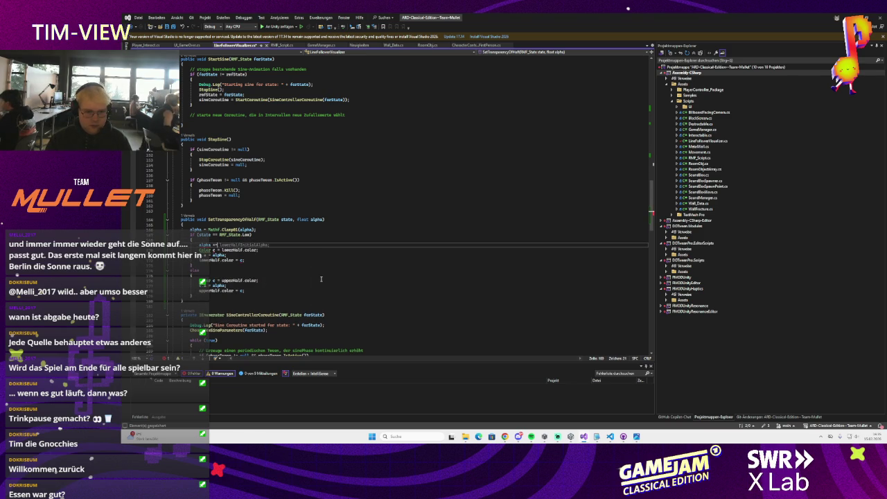
key(Tab)
Step: Insert 'alpha *= upperHalfInitialAlpha;' above the upper half's colour line and let Unity recompile
click(246, 277)
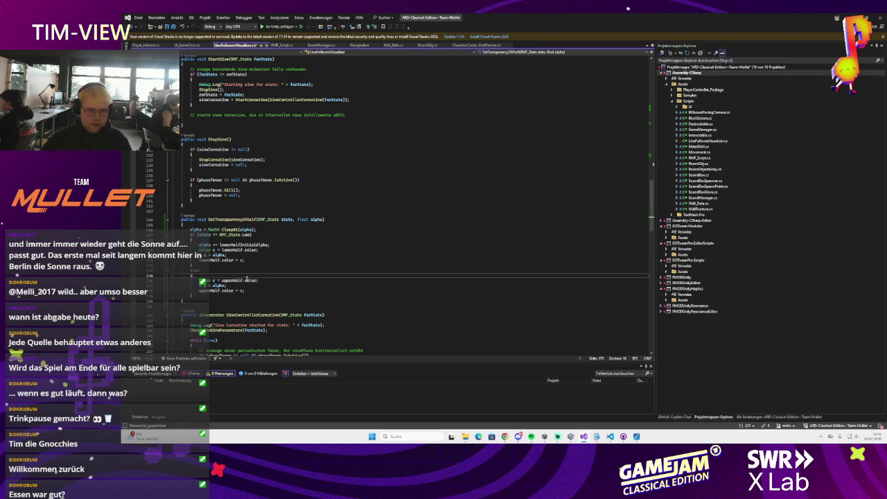
key(Return)
text(alpha)
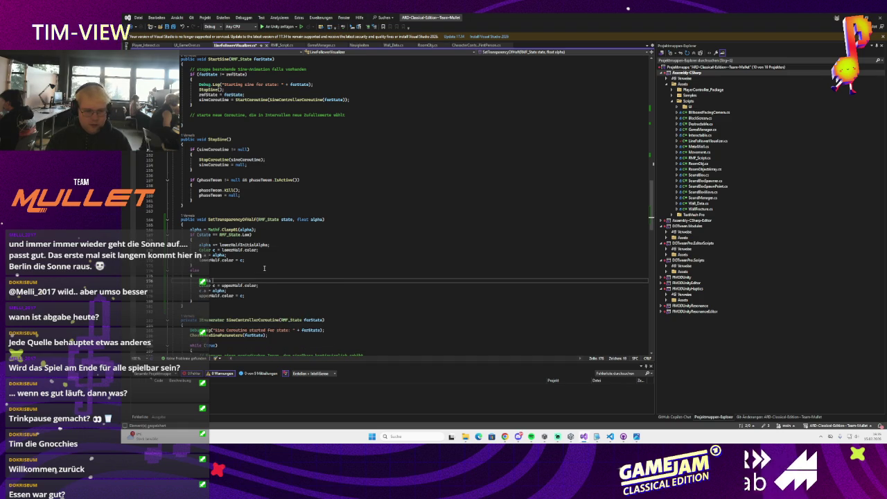
key(Tab)
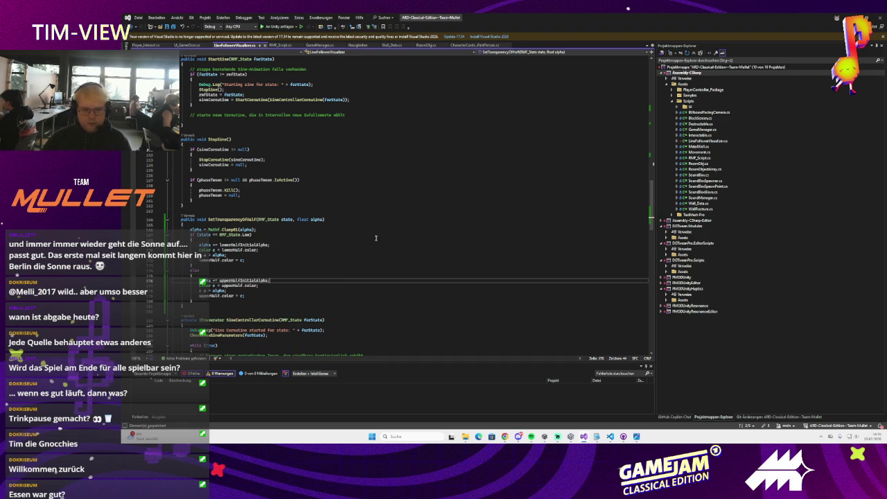
click(839, 16)
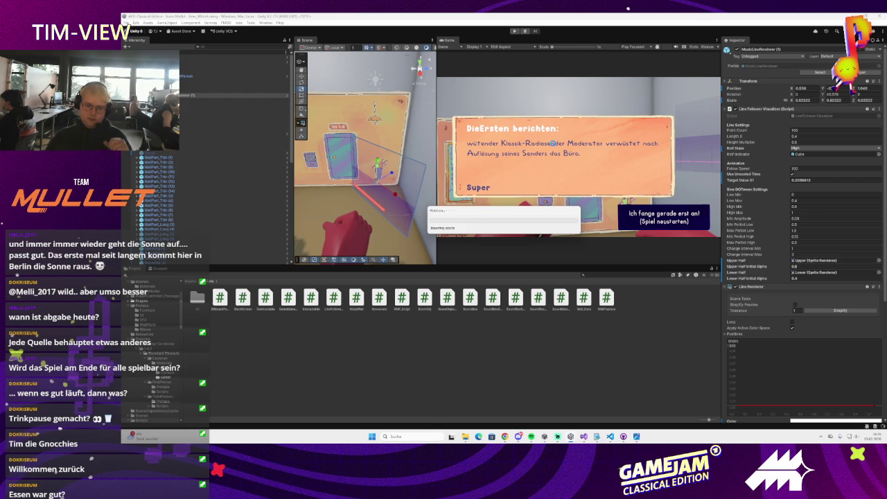
click(584, 437)
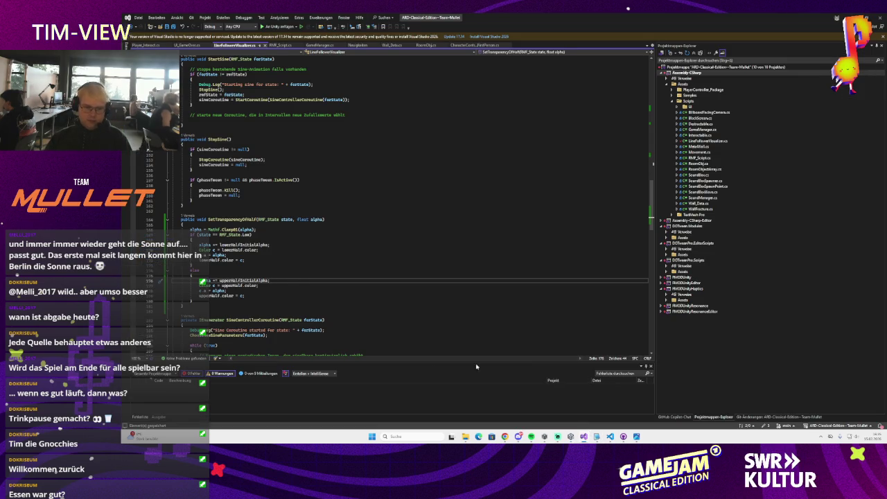
Step: Review the lower and upper half colour assignments, then go back to the Unity editor
click(213, 295)
click(234, 280)
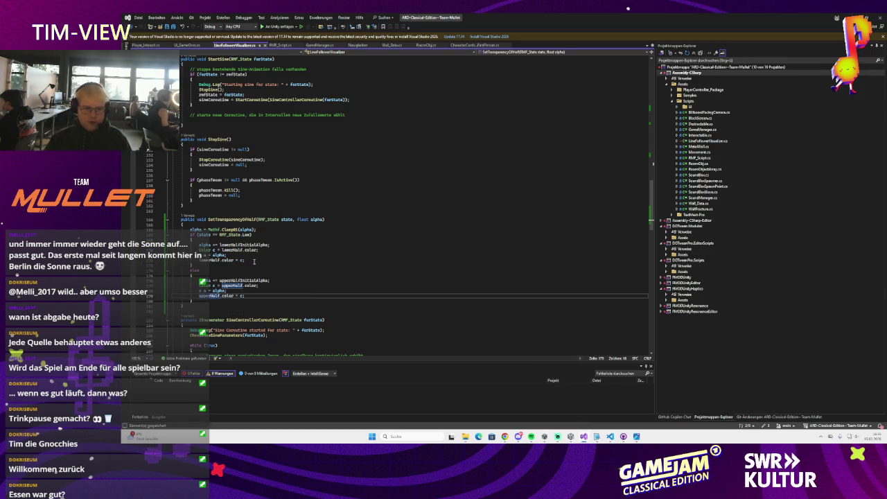
click(244, 259)
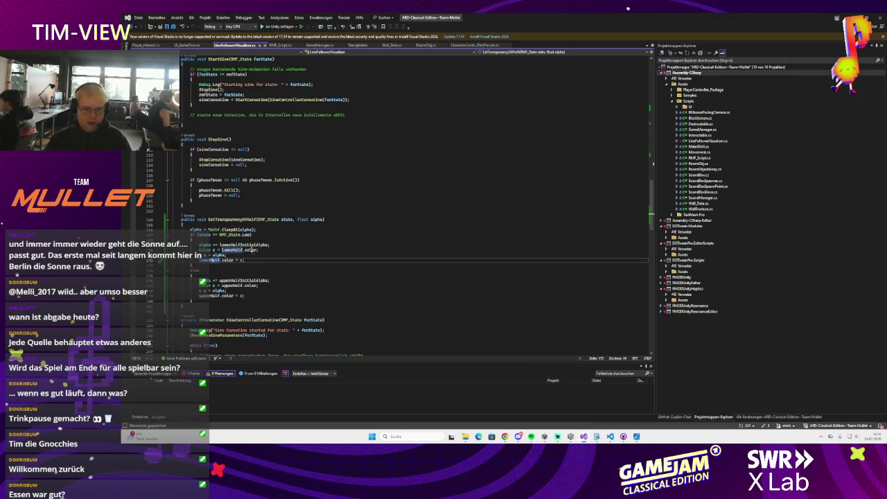
click(249, 259)
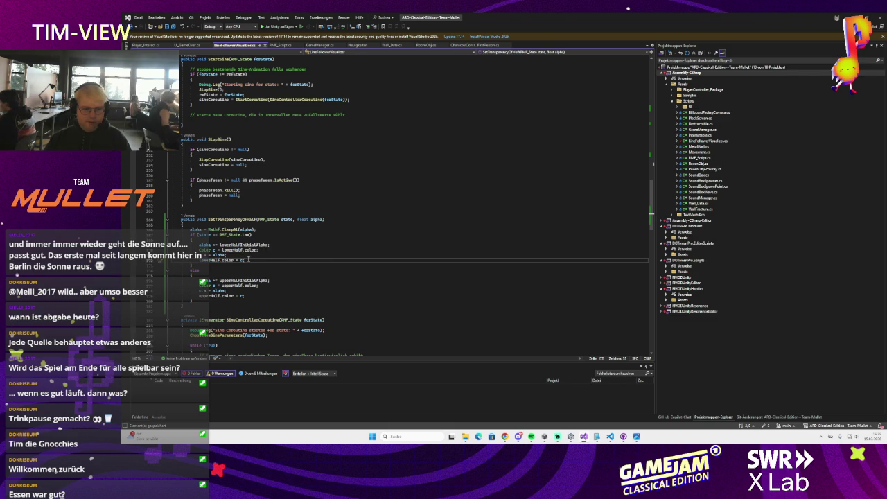
click(358, 248)
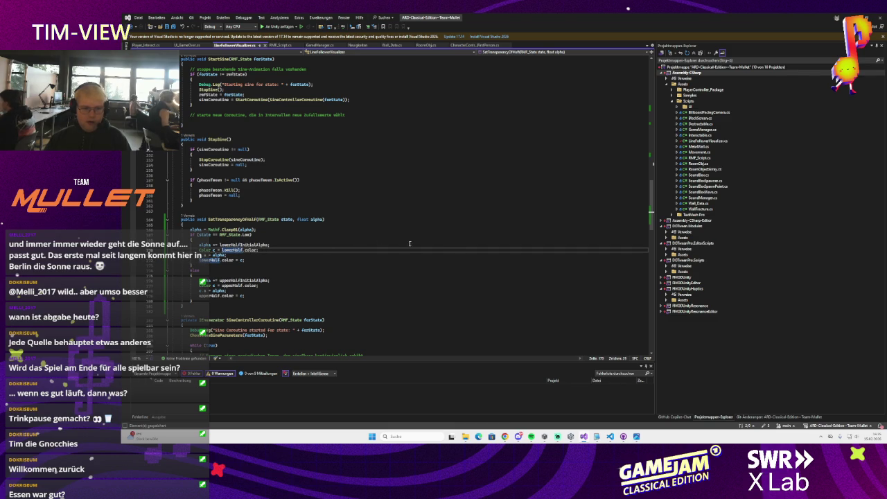
key(alt+Tab)
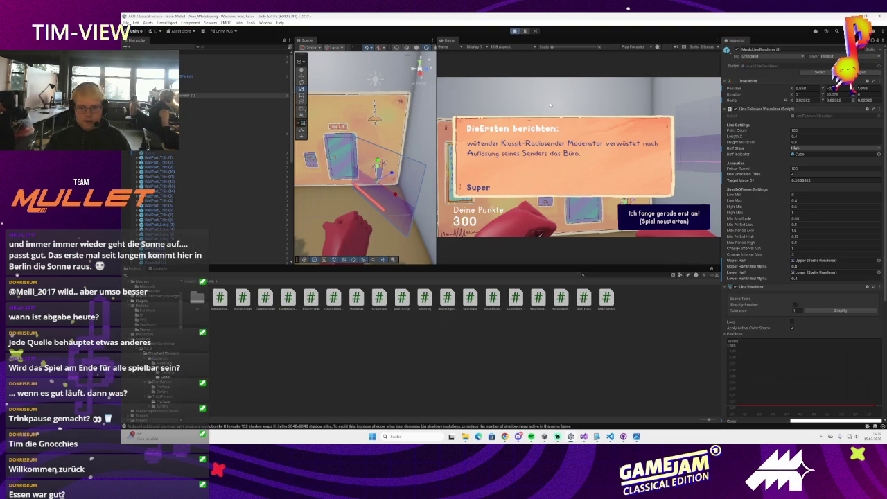